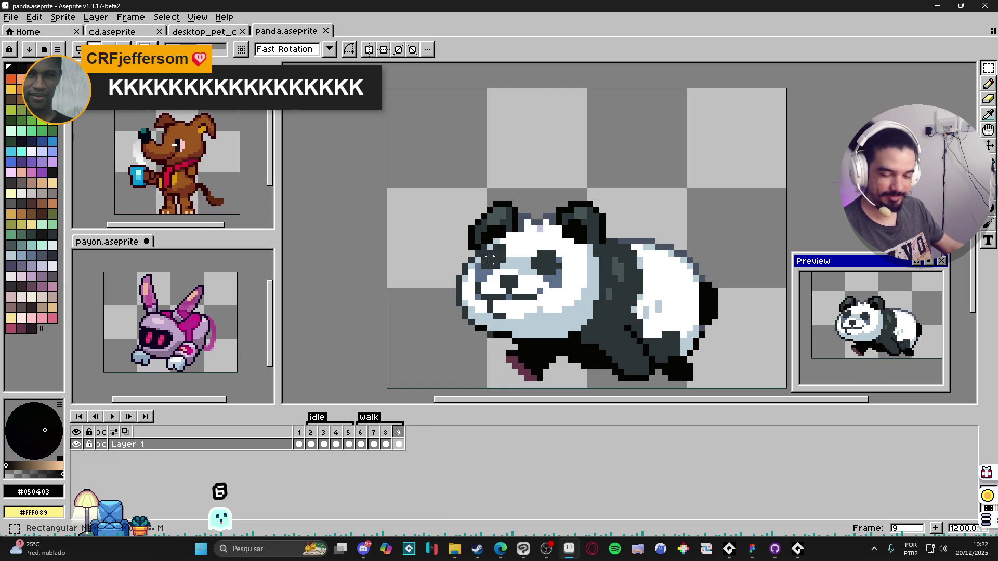
# - Marquee-select the panda's face on frame 9 and stretch its left edge outward to widen it
pyautogui.scroll(1, 553, 262)
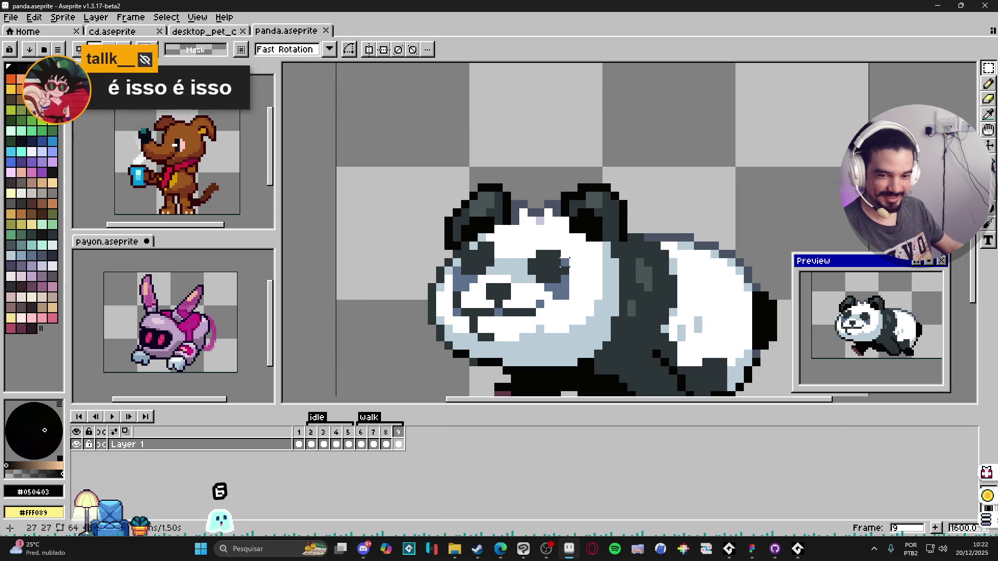
pyautogui.moveTo(478, 243); pyautogui.dragTo(572, 327)
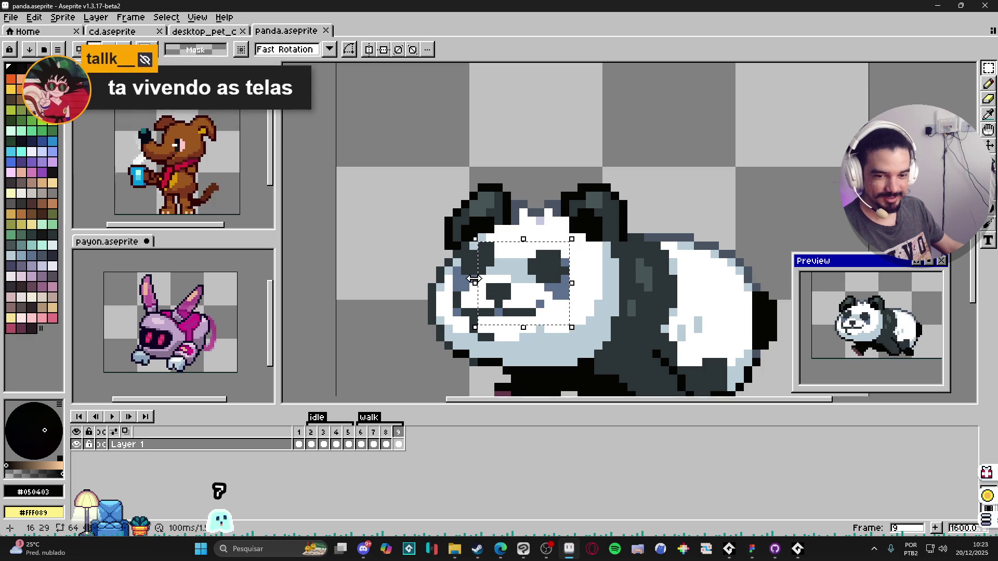
pyautogui.scroll(2, 457, 260)
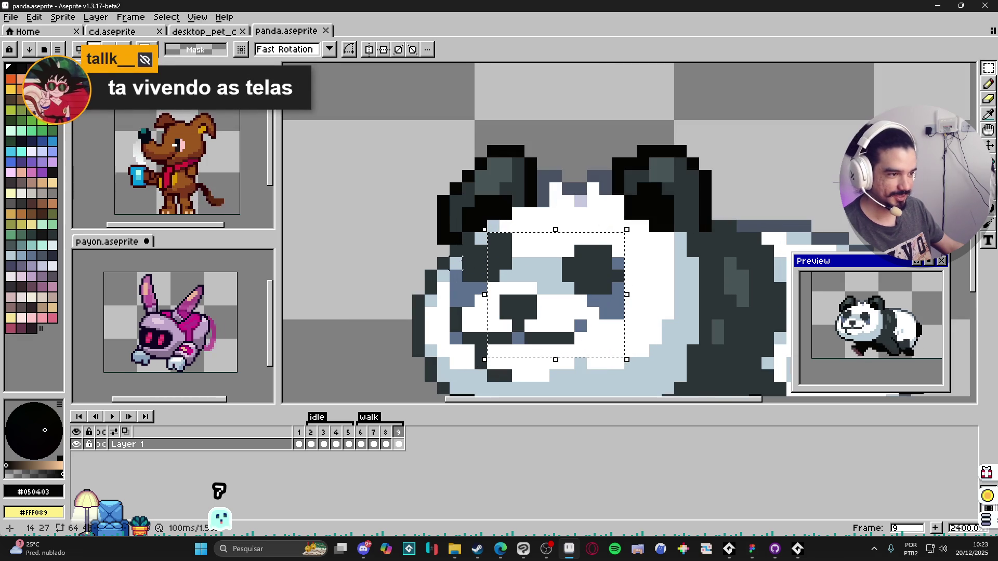
pyautogui.moveTo(484, 294); pyautogui.dragTo(459, 294)
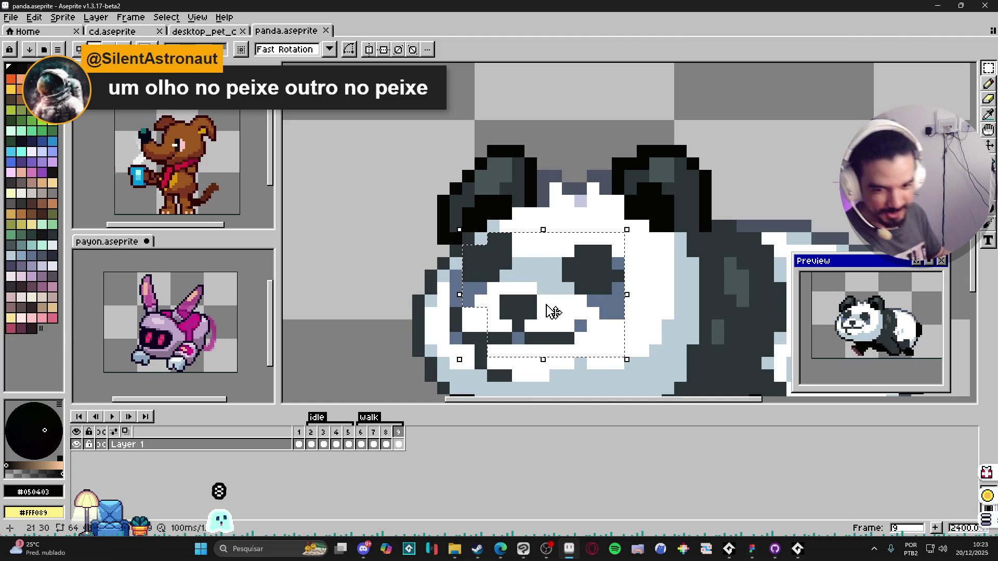
pyautogui.moveTo(454, 278); pyautogui.dragTo(426, 232)
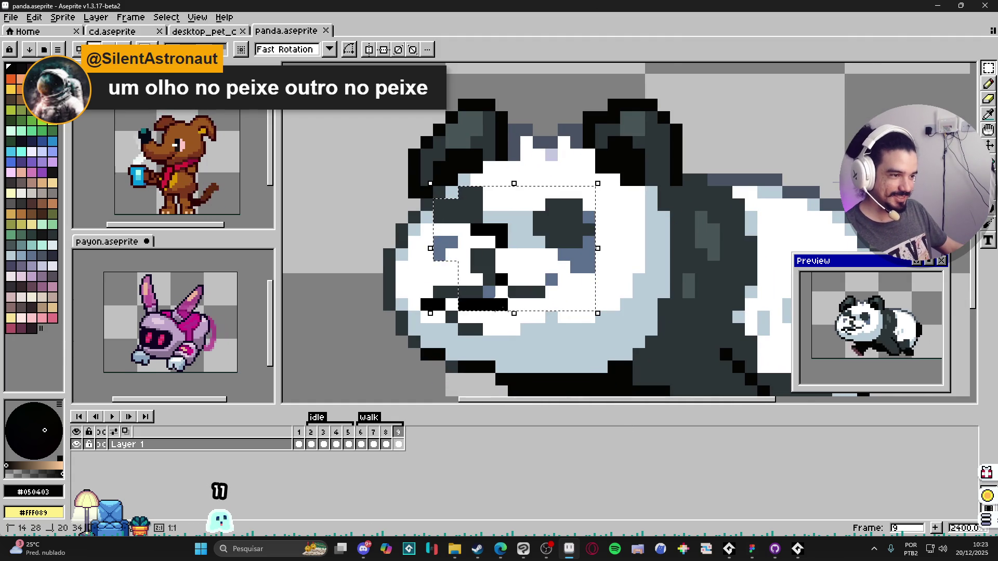
# - Undo the stretch, reselect the face and muzzle, and shift them one pixel left
pyautogui.hotkey('ctrl', 'z')
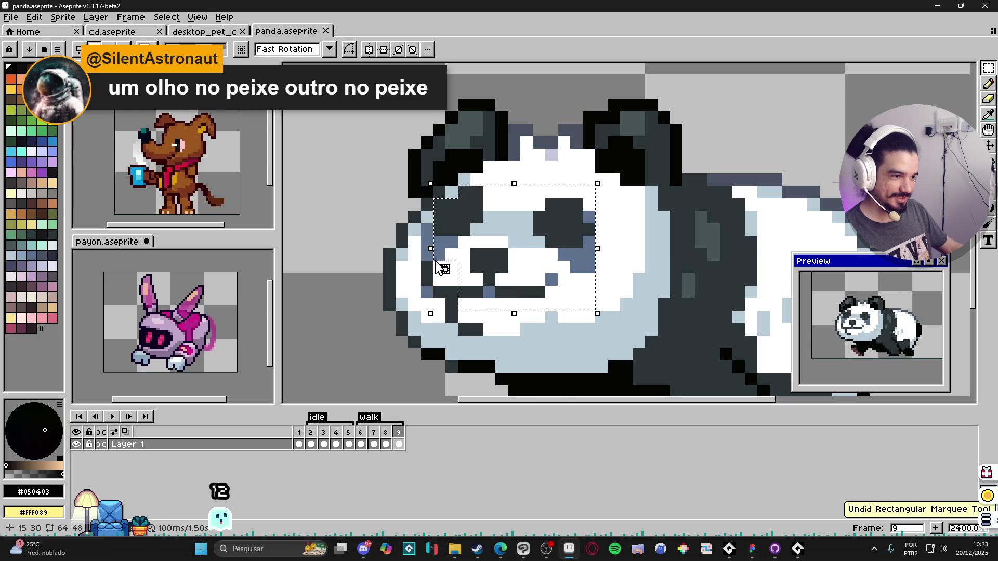
pyautogui.moveTo(421, 224); pyautogui.dragTo(457, 300)
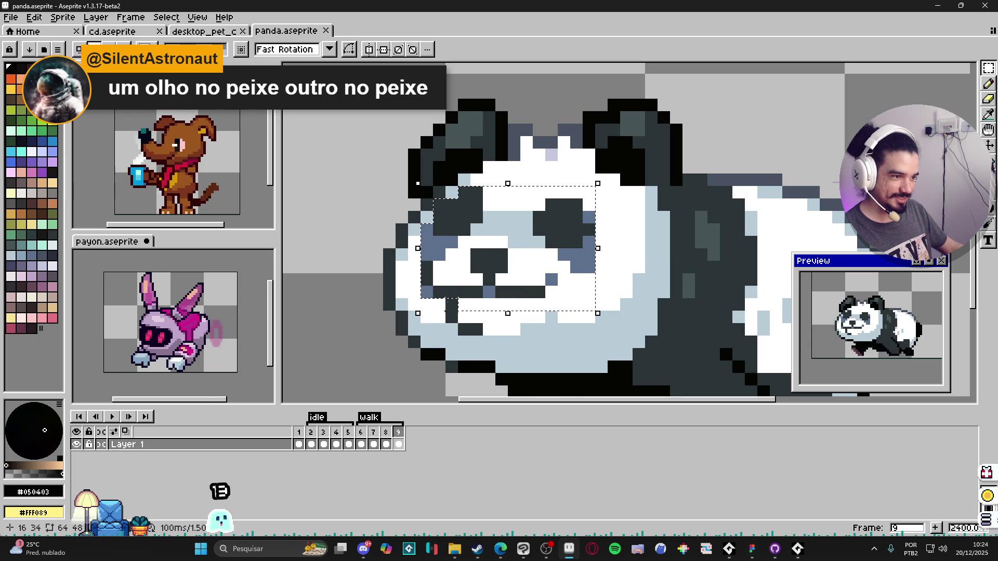
pyautogui.moveTo(457, 335); pyautogui.dragTo(507, 273)
pyautogui.press('Left')
pyautogui.hotkey('ctrl', 'd')
pyautogui.press('b')
pyautogui.keyDown('alt'); pyautogui.click(608, 268); pyautogui.keyUp('alt')
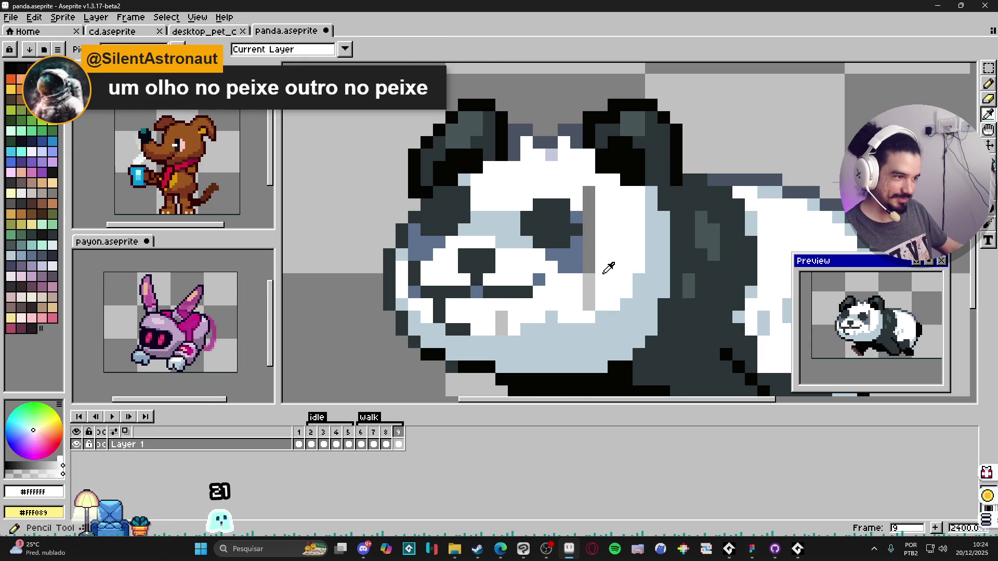
# - Repaint the stray grey pixels beside the eye patch with blue-grey and white
pyautogui.keyDown('alt'); pyautogui.click(576, 248); pyautogui.keyUp('alt')
pyautogui.click(589, 242)
pyautogui.click(586, 253)
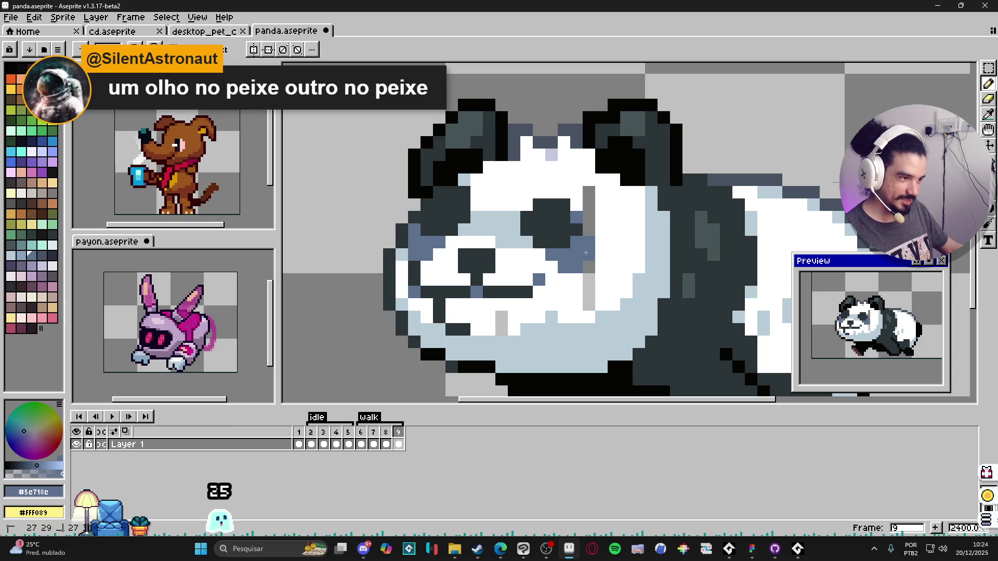
pyautogui.keyDown('alt'); pyautogui.click(577, 282); pyautogui.keyUp('alt')
pyautogui.moveTo(589, 279)
pyautogui.mouseDown()
pyautogui.moveTo(590, 299)
pyautogui.moveTo(588, 190)
pyautogui.mouseUp()
pyautogui.moveTo(502, 317); pyautogui.dragTo(501, 329)
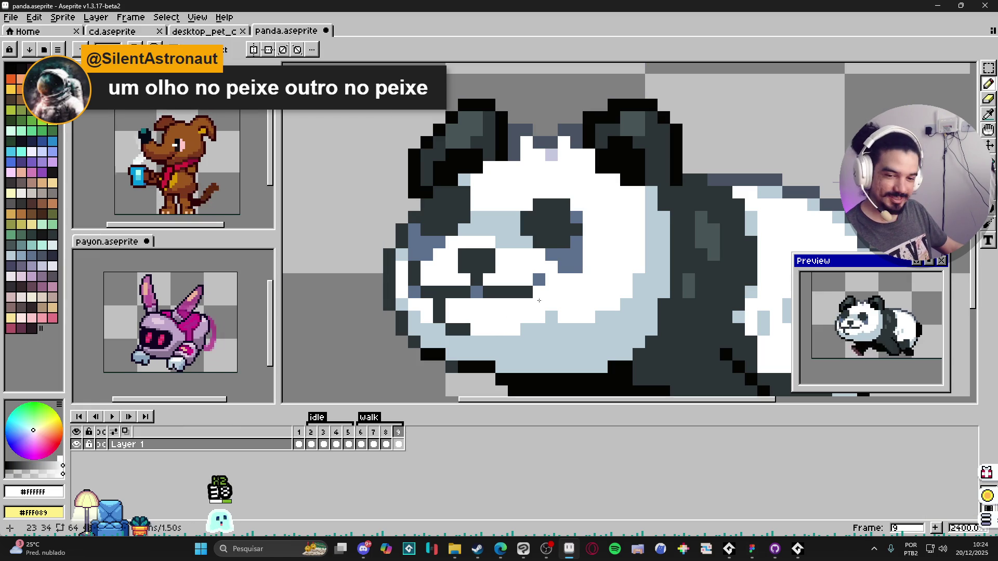
pyautogui.click(560, 270)
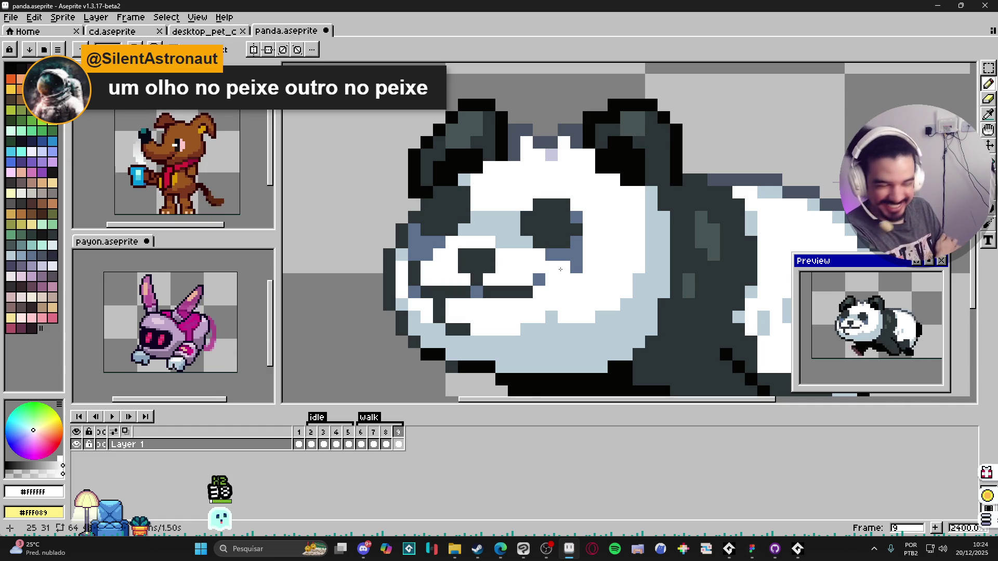
# - Compare with frame 8, then dot light-blue shading onto frame 9's muzzle
pyautogui.click(386, 442)
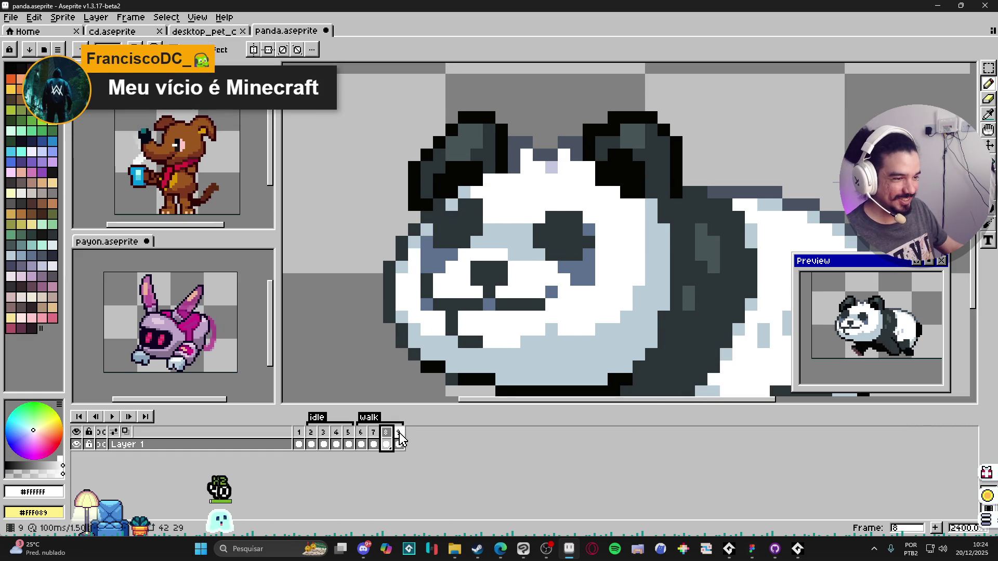
pyautogui.click(399, 443)
pyautogui.keyDown('alt'); pyautogui.click(523, 325); pyautogui.keyUp('alt')
pyautogui.click(514, 329)
pyautogui.click(563, 316)
pyautogui.click(574, 304)
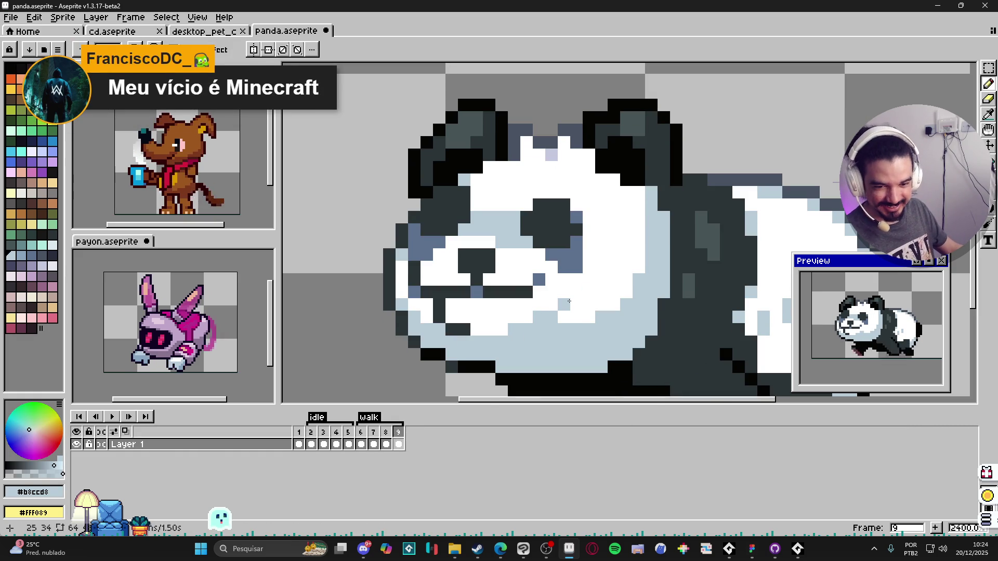
pyautogui.keyDown('alt'); pyautogui.click(556, 316); pyautogui.keyUp('alt')
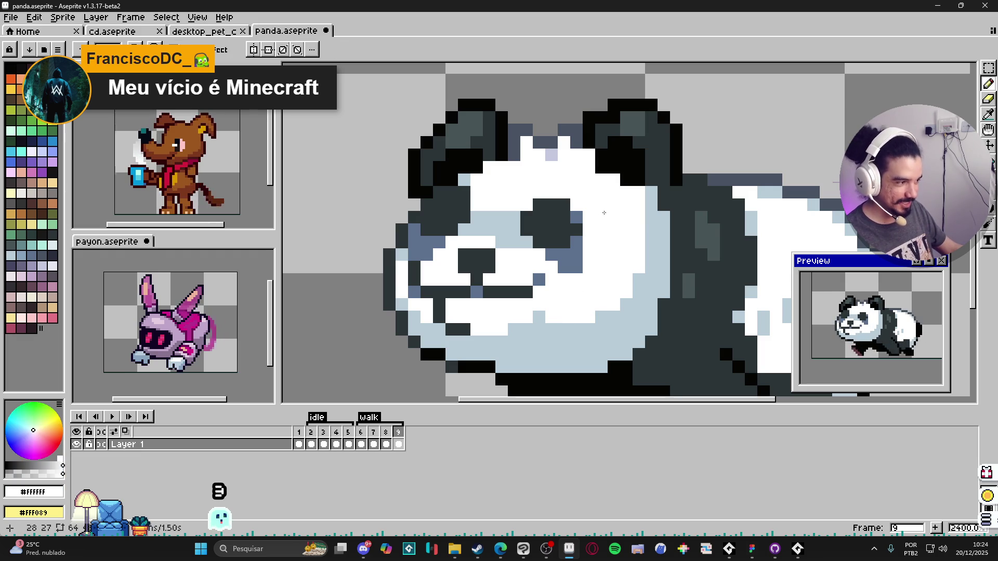
# - Recheck frame 8's pose, then marquee-select the panda's right-hand ear on frame 9
pyautogui.click(385, 432)
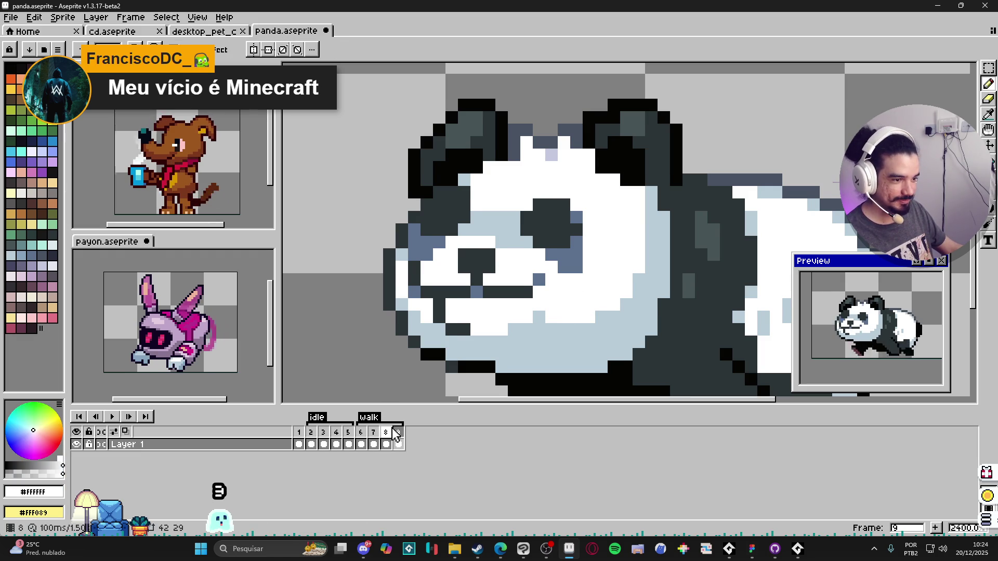
pyautogui.click(398, 433)
pyautogui.press('m')
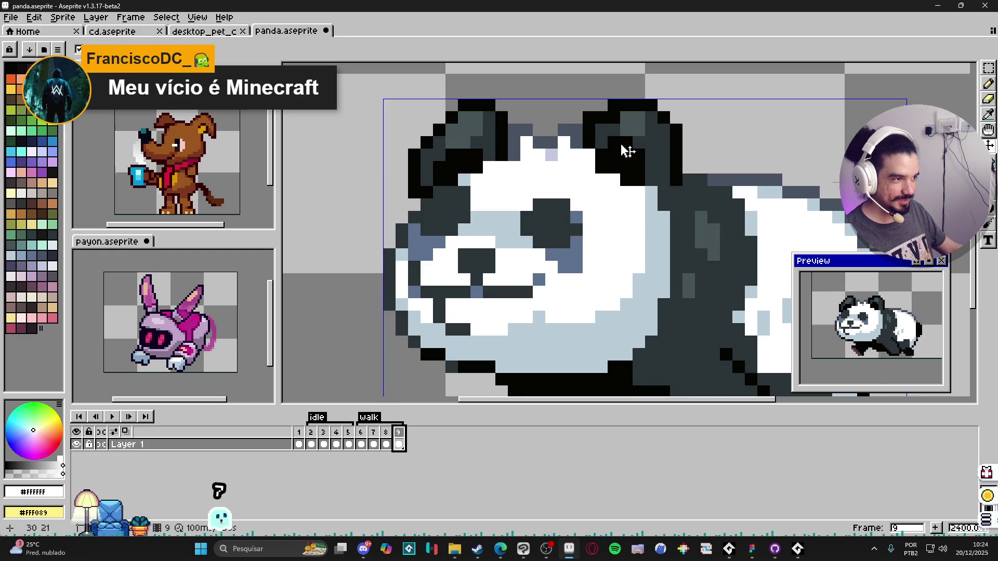
pyautogui.moveTo(582, 140)
pyautogui.mouseDown()
pyautogui.moveTo(672, 85)
pyautogui.moveTo(676, 159)
pyautogui.mouseUp()
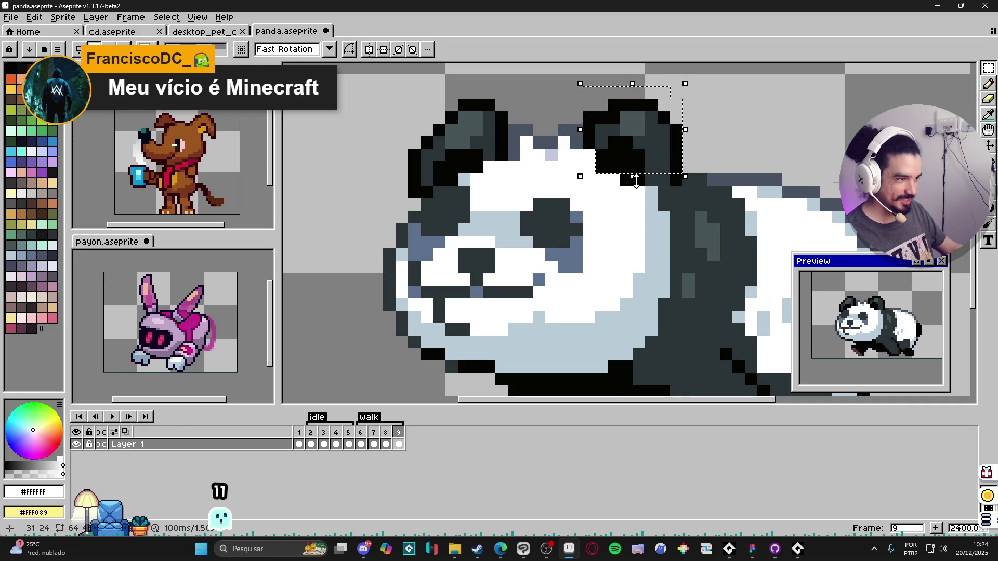
# - Nudge the right-hand ear one pixel down and one pixel right, then deselect
pyautogui.scroll(3, 658, 182)
pyautogui.press('Down')
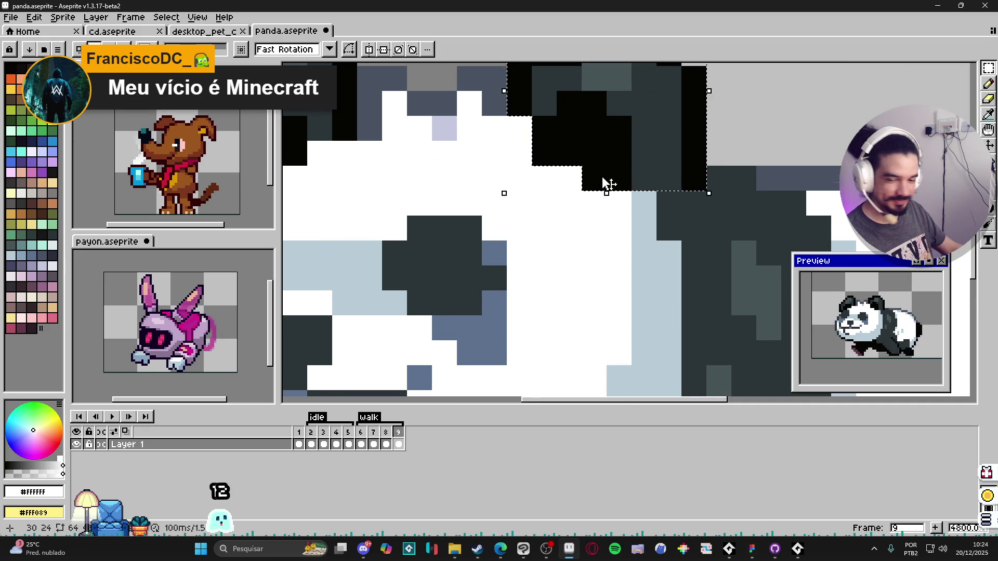
pyautogui.scroll(-3, 605, 182)
pyautogui.press('Right')
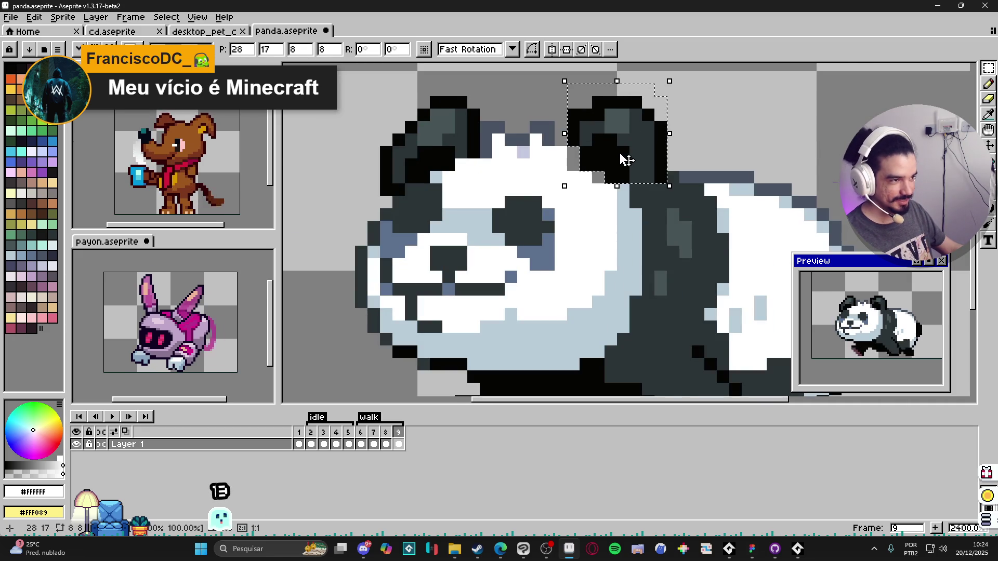
pyautogui.hotkey('ctrl', 'd')
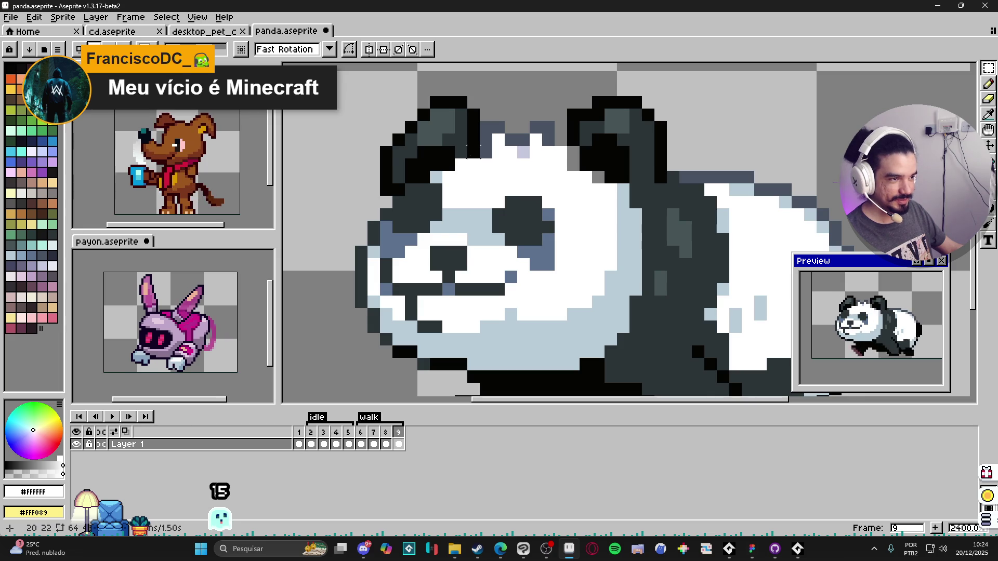
# - Cancel a distorted stretch of the left-hand ear, then reselect it and move it down one pixel
pyautogui.moveTo(480, 159); pyautogui.dragTo(380, 95)
pyautogui.moveTo(430, 161)
pyautogui.mouseDown()
pyautogui.moveTo(430, 186)
pyautogui.moveTo(389, 178)
pyautogui.moveTo(385, 102)
pyautogui.mouseUp()
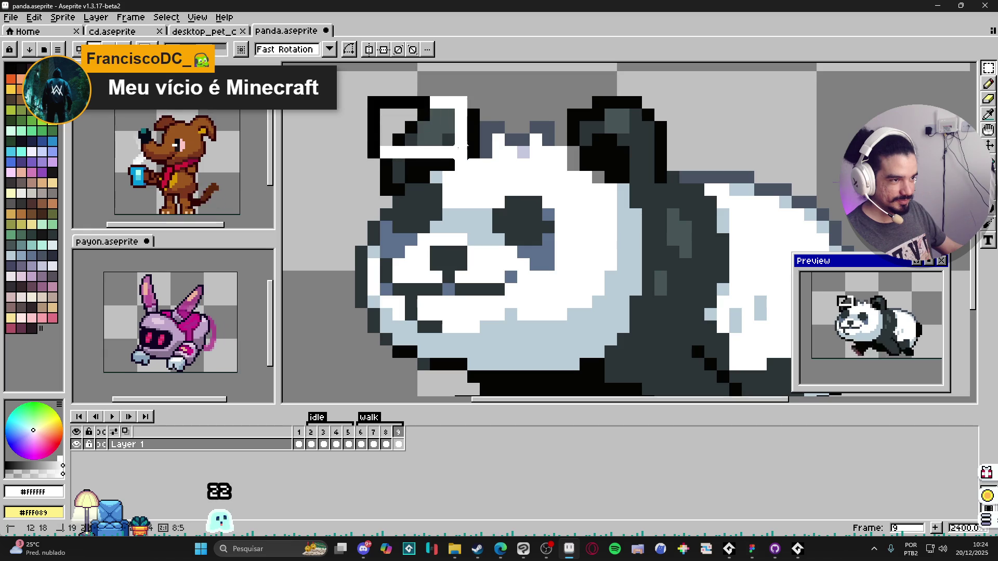
pyautogui.press('Escape')
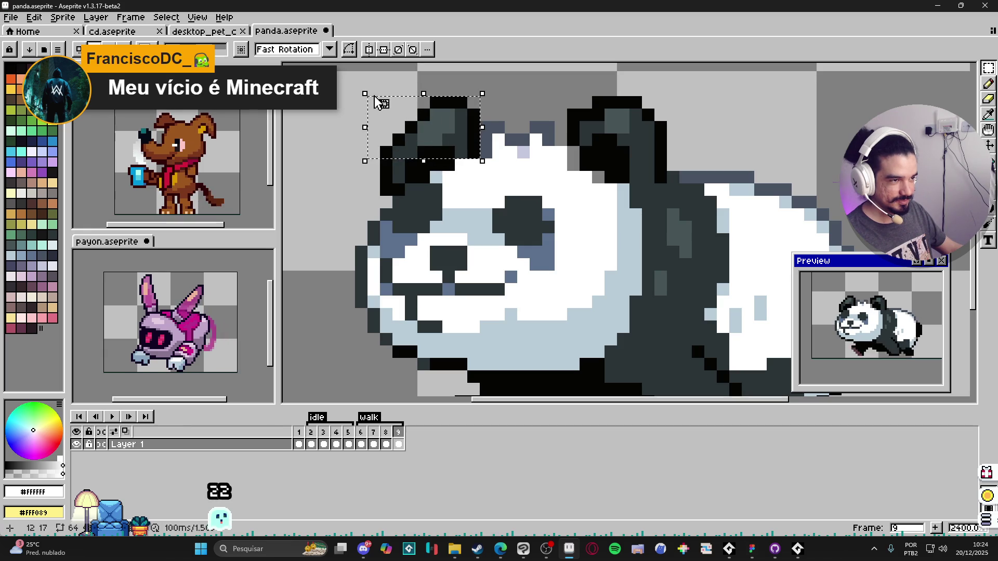
pyautogui.moveTo(382, 103)
pyautogui.mouseDown()
pyautogui.moveTo(448, 151)
pyautogui.moveTo(444, 141)
pyautogui.moveTo(416, 165)
pyautogui.mouseUp()
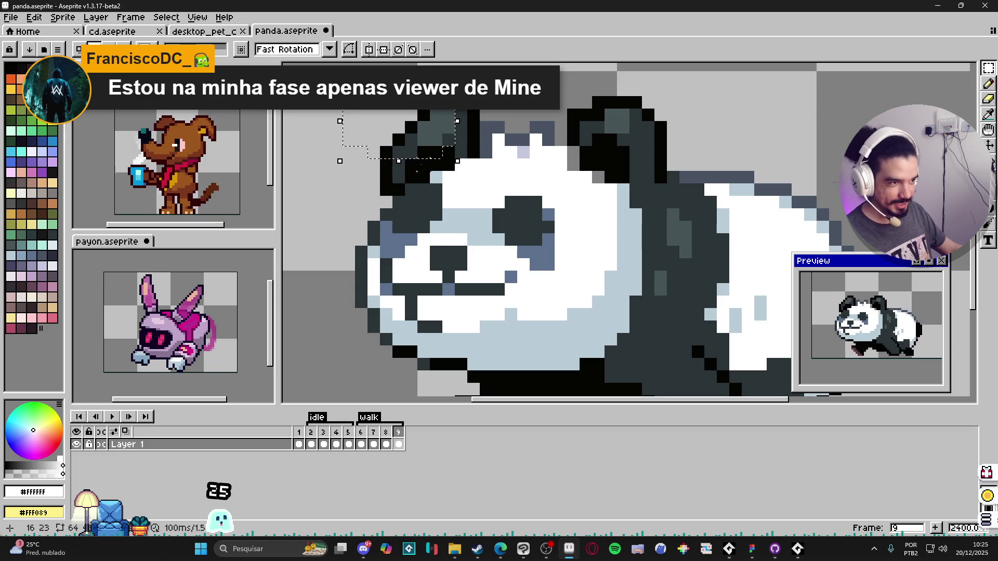
pyautogui.moveTo(415, 172); pyautogui.dragTo(373, 174)
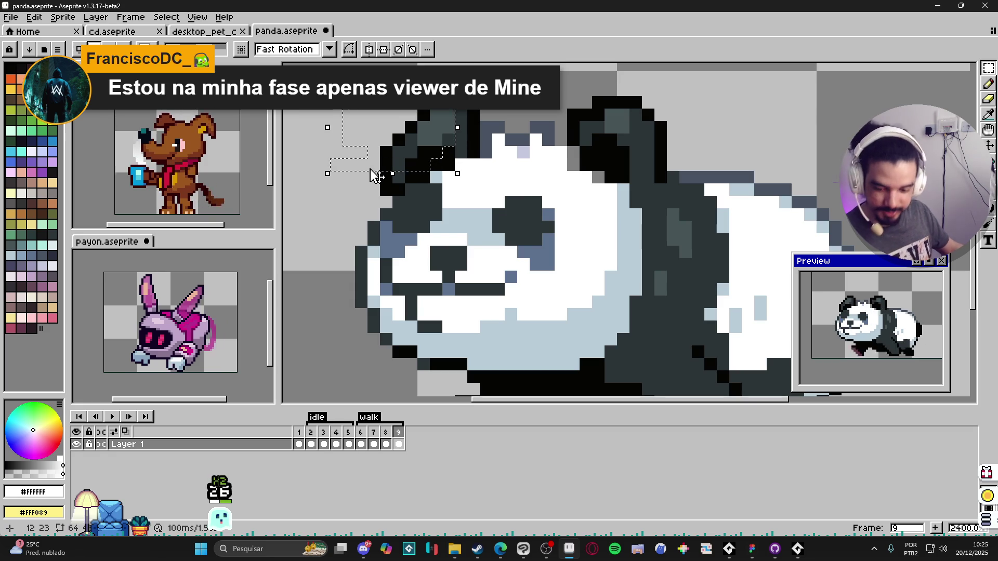
pyautogui.moveTo(405, 177)
pyautogui.mouseDown()
pyautogui.moveTo(379, 189)
pyautogui.moveTo(446, 156)
pyautogui.moveTo(453, 119)
pyautogui.moveTo(486, 143)
pyautogui.mouseUp()
# - Add black outline pixels beside the panda's left ear, undoing the stray strokes
pyautogui.press('b')
pyautogui.keyDown('alt'); pyautogui.click(473, 124); pyautogui.keyUp('alt')
pyautogui.click(485, 115)
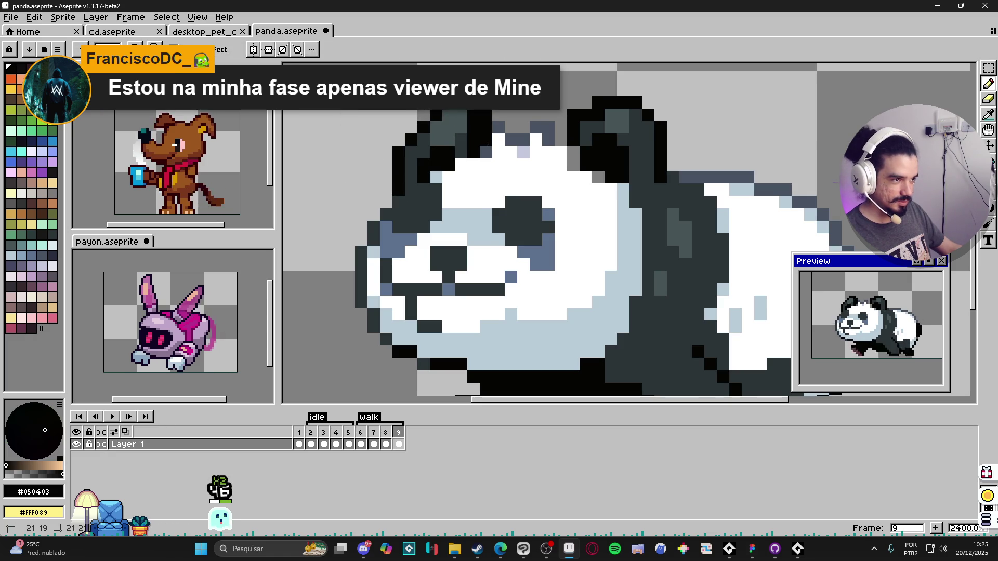
pyautogui.hotkey('ctrl', 'z')
pyautogui.hotkey('ctrl', 'z')
pyautogui.hotkey('ctrl', 'z')
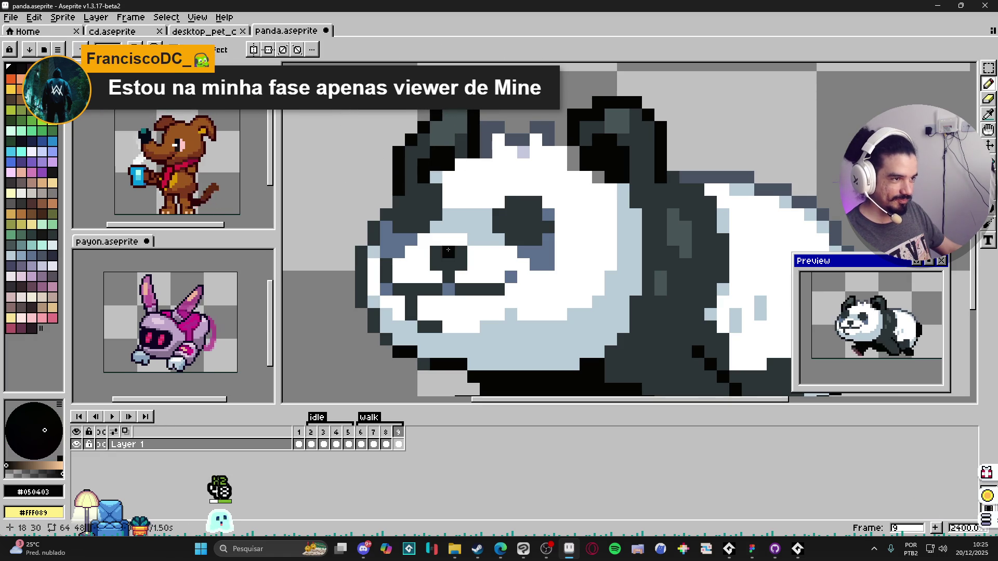
pyautogui.press('b')
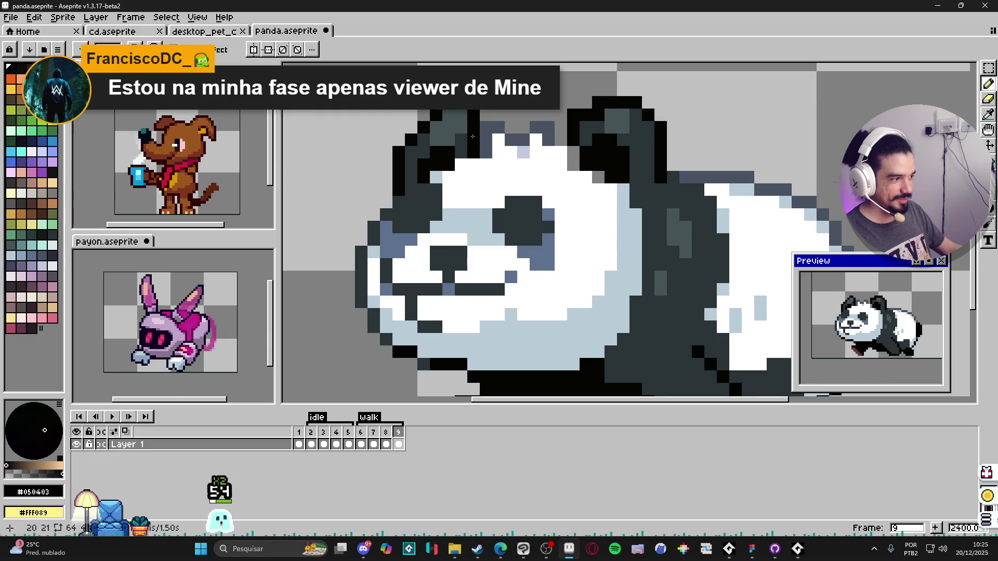
pyautogui.moveTo(462, 152); pyautogui.dragTo(464, 163)
# - Add one more black outline pixel on the panda and save panda.aseprite
pyautogui.scroll(-1, 447, 229)
pyautogui.click(450, 249)
pyautogui.scroll(1, 445, 235)
pyautogui.hotkey('ctrl', 's')
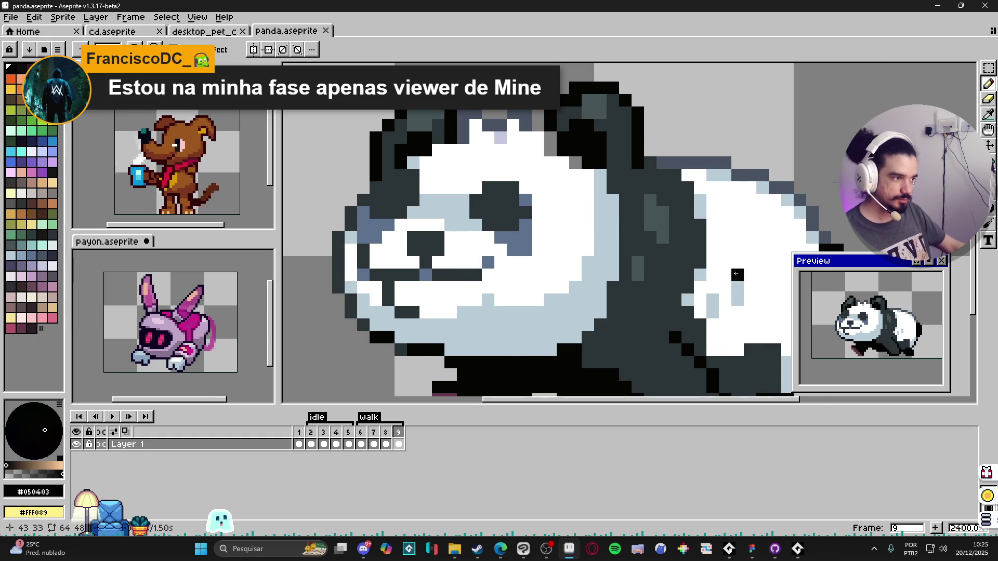
# - Paint dark grey #2c3438 pixels onto the panda's body on frame 9
pyautogui.scroll(-2, 550, 229)
pyautogui.keyDown('alt'); pyautogui.click(559, 244); pyautogui.keyUp('alt')
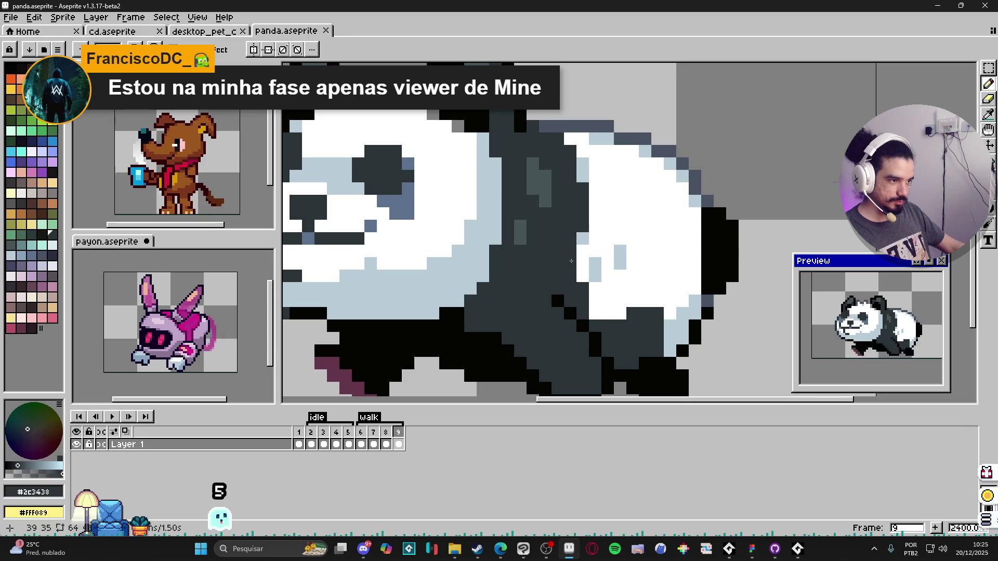
pyautogui.click(582, 238)
pyautogui.click(582, 175)
pyautogui.scroll(-3, 584, 170)
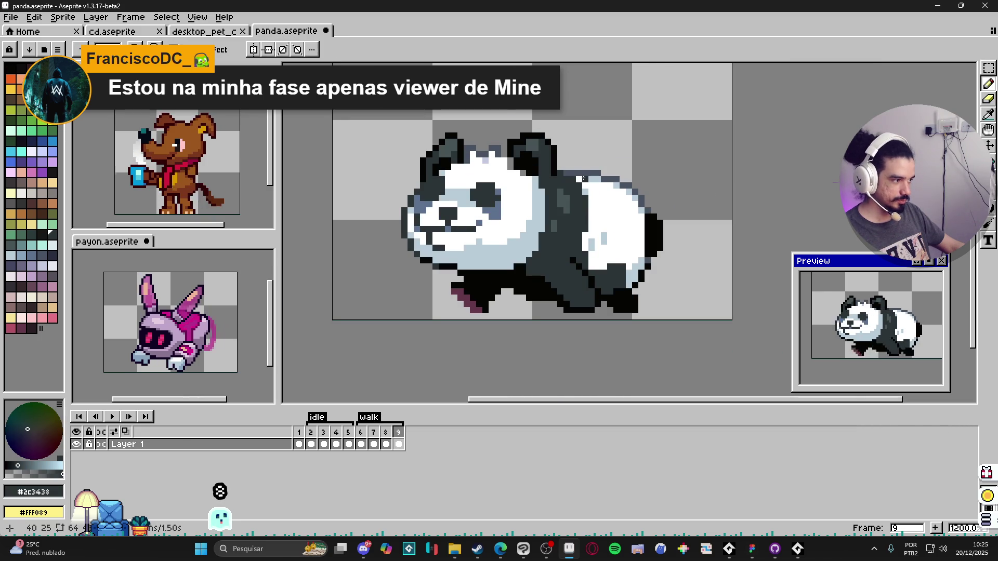
# - Compare frame 9's pose against walk frames 8 and 7
pyautogui.press('Right')
pyautogui.press('Left')
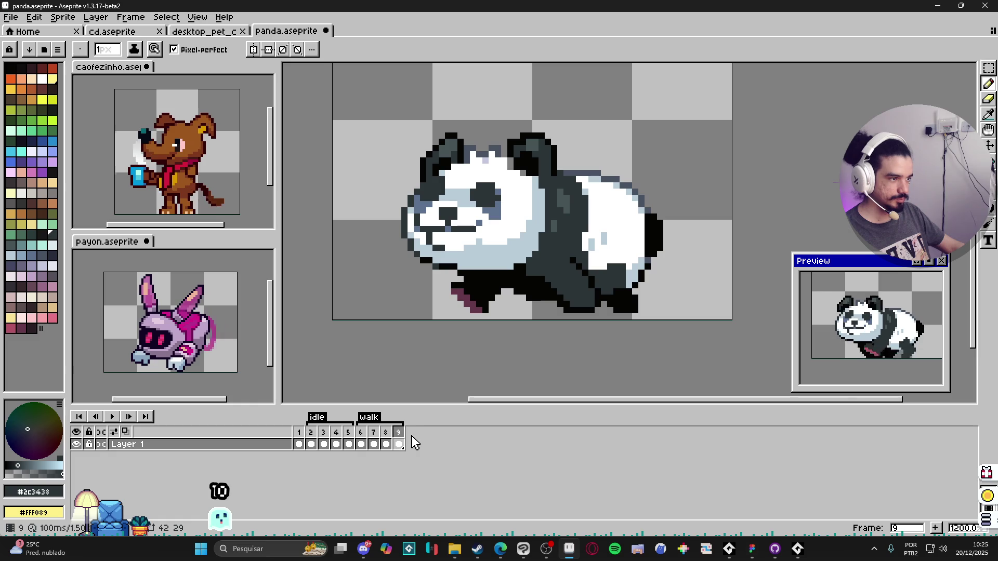
pyautogui.click(386, 435)
pyautogui.click(399, 438)
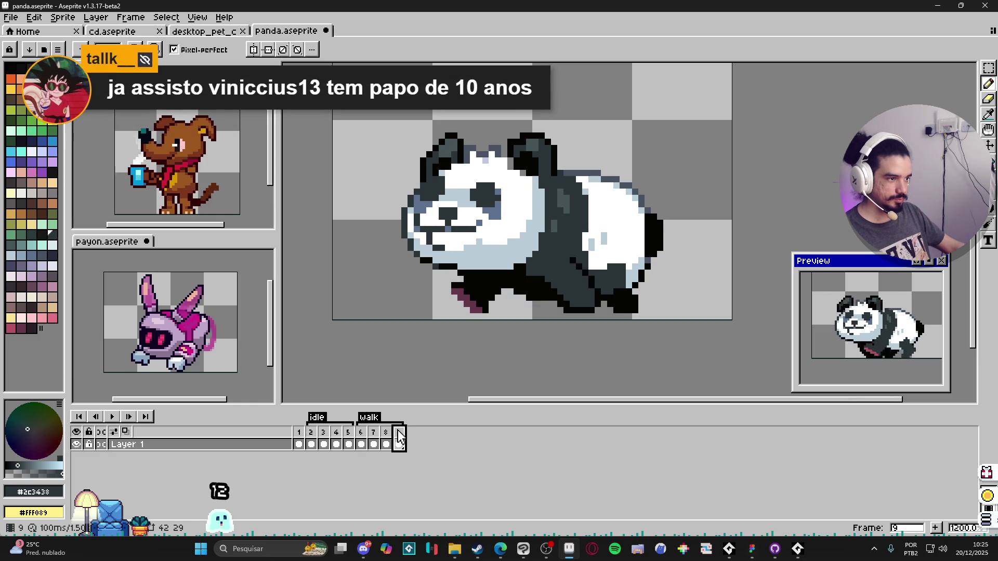
pyautogui.click(387, 439)
pyautogui.click(374, 440)
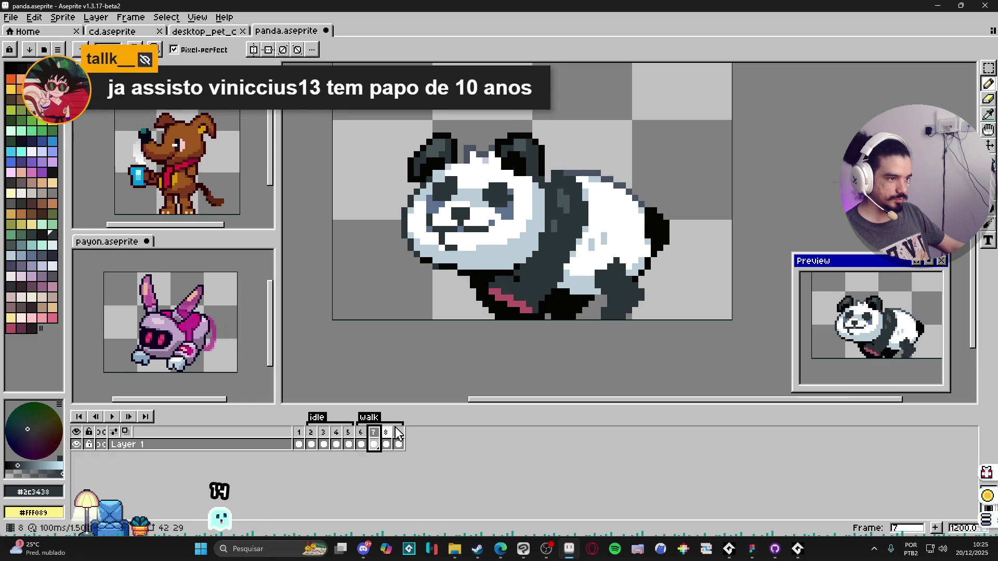
# - Sample the blue-grey, white and dark grey shades on frame 7 and compare it with frame 6
pyautogui.scroll(1, 580, 250)
pyautogui.keyDown('alt'); pyautogui.click(580, 250); pyautogui.keyUp('alt')
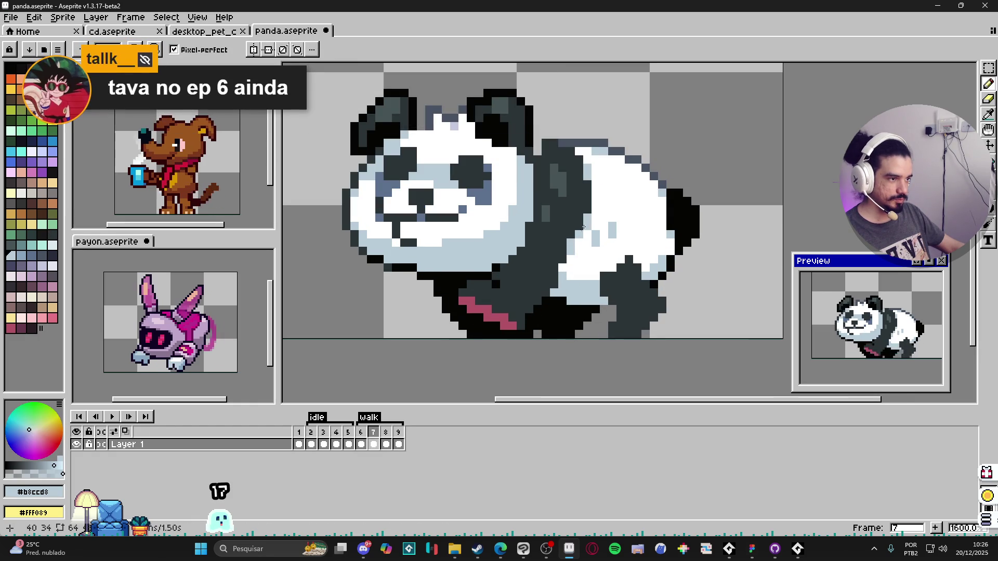
pyautogui.keyDown('alt'); pyautogui.click(589, 213); pyautogui.keyUp('alt')
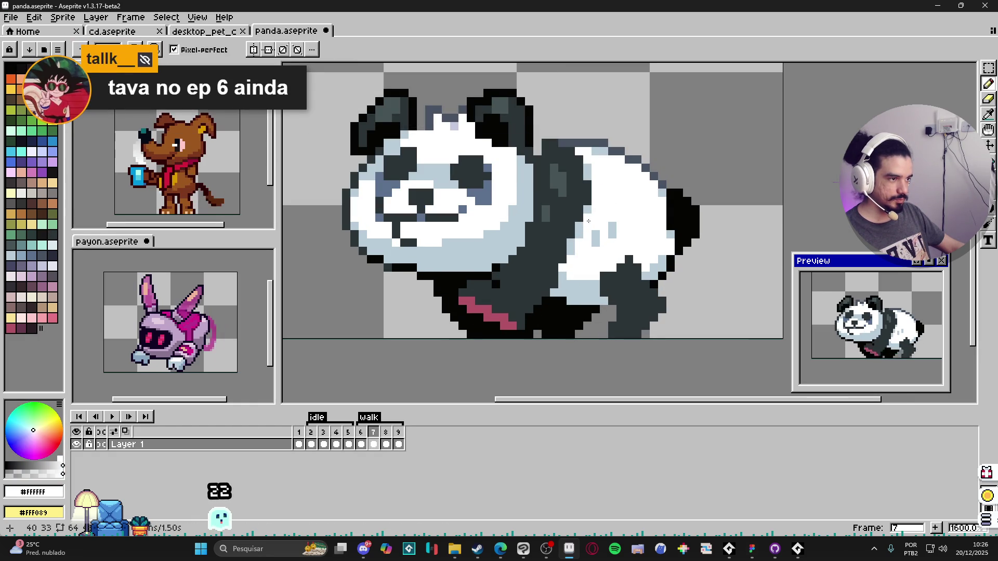
pyautogui.keyDown('alt'); pyautogui.click(586, 200); pyautogui.keyUp('alt')
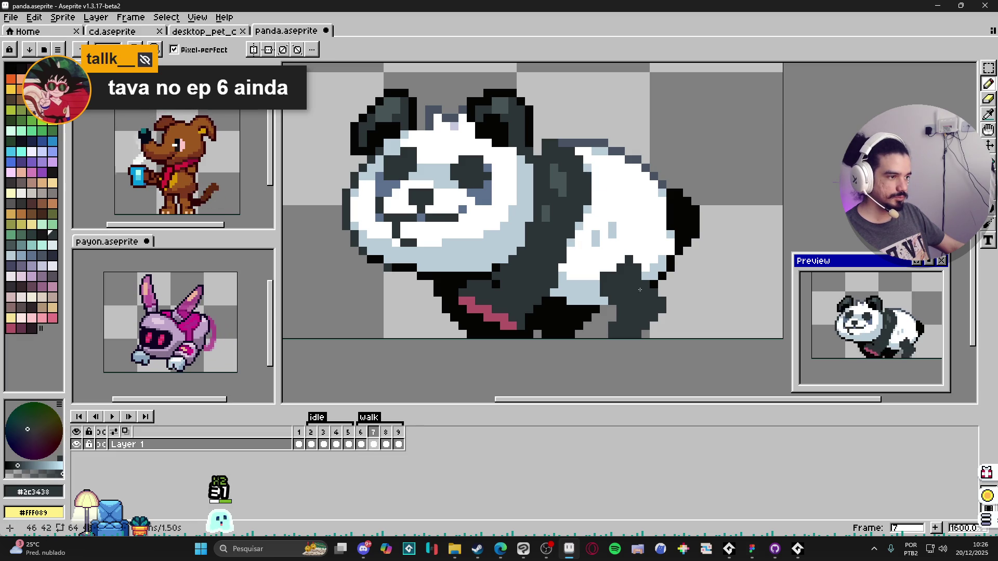
pyautogui.click(359, 435)
pyautogui.click(373, 438)
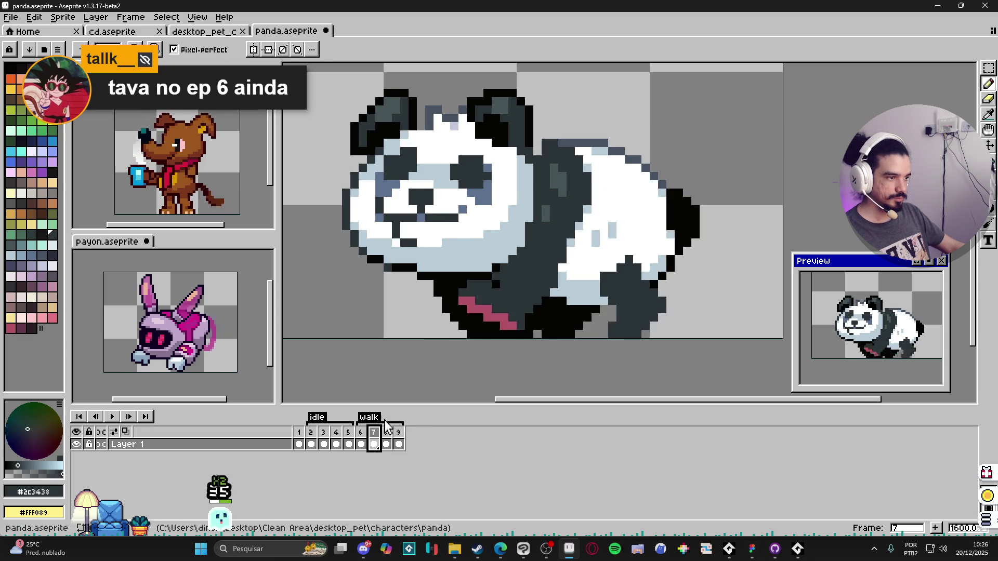
pyautogui.scroll(-1, 474, 318)
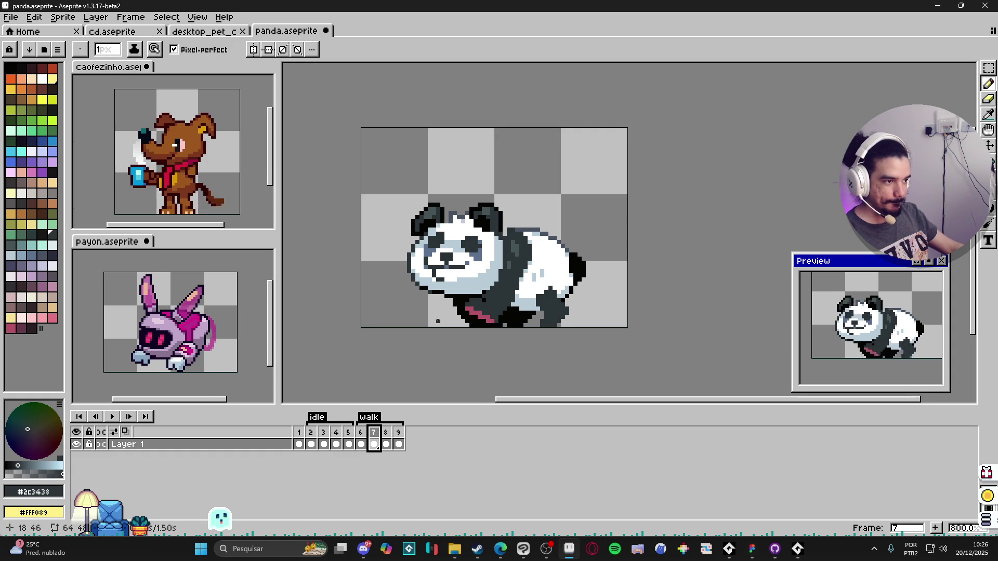
# - Compare walk frame 6 with frame 7
pyautogui.hscroll(1, 438, 325)
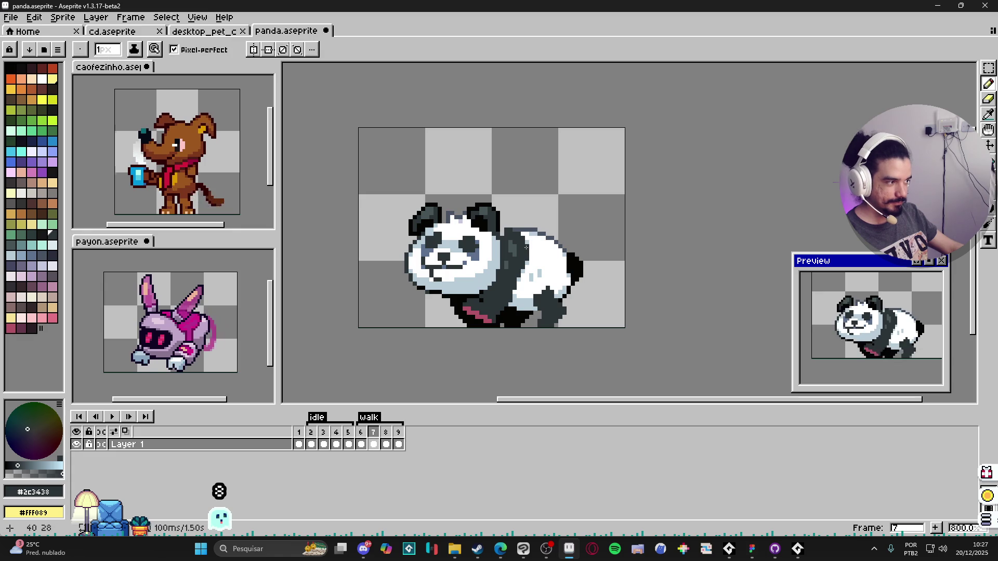
pyautogui.scroll(2, 522, 240)
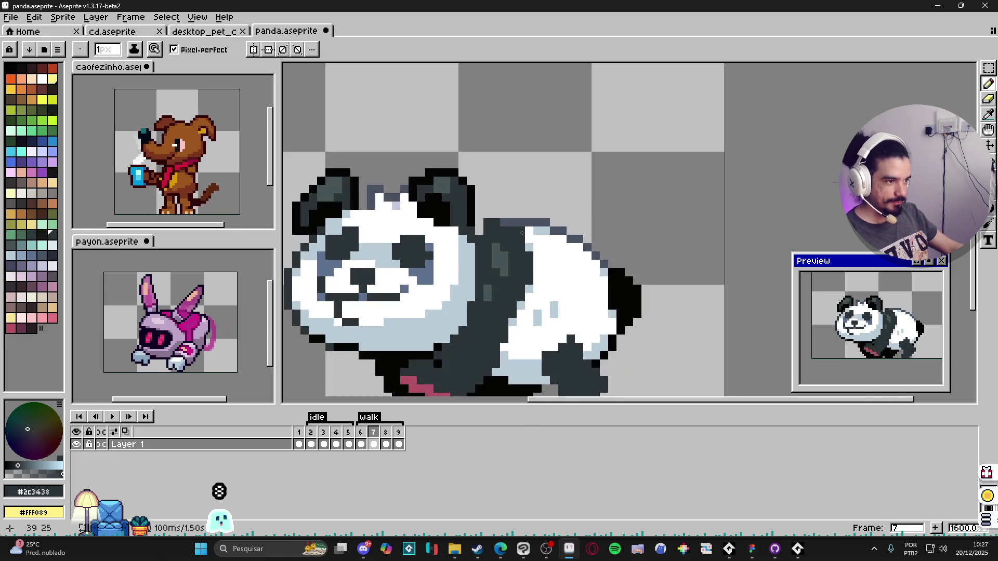
pyautogui.scroll(-3, 502, 225)
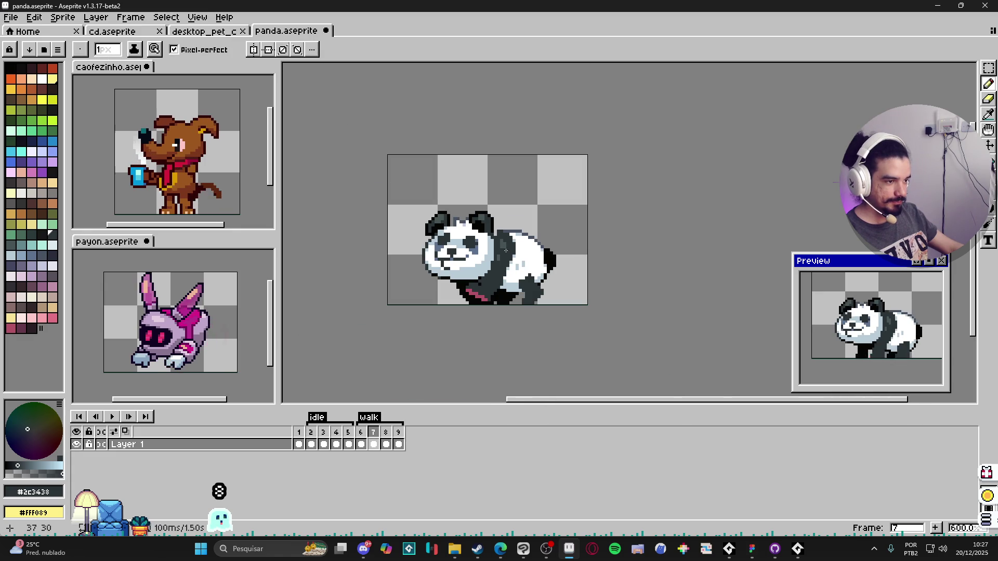
pyautogui.click(361, 439)
pyautogui.click(372, 441)
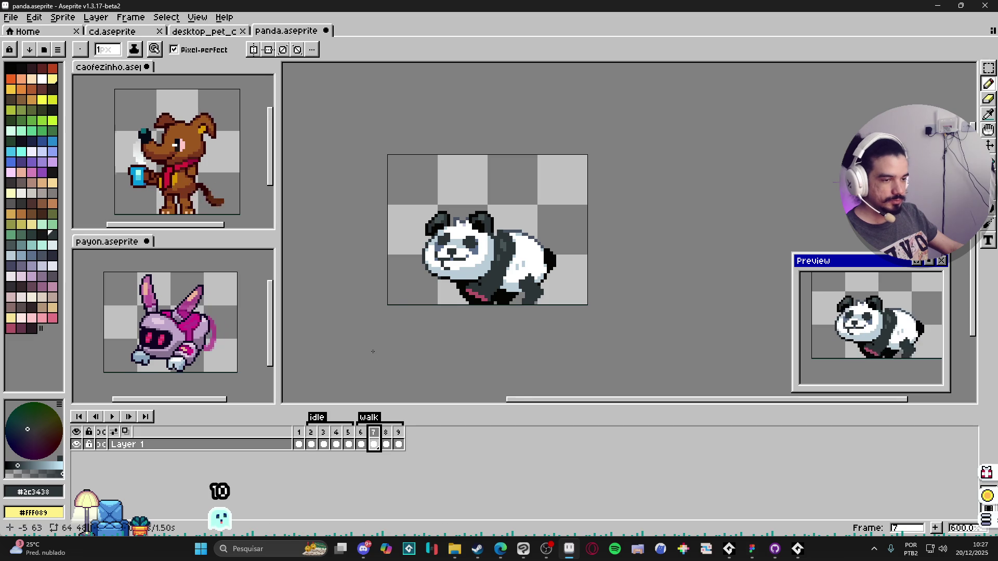
# - Zoom out, play the walk and idle animations, stop on frame 1, and insert a new frame
pyautogui.press('-')
pyautogui.press('-')
pyautogui.press('-')
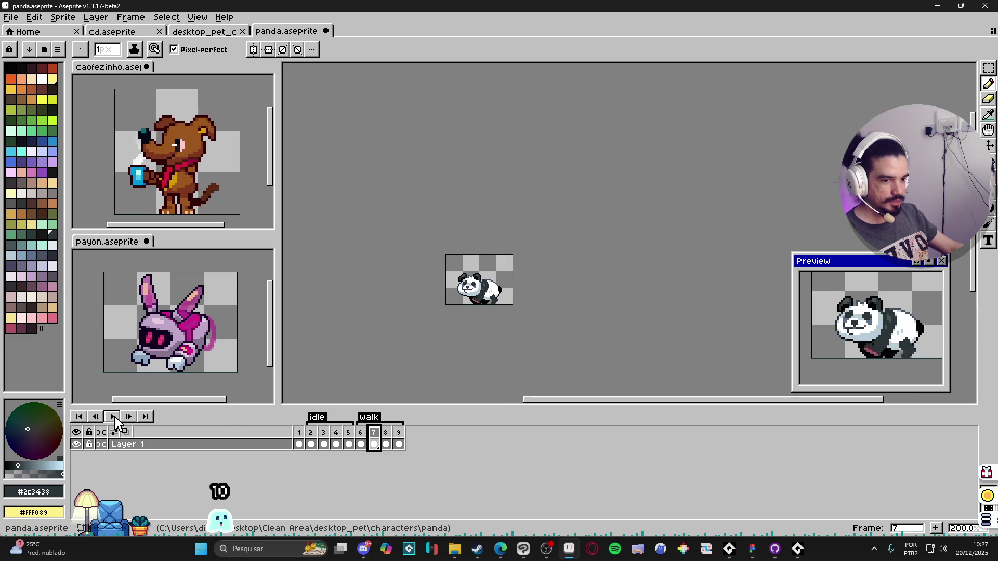
pyautogui.click(113, 417)
pyautogui.click(112, 417)
pyautogui.click(323, 439)
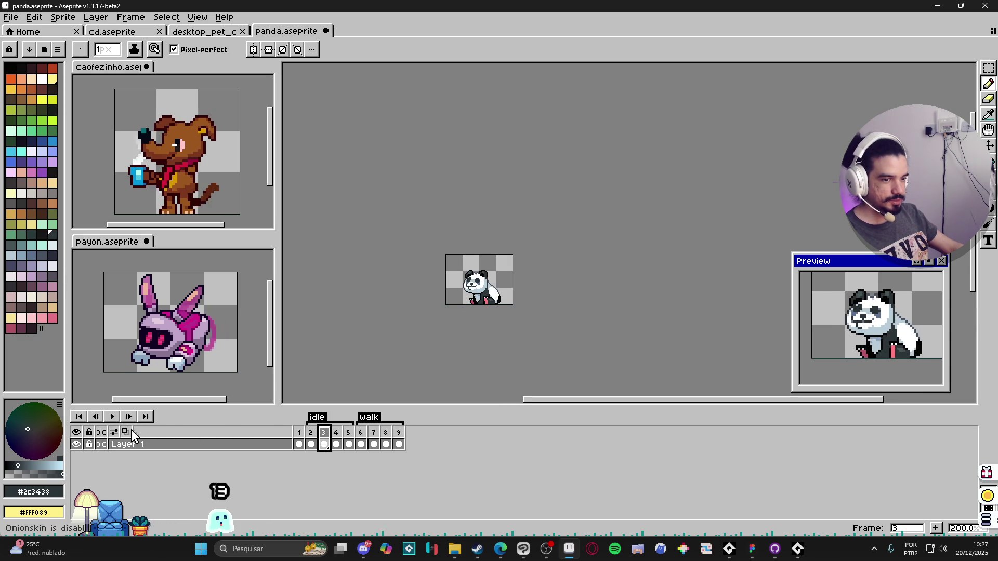
pyautogui.click(110, 414)
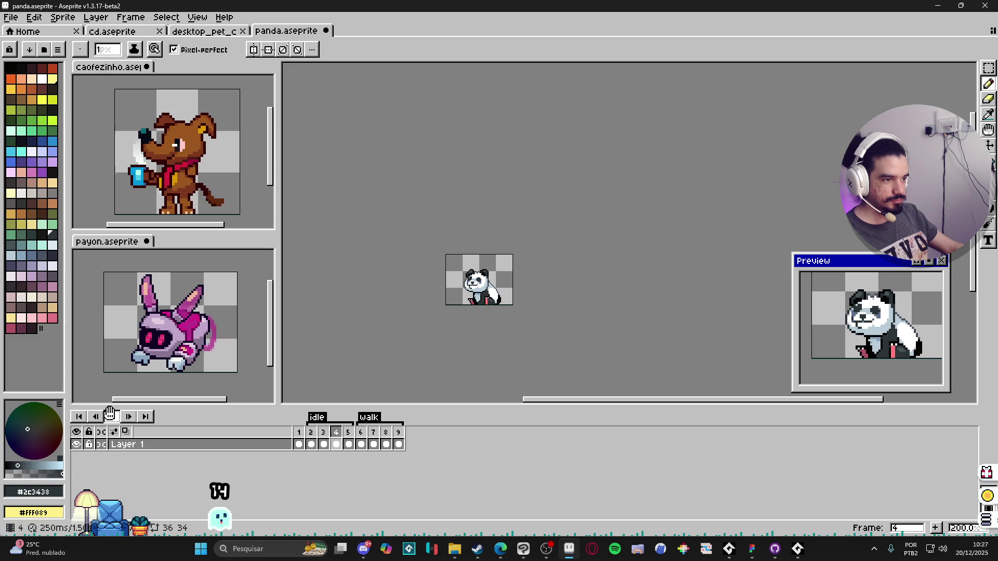
pyautogui.click(361, 439)
pyautogui.click(299, 439)
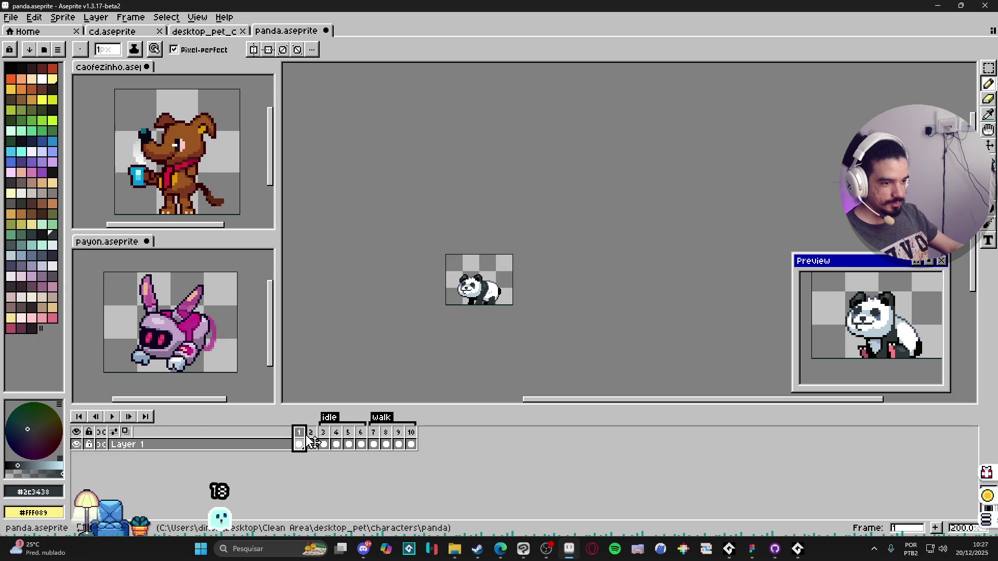
pyautogui.hotkey('alt', 'n')
# - Move the new frame to the end as frame 10, keeping its 100 ms duration
pyautogui.moveTo(319, 436); pyautogui.dragTo(413, 435)
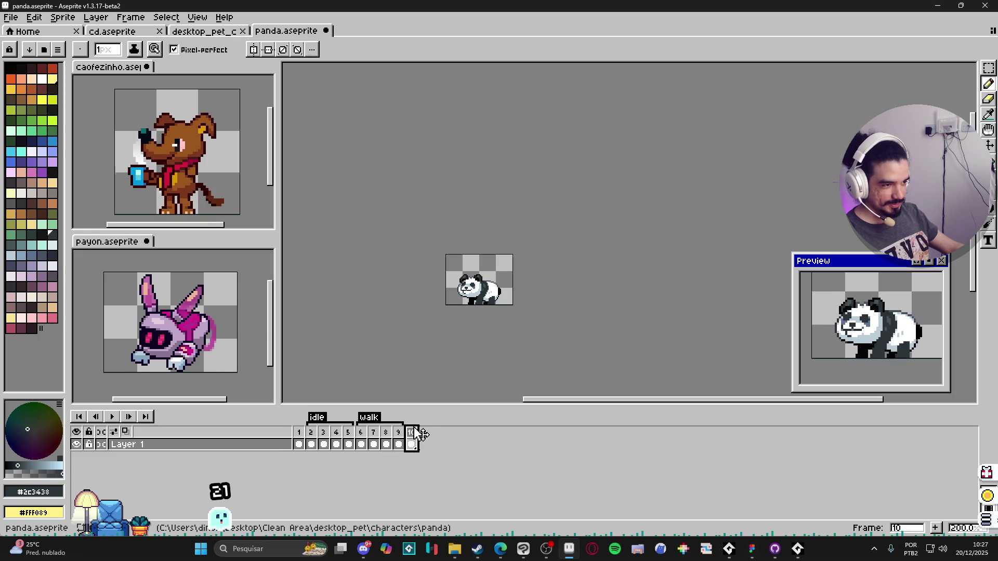
pyautogui.doubleClick(413, 433)
pyautogui.click(571, 300)
pyautogui.press('p')
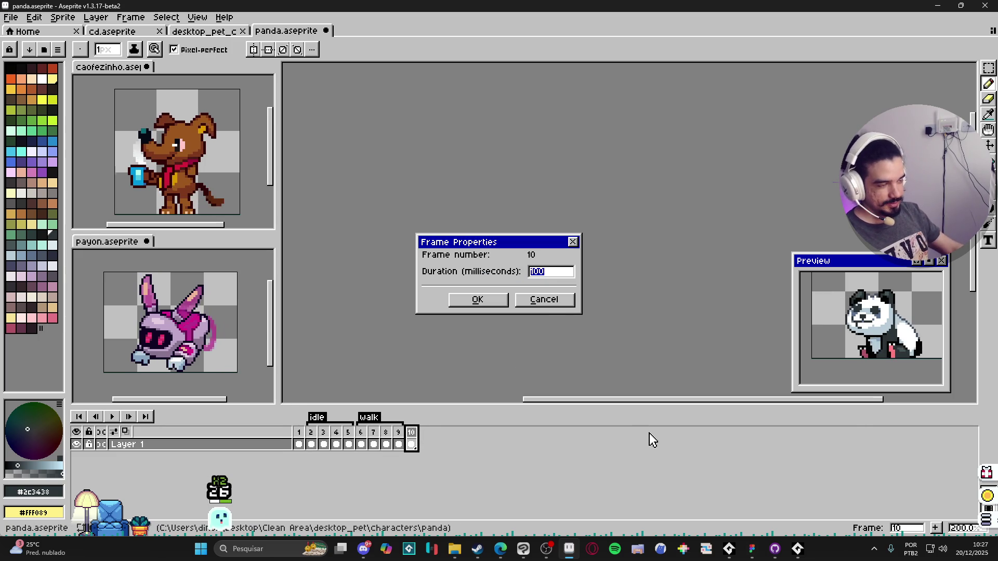
pyautogui.click(544, 300)
# - Create a 'preparing_jump' tag on frame 10
pyautogui.rightClick(412, 437)
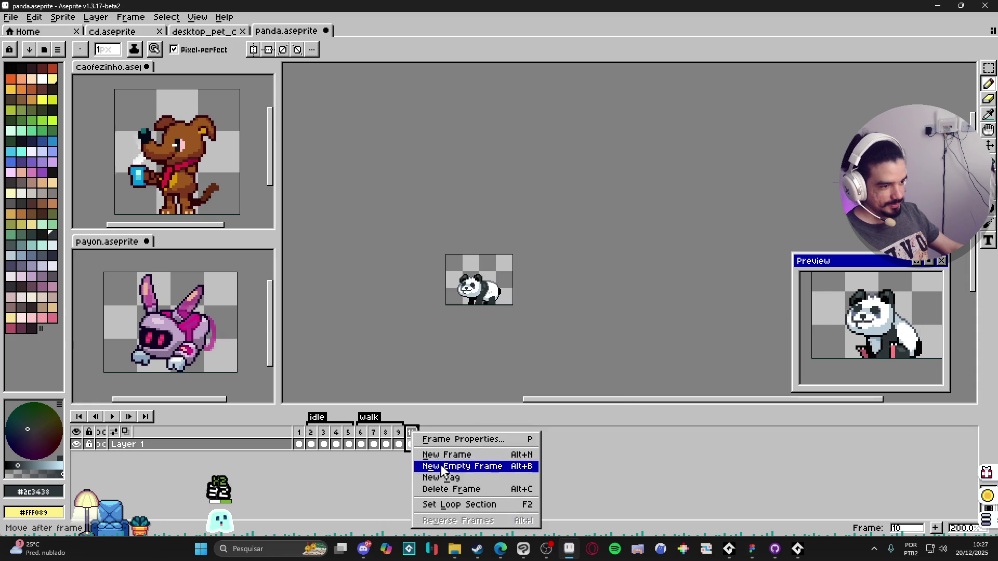
pyautogui.click(455, 476)
pyautogui.write('preparing_jump')
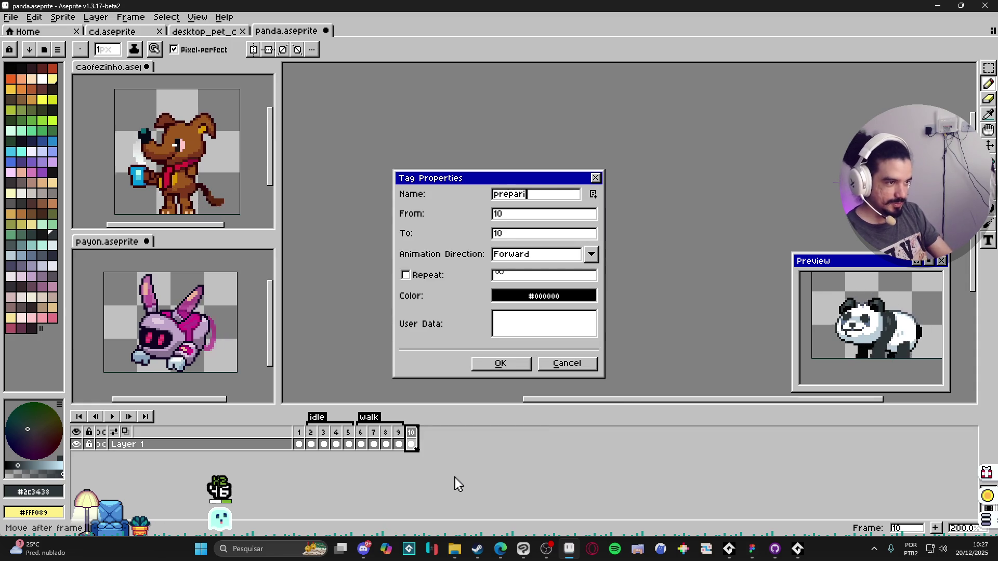
pyautogui.press('Return')
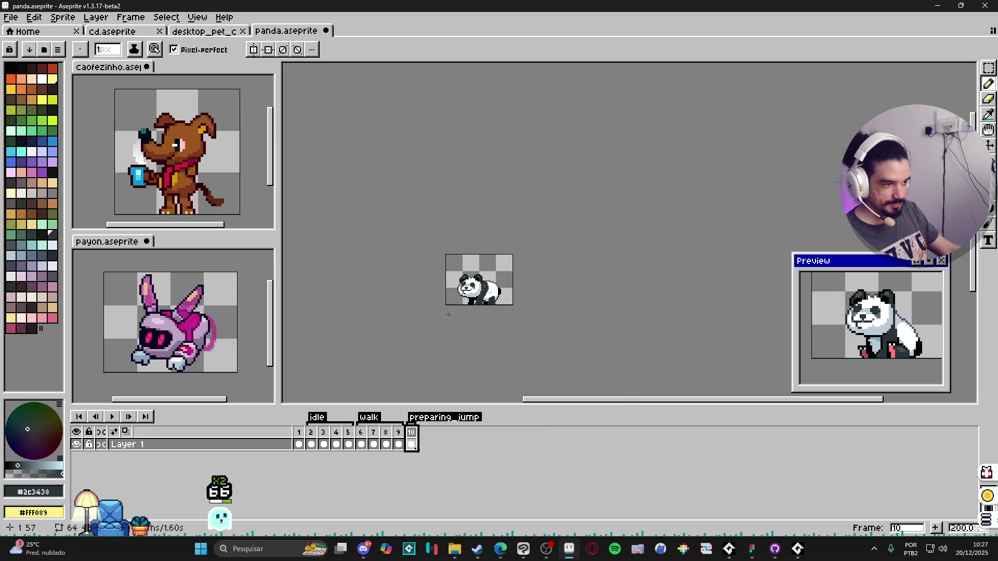
pyautogui.scroll(4, 457, 273)
pyautogui.press('v')
pyautogui.scroll(1, 457, 273)
# - Select the panda's head and chest on frame 10 and move them down into a crouch
pyautogui.press('m')
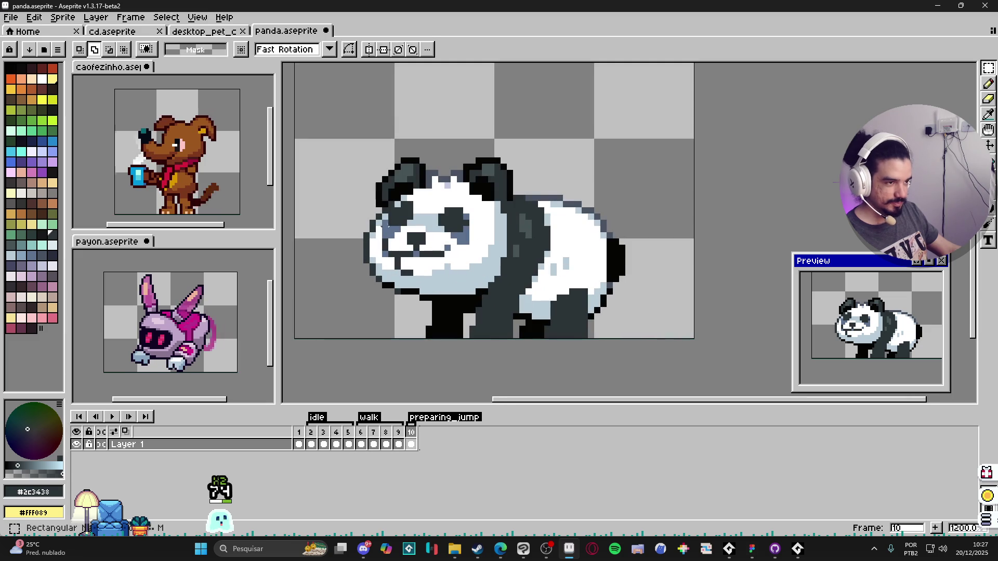
pyautogui.moveTo(332, 146); pyautogui.dragTo(506, 254)
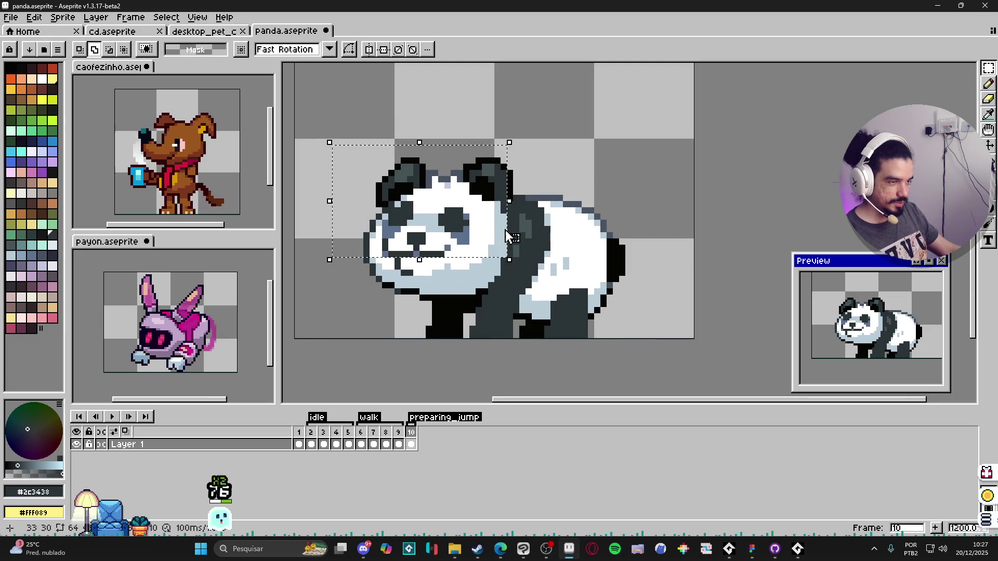
pyautogui.scroll(3, 505, 206)
pyautogui.scroll(-4, 520, 156)
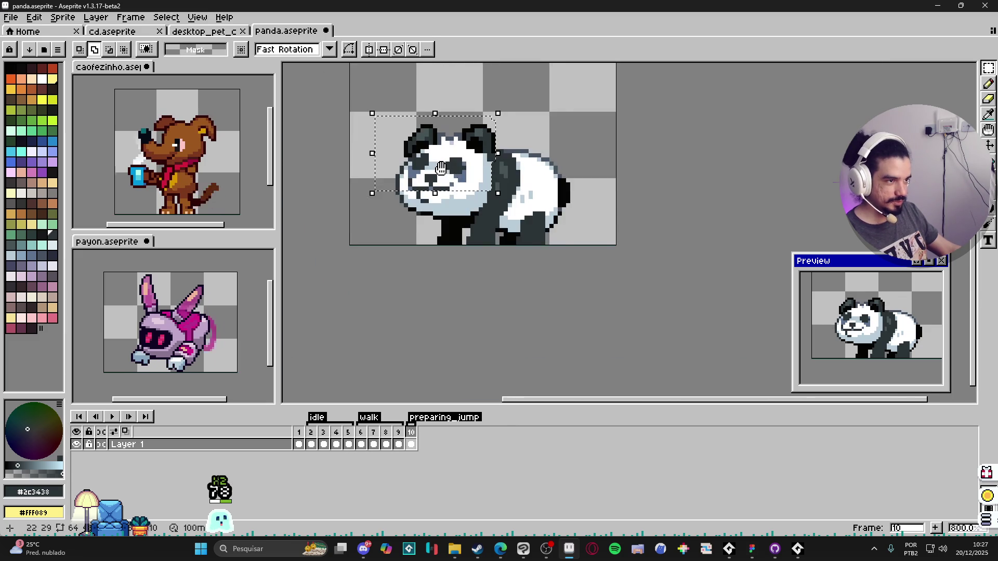
pyautogui.scroll(2, 539, 207)
pyautogui.moveTo(352, 87); pyautogui.dragTo(526, 223)
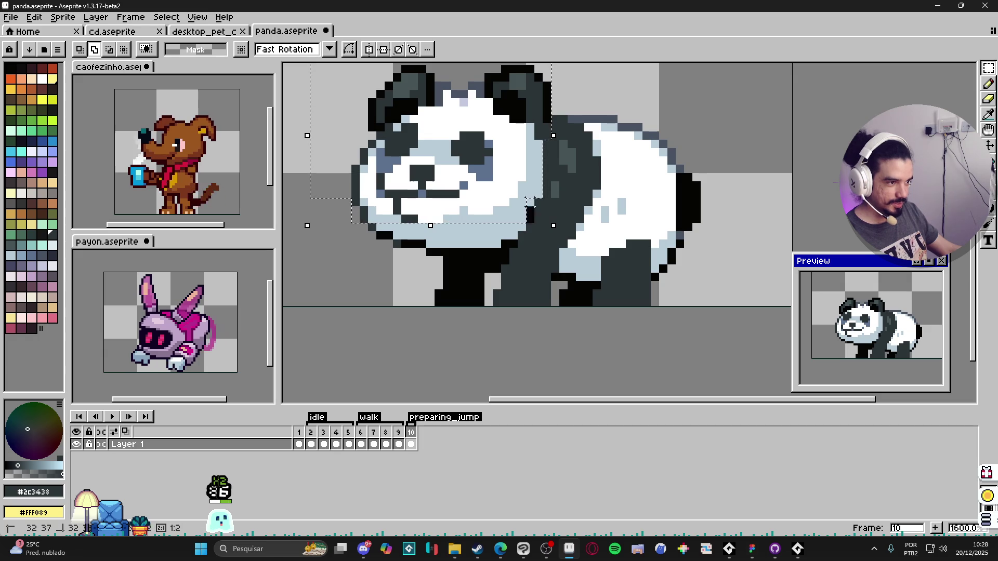
pyautogui.moveTo(534, 232)
pyautogui.mouseDown()
pyautogui.moveTo(327, 161)
pyautogui.moveTo(514, 241)
pyautogui.moveTo(359, 208)
pyautogui.mouseUp()
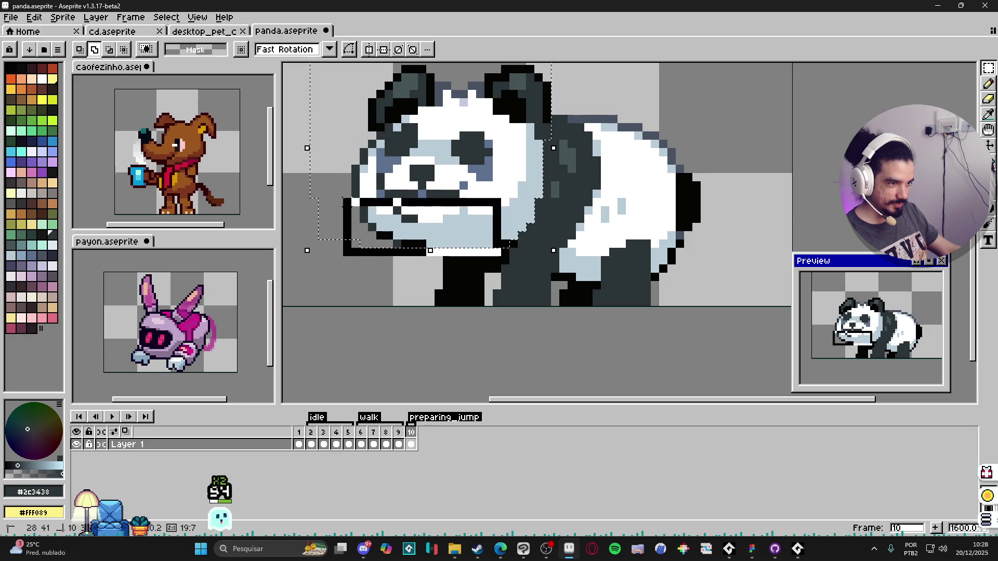
pyautogui.scroll(-2, 467, 231)
pyautogui.moveTo(464, 229)
pyautogui.mouseDown()
pyautogui.moveTo(471, 254)
pyautogui.moveTo(491, 269)
pyautogui.mouseUp()
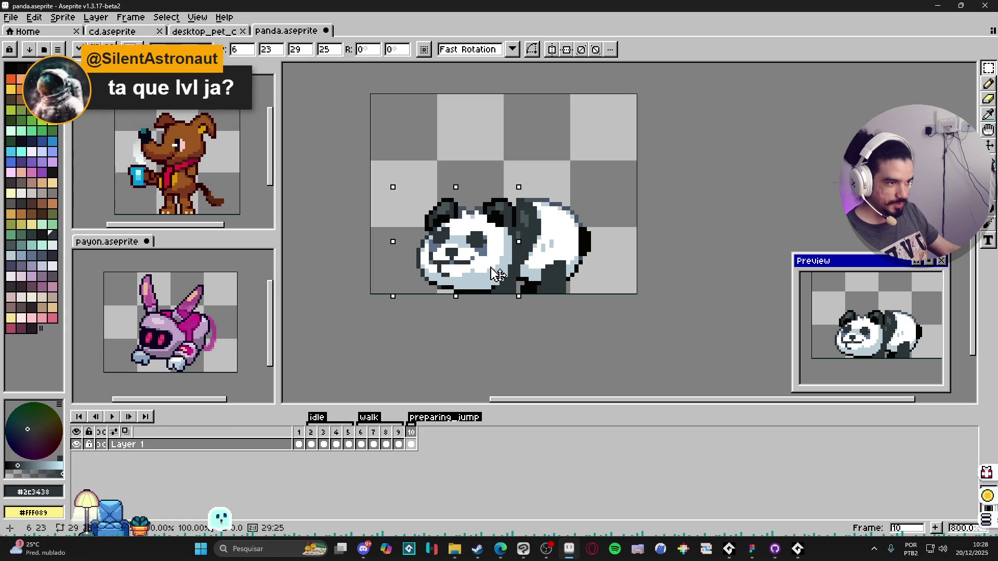
pyautogui.press('Return')
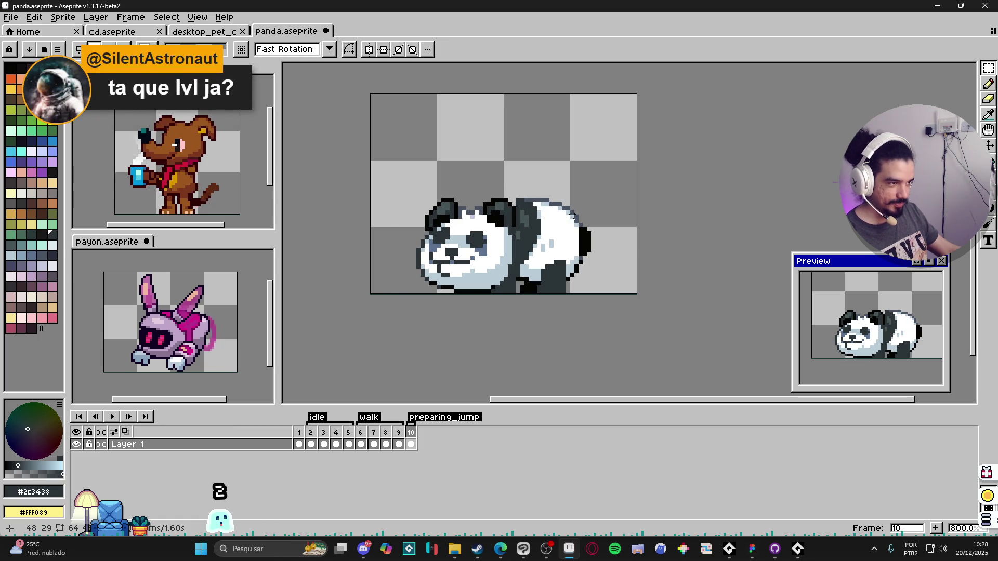
pyautogui.press('e')
pyautogui.scroll(3, 497, 212)
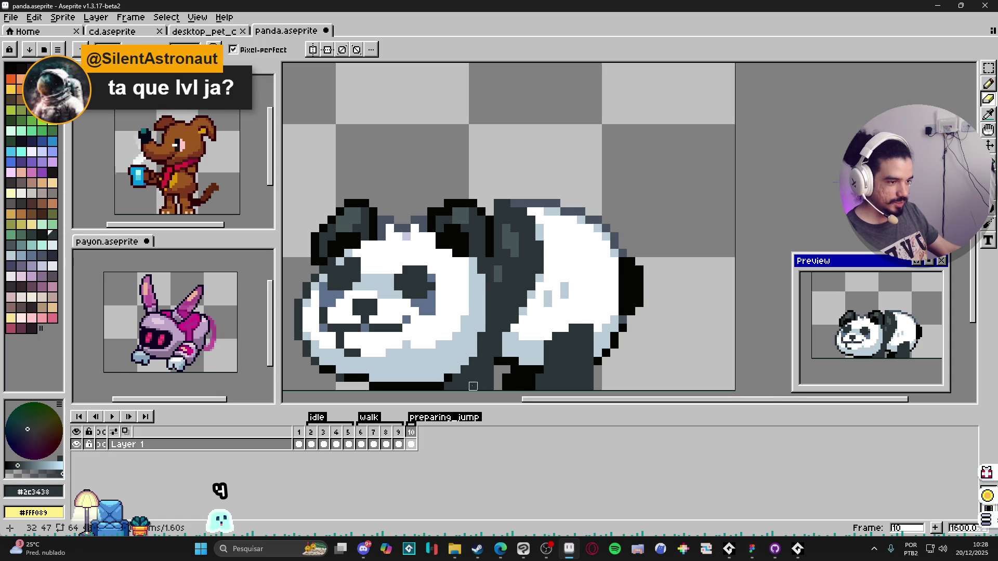
# - Pick black #050403 and paint a dark pixel on the panda's face
pyautogui.press('b')
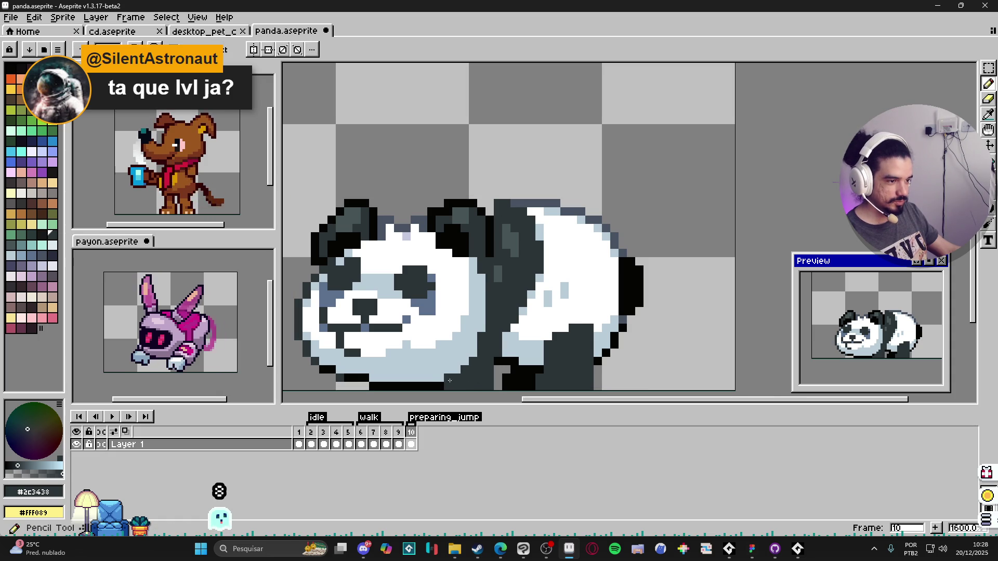
pyautogui.keyDown('alt'); pyautogui.click(458, 378); pyautogui.keyUp('alt')
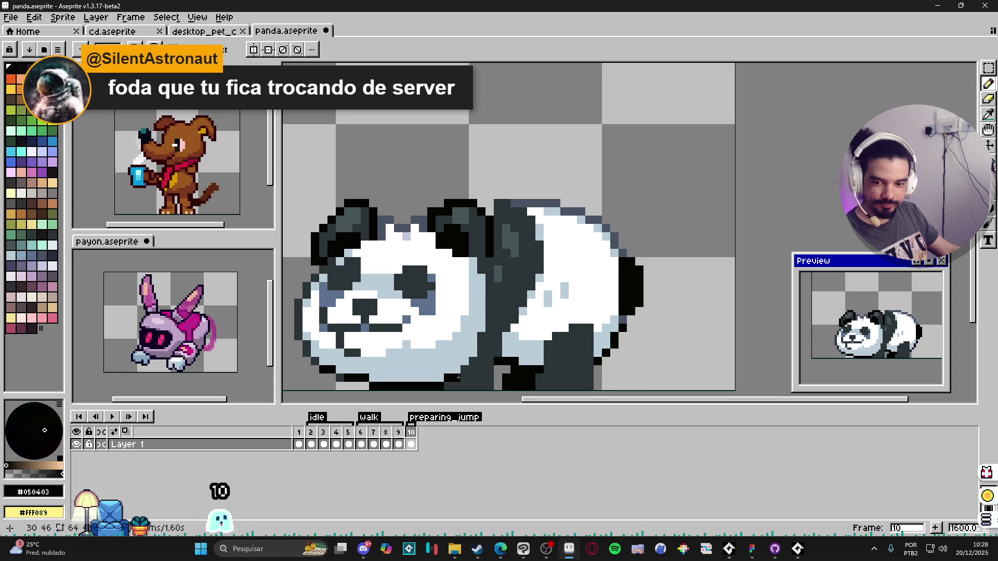
pyautogui.click(465, 345)
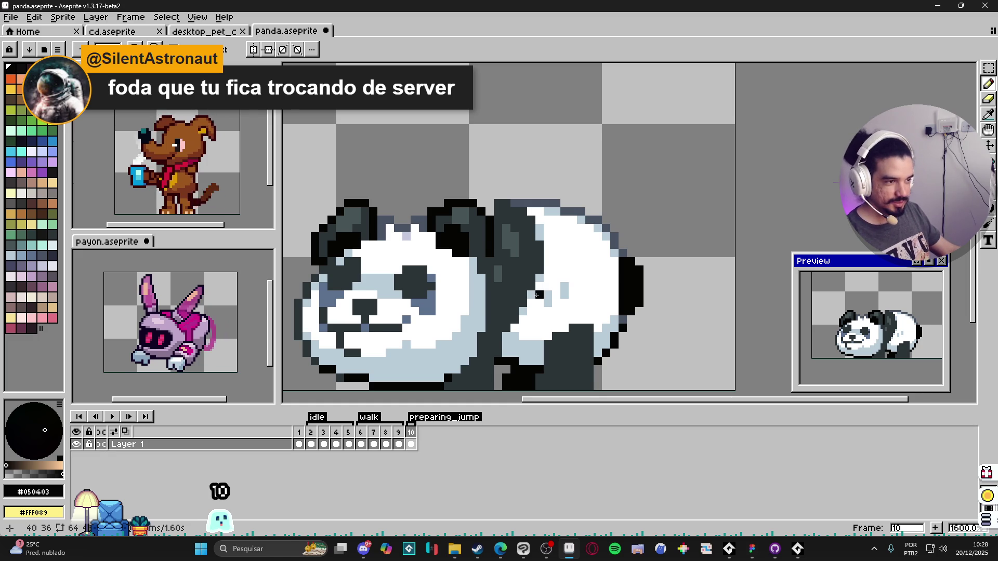
# - Erase the stray dark pixels at the top of the ear, reverting the last erase
pyautogui.scroll(2, 481, 215)
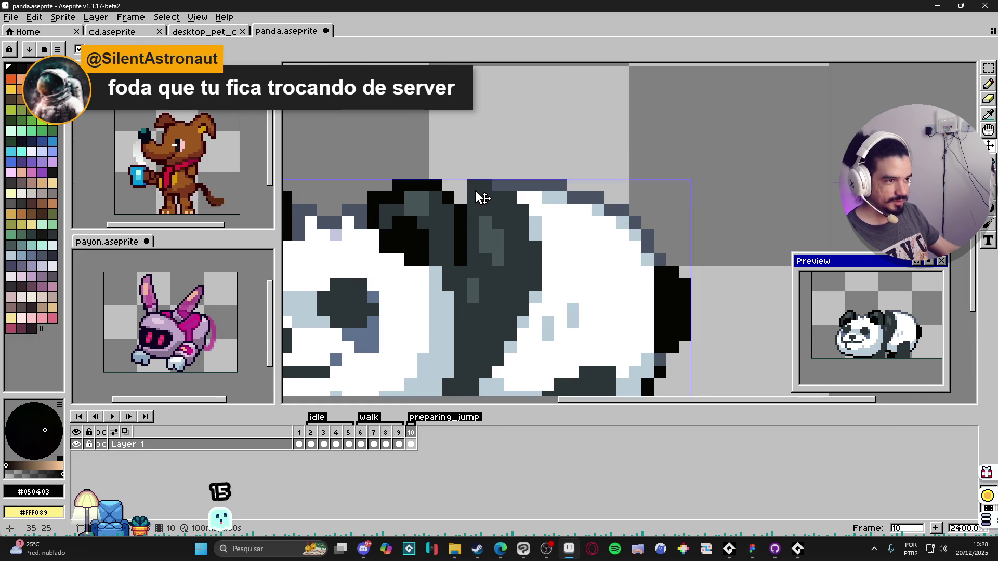
pyautogui.press('e')
pyautogui.moveTo(479, 185); pyautogui.dragTo(497, 185)
pyautogui.click(485, 197)
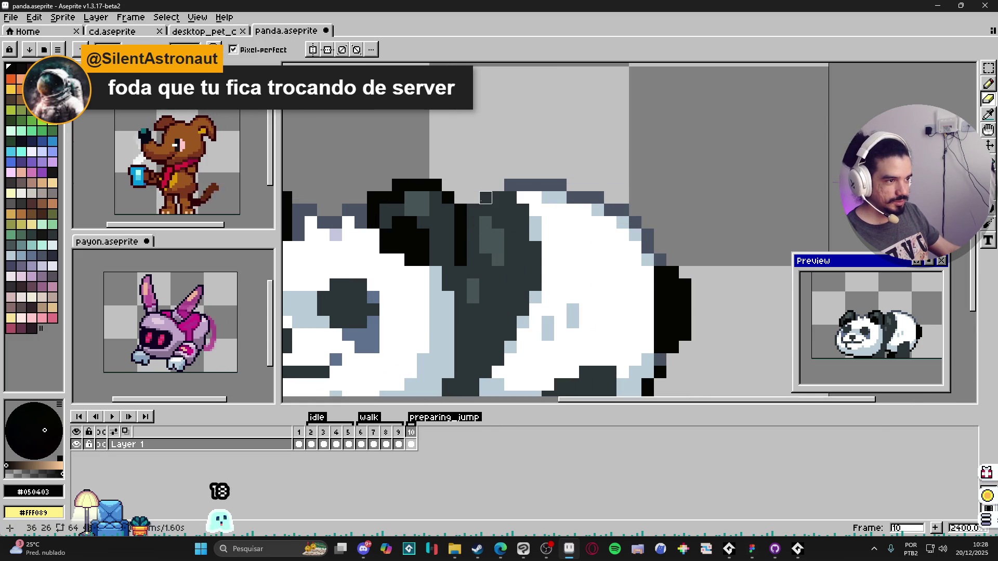
pyautogui.click(511, 185)
pyautogui.scroll(-5, 522, 185)
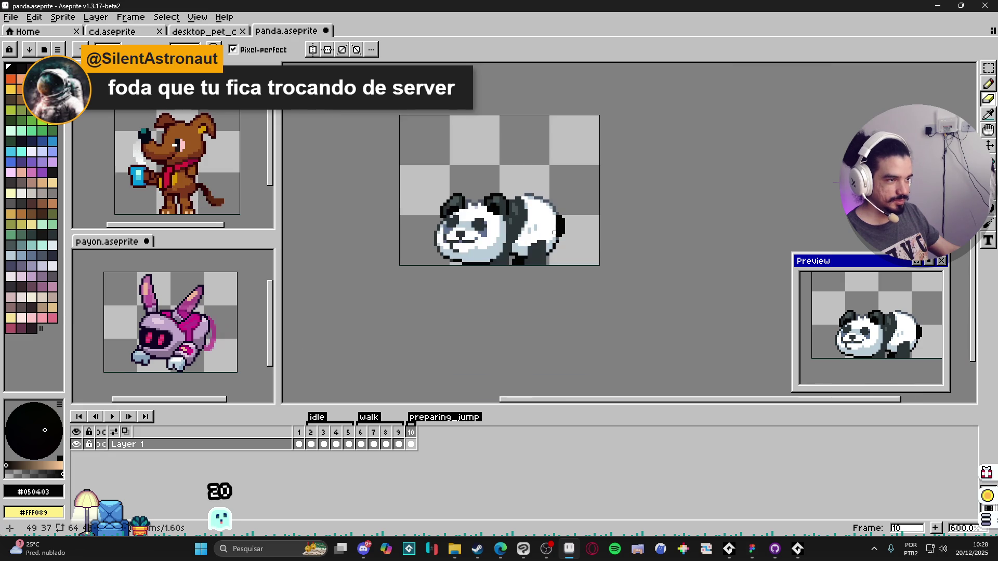
pyautogui.scroll(3, 518, 246)
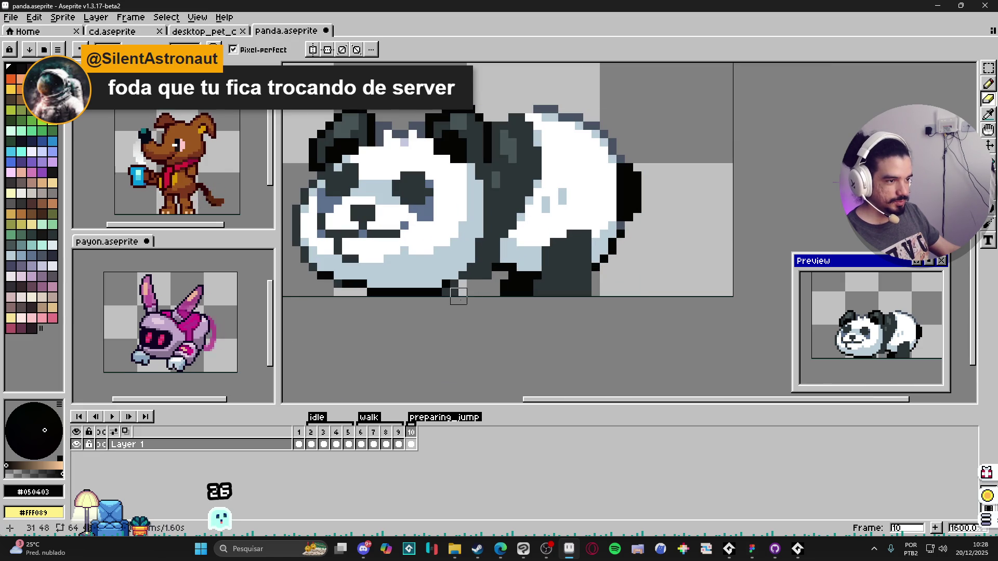
pyautogui.hotkey('ctrl', 'z')
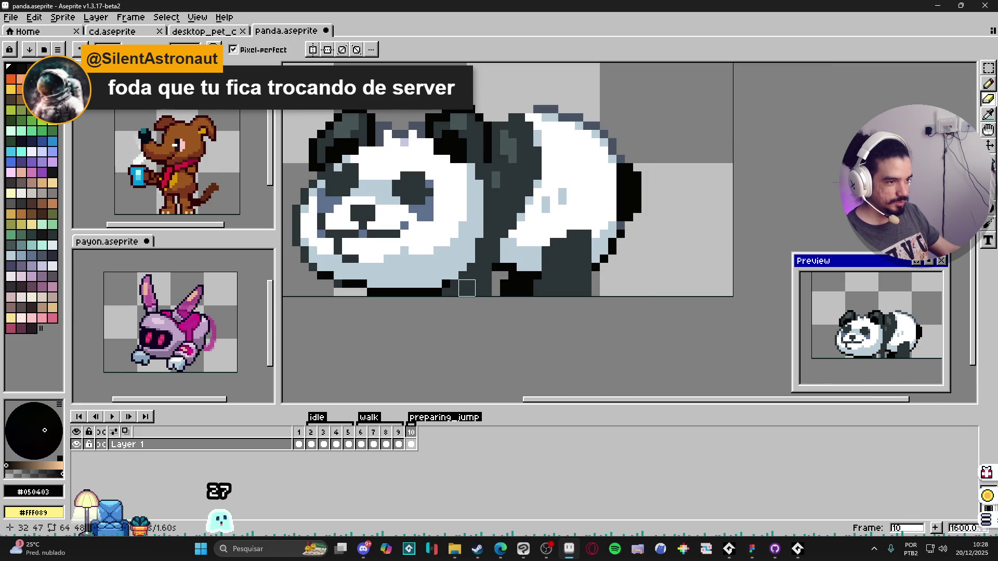
# - Clear the excess pixels along the panda's bottom edge after several undone attempts
pyautogui.press('ctrl')
pyautogui.hotkey('ctrl', 'z')
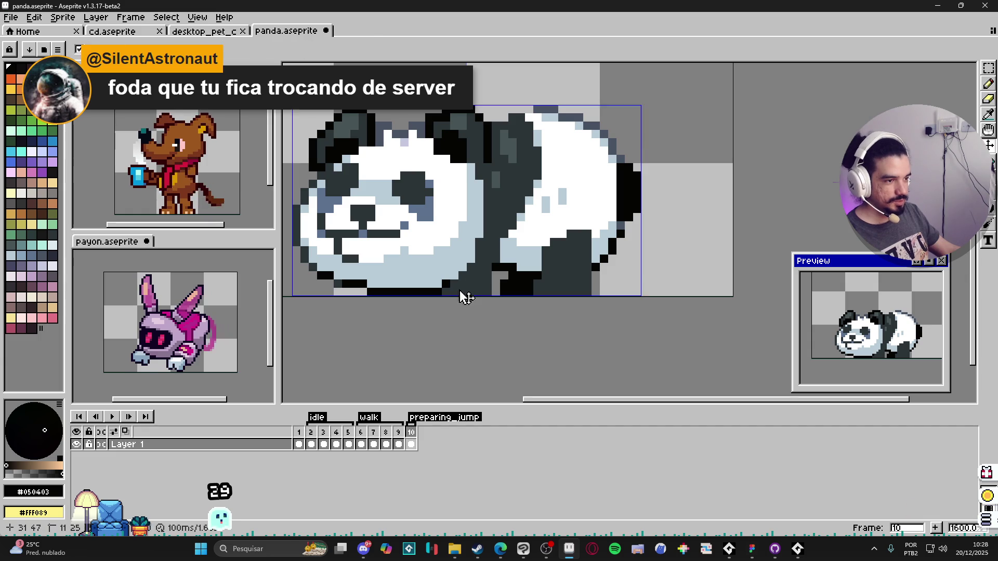
pyautogui.moveTo(445, 292)
pyautogui.mouseDown()
pyautogui.moveTo(486, 292)
pyautogui.moveTo(463, 284)
pyautogui.mouseUp()
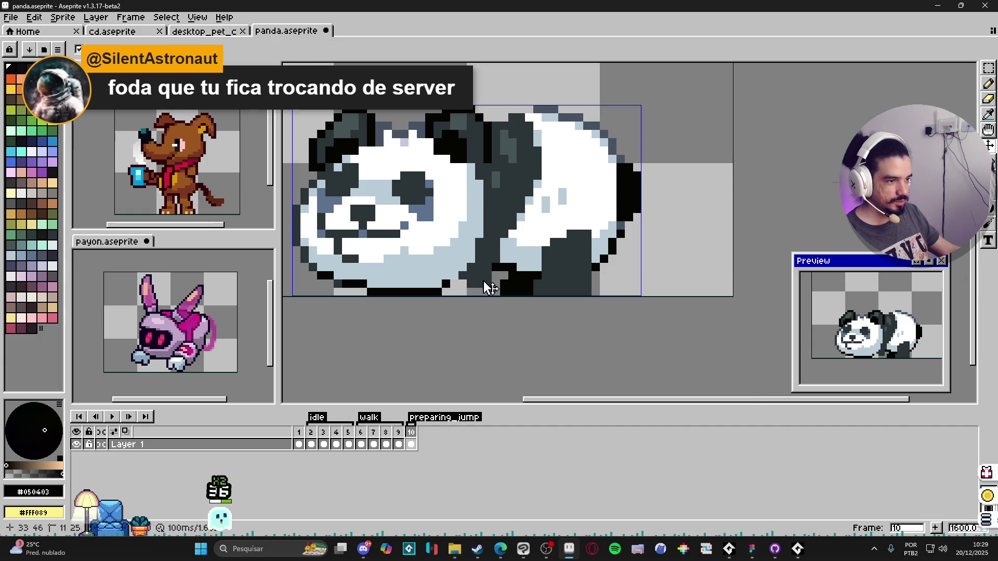
pyautogui.hotkey('ctrl', 'z')
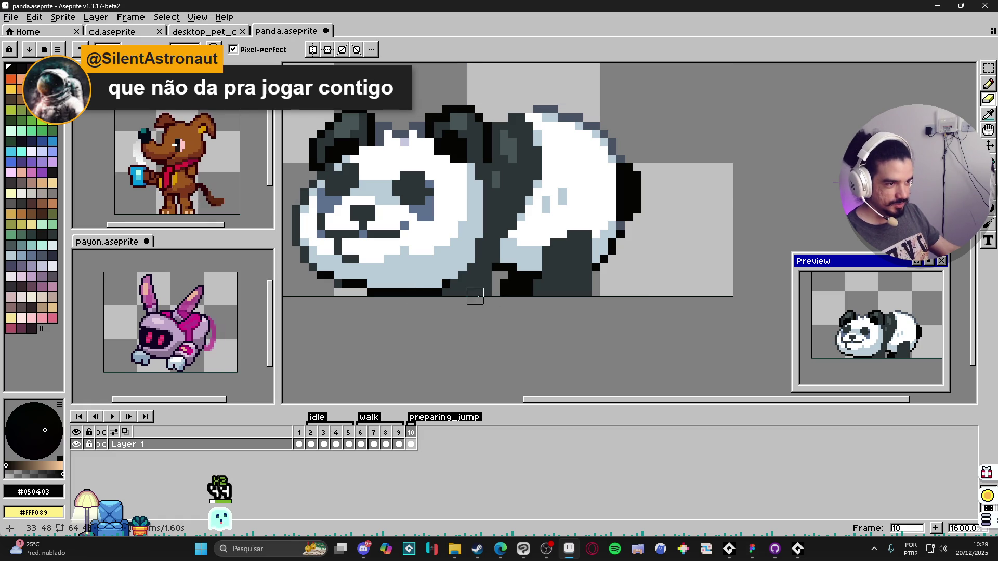
pyautogui.moveTo(467, 287); pyautogui.dragTo(492, 288)
pyautogui.hotkey('ctrl', 'z')
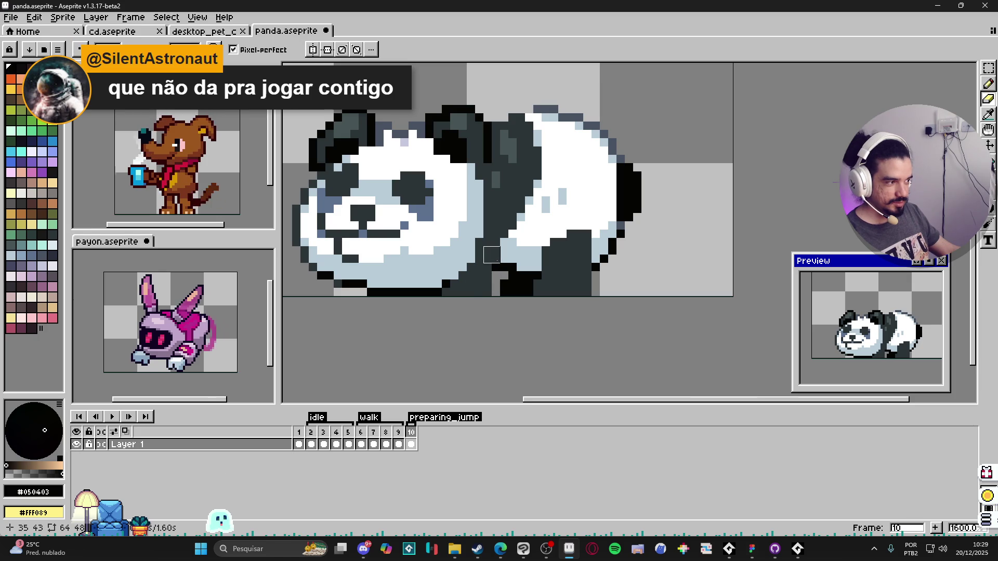
pyautogui.moveTo(466, 287); pyautogui.dragTo(494, 284)
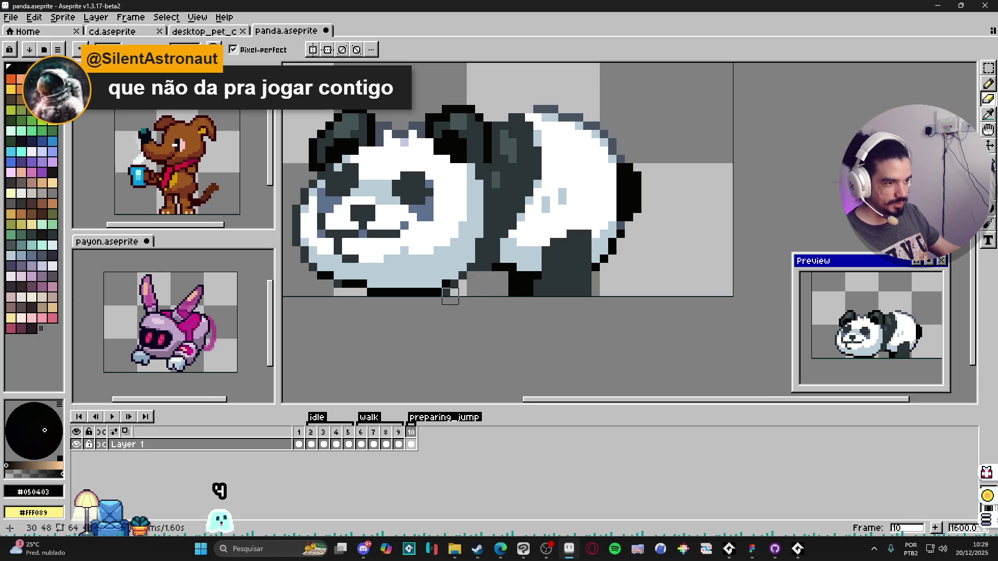
# - Pick #2c3438 and paint dark shading down the lower body's left edge
pyautogui.press('i')
pyautogui.click(505, 238)
pyautogui.moveTo(503, 254)
pyautogui.mouseDown()
pyautogui.moveTo(503, 294)
pyautogui.moveTo(463, 292)
pyautogui.mouseUp()
pyautogui.click(454, 292)
pyautogui.hotkey('ctrl', 'z')
# - Paint a dark line down the panda's body and darken two stray light belly pixels
pyautogui.click(451, 292)
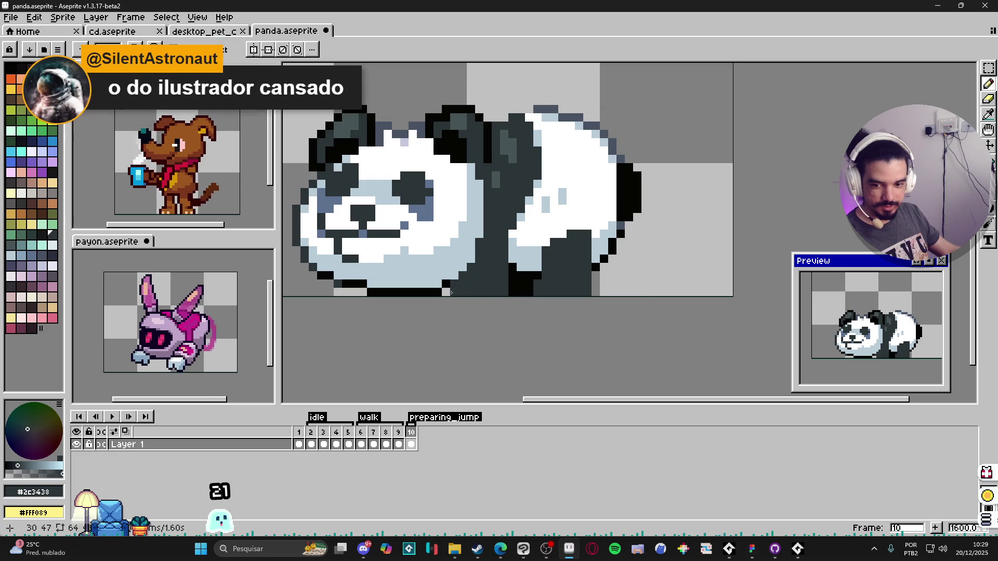
pyautogui.hotkey('ctrl', 'z')
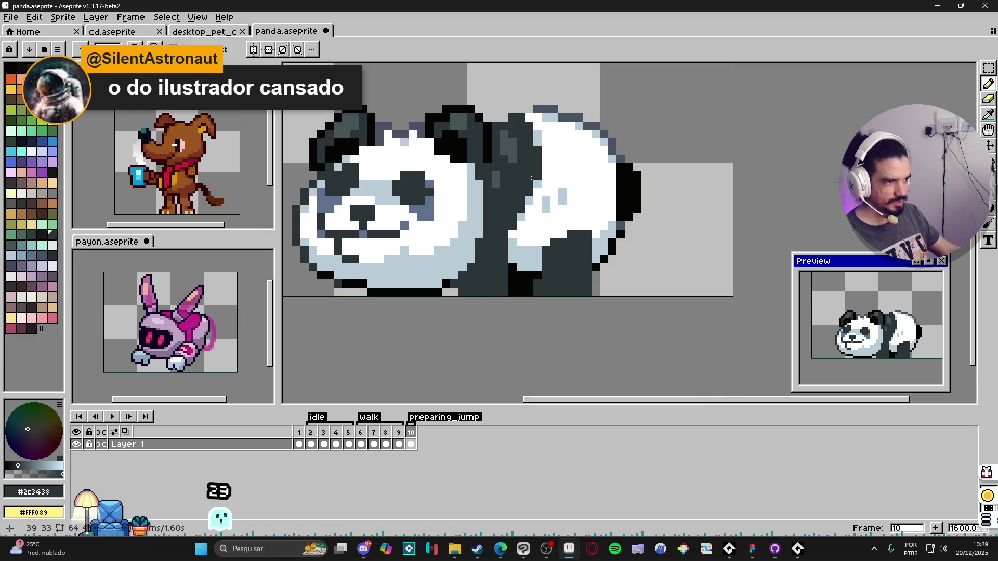
pyautogui.moveTo(536, 173); pyautogui.dragTo(503, 296)
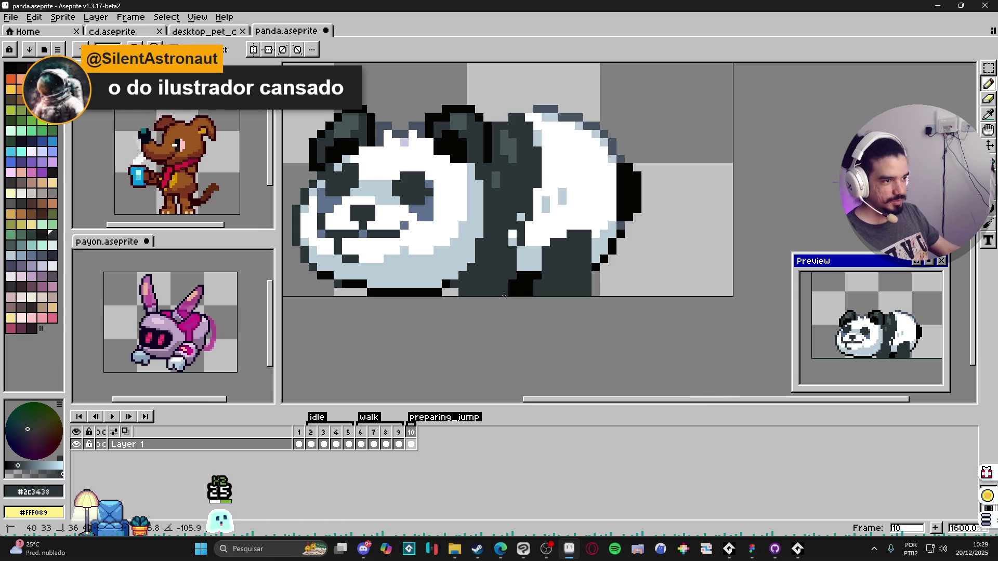
pyautogui.click(512, 241)
pyautogui.click(521, 217)
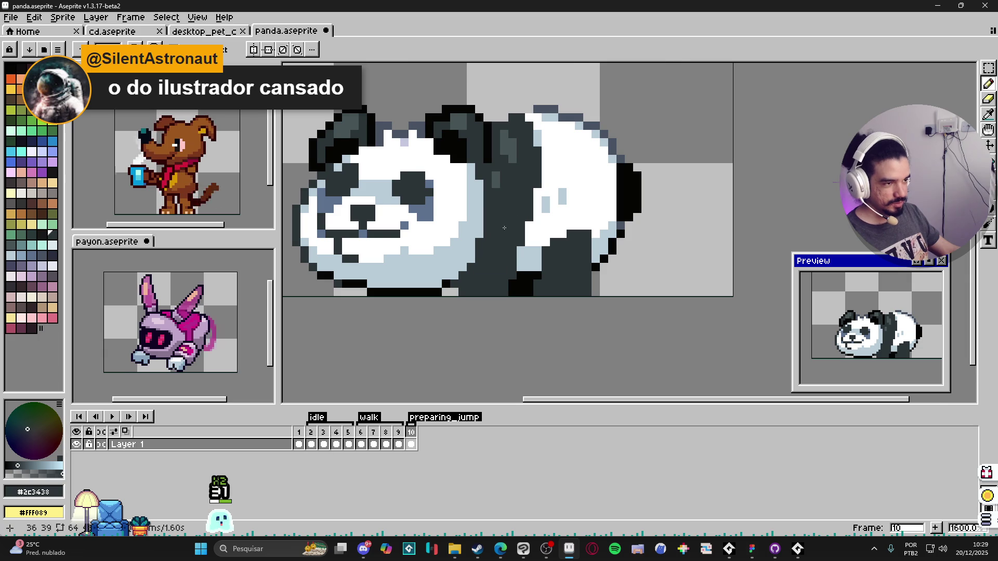
# - Zoom out and back in to check the whole crouching panda, keeping the Pencil active
pyautogui.scroll(-2, 503, 228)
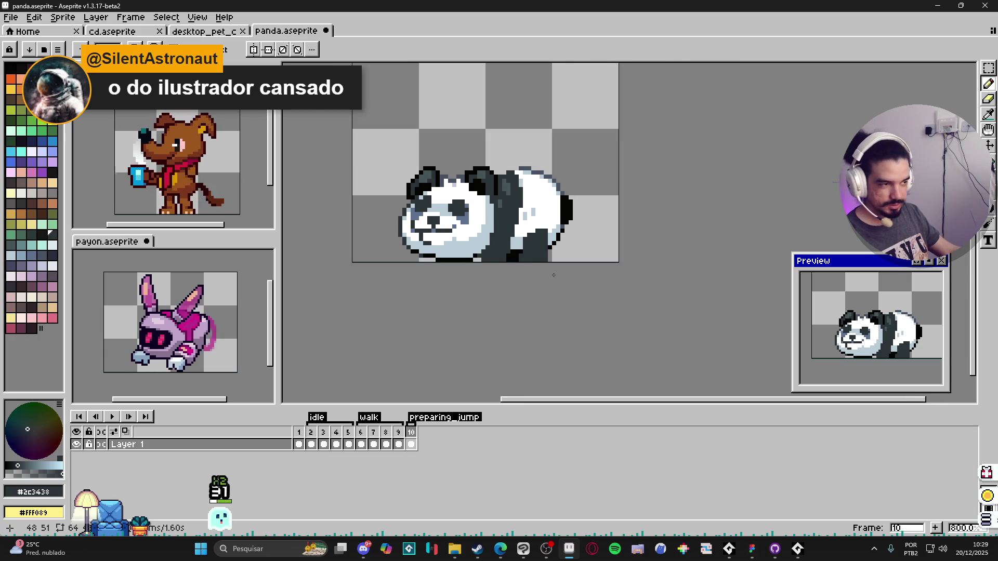
pyautogui.scroll(2, 546, 253)
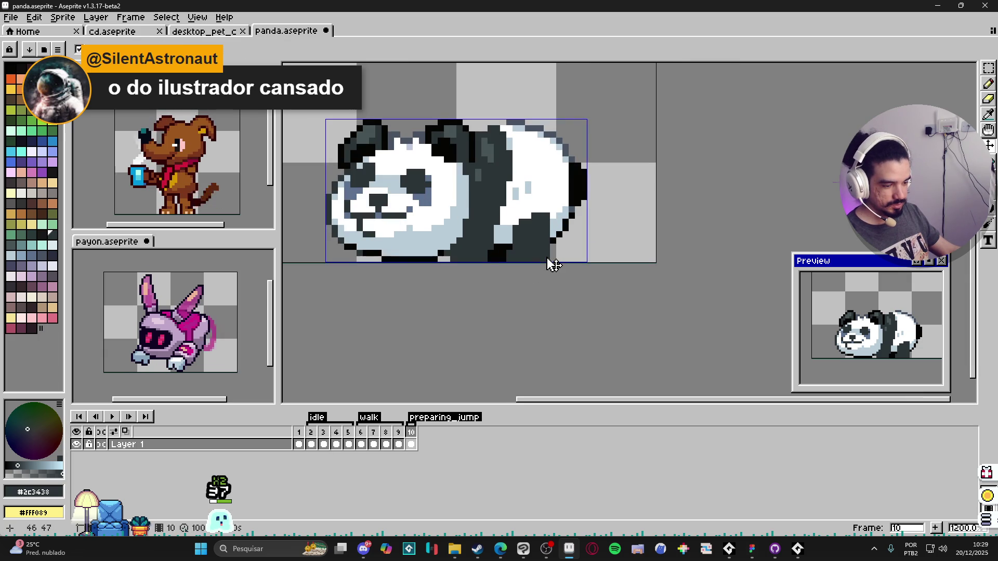
pyautogui.scroll(1, 546, 256)
pyautogui.press('m')
pyautogui.scroll(-2, 545, 258)
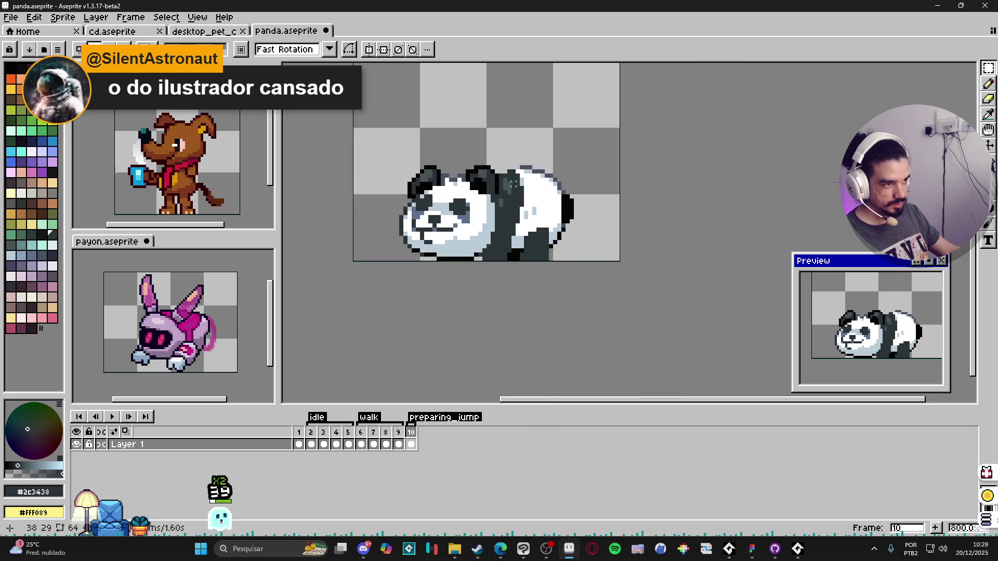
pyautogui.scroll(2, 521, 163)
pyautogui.press('b')
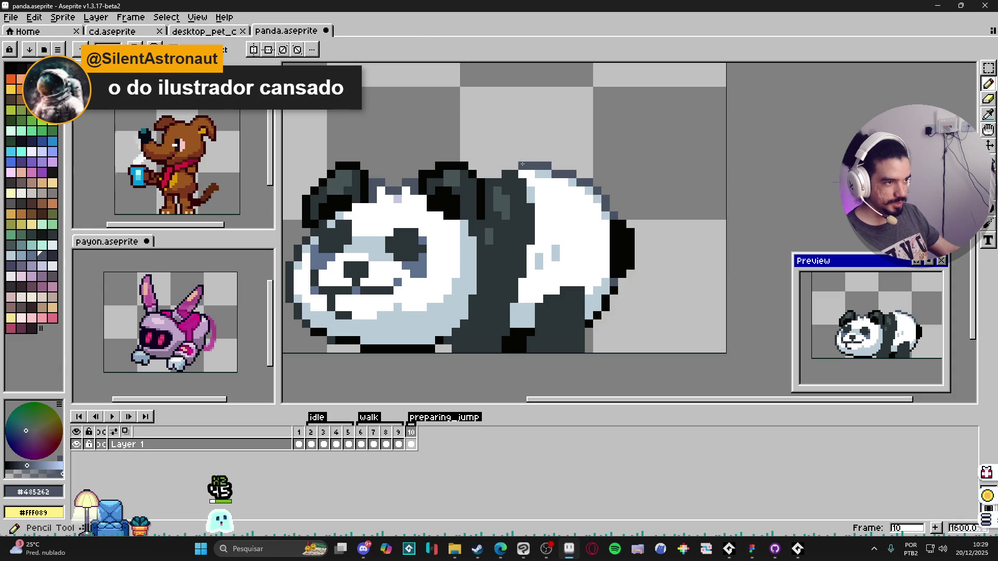
pyautogui.scroll(-2, 502, 174)
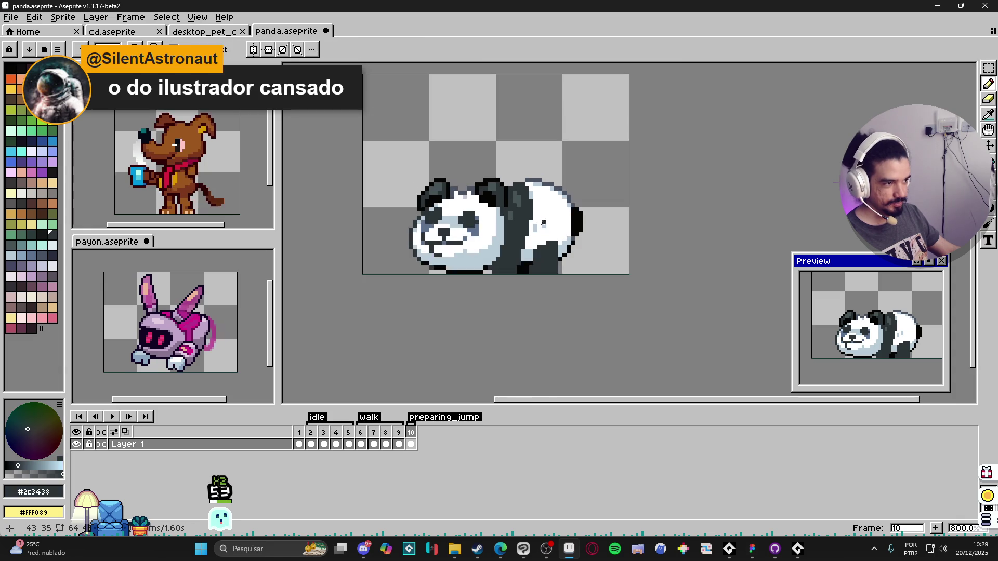
pyautogui.scroll(2, 574, 221)
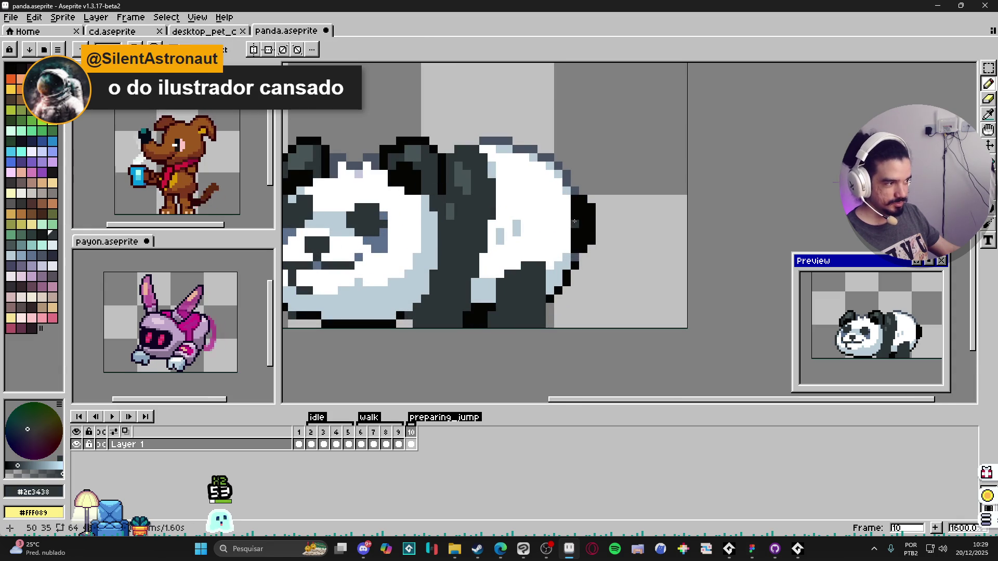
pyautogui.scroll(1, 601, 227)
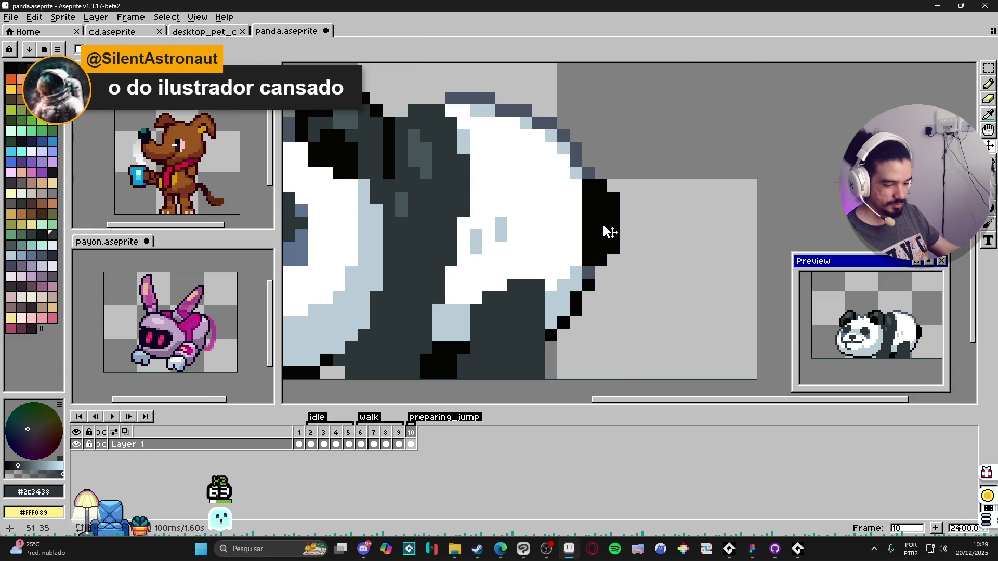
# - Marquee-select the black tail column at the panda's back, then deselect it
pyautogui.press('m')
pyautogui.moveTo(621, 267)
pyautogui.mouseDown()
pyautogui.moveTo(581, 191)
pyautogui.moveTo(580, 178)
pyautogui.moveTo(600, 182)
pyautogui.mouseUp()
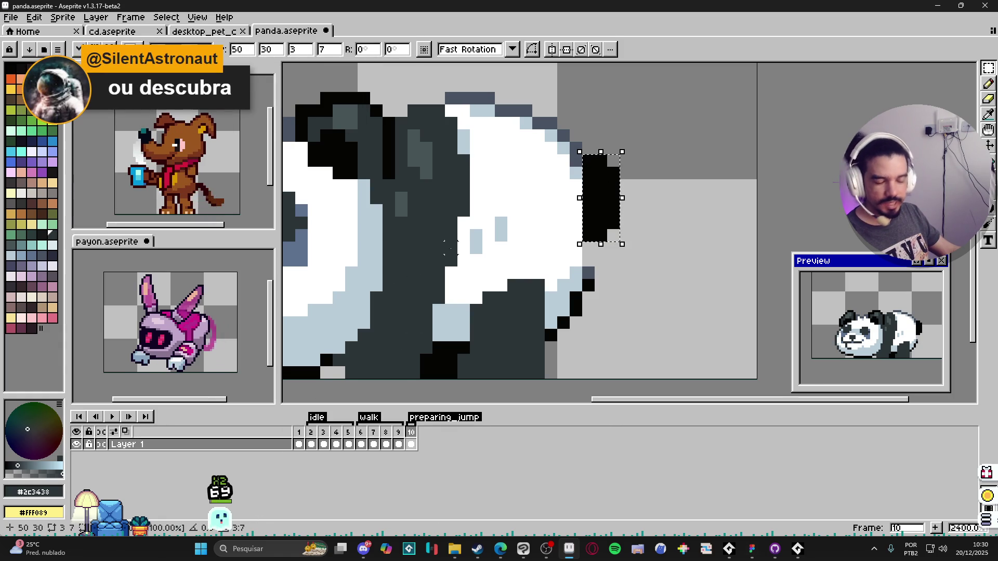
pyautogui.scroll(-2, 509, 225)
pyautogui.hotkey('ctrl', 'd')
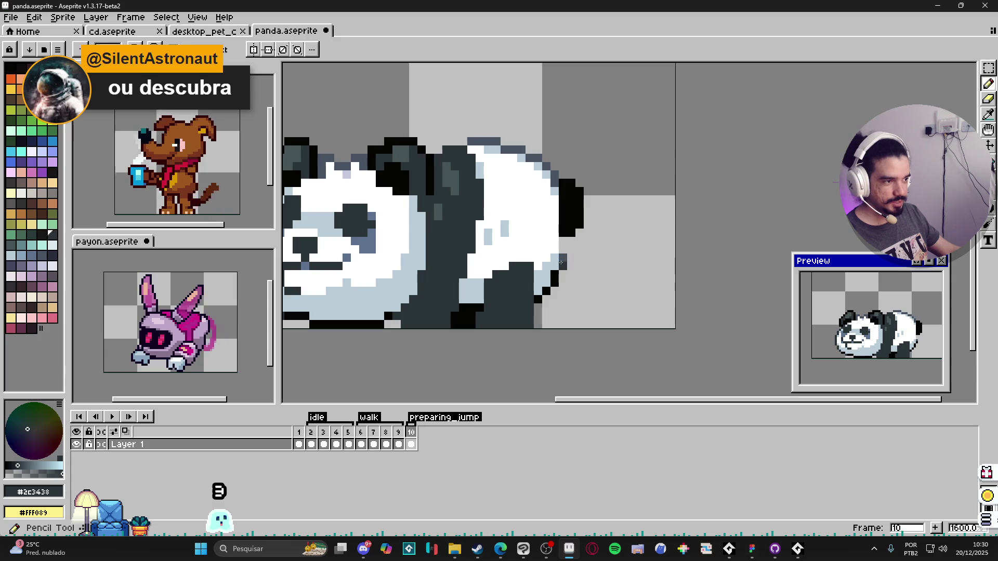
# - Eyedrop the tail's black, add two black pixels on the back edge, and erase one stray pixel
pyautogui.keyDown('alt'); pyautogui.click(567, 234); pyautogui.keyUp('alt')
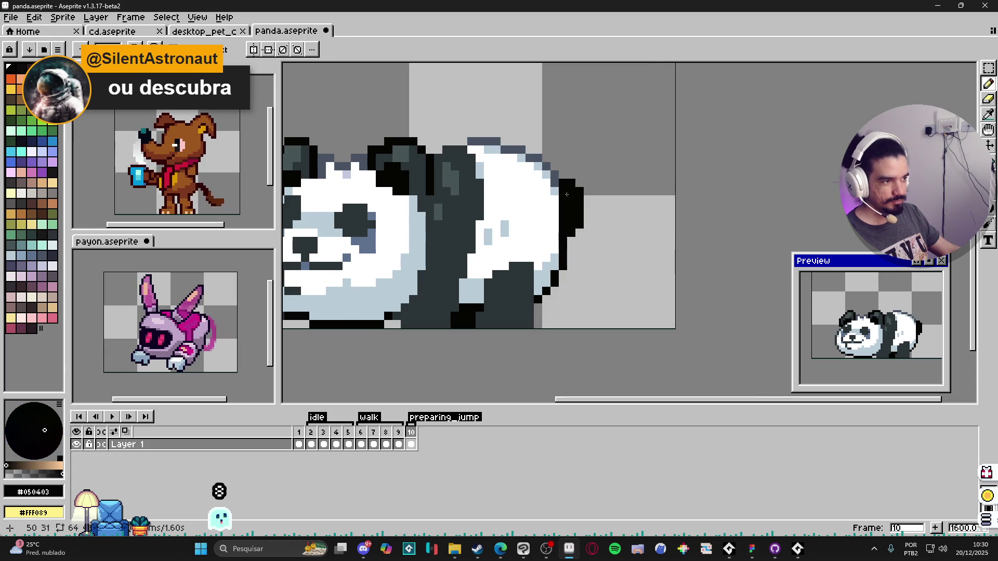
pyautogui.scroll(-1, 567, 234)
pyautogui.scroll(1, 551, 250)
pyautogui.click(554, 234)
pyautogui.click(546, 251)
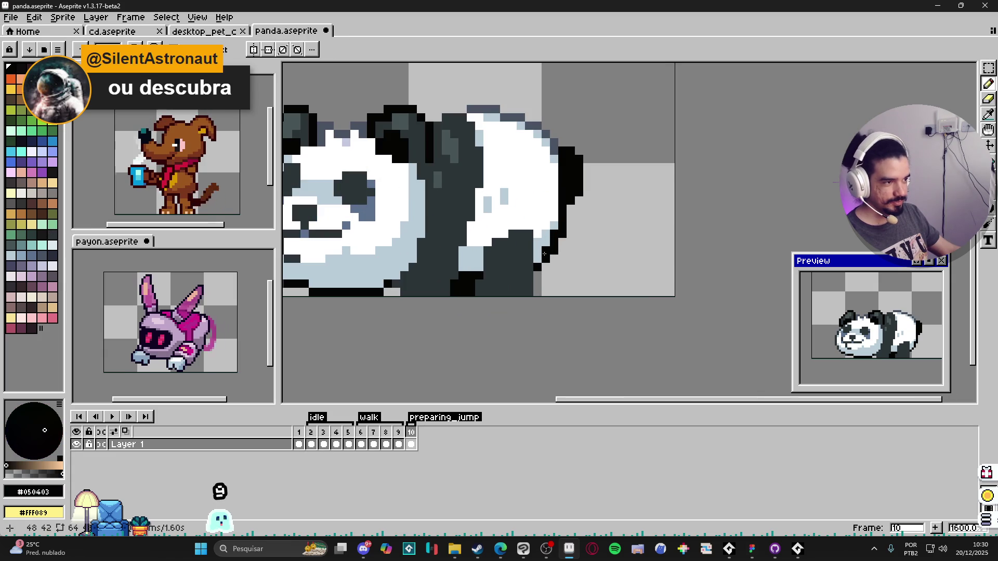
pyautogui.press('e')
pyautogui.click(554, 251)
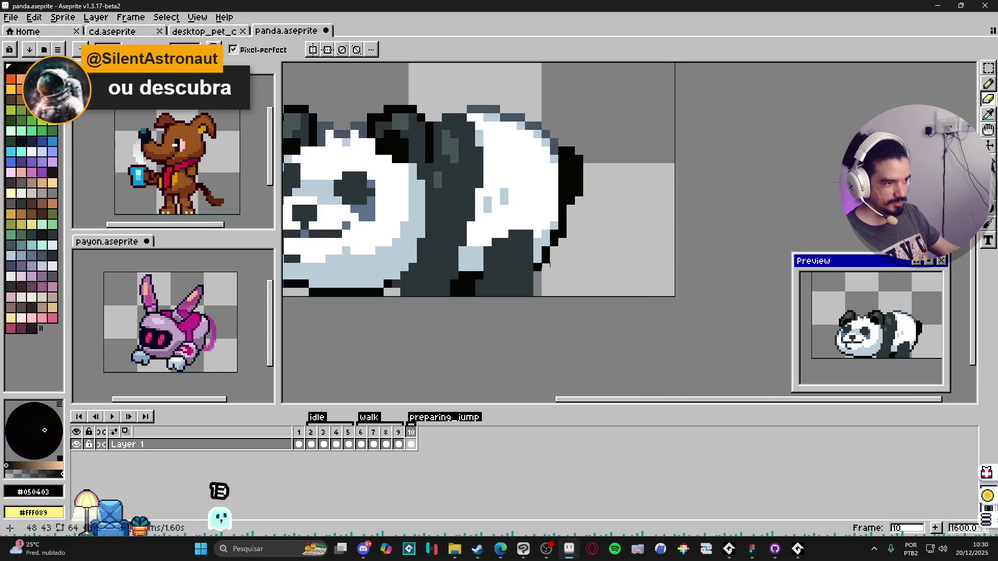
pyautogui.press('b')
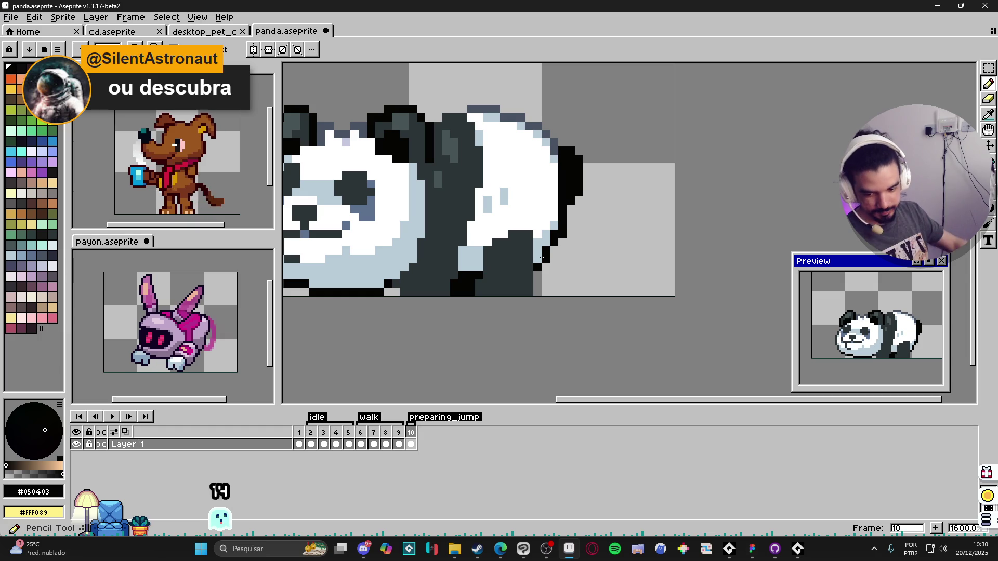
pyautogui.scroll(-3, 541, 257)
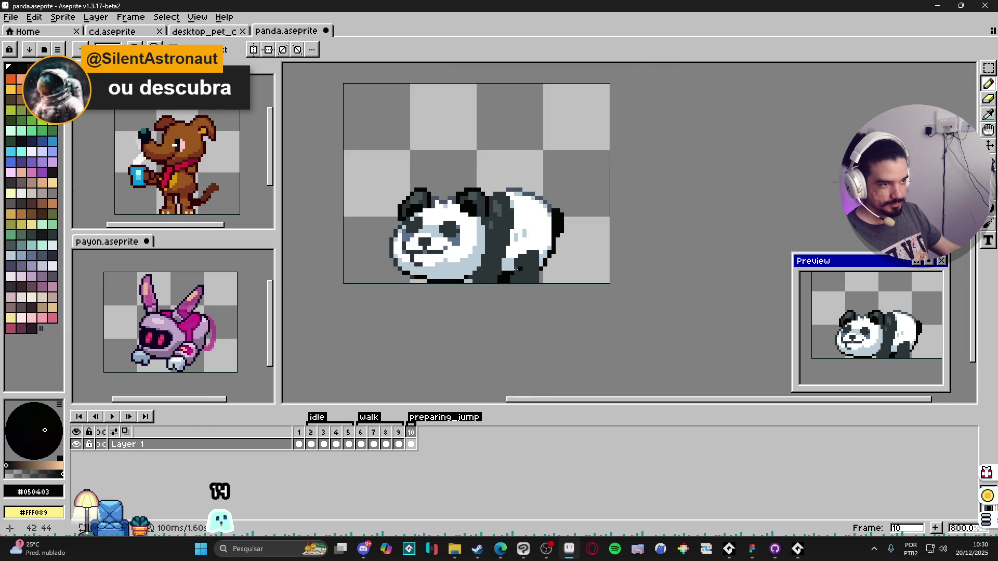
# - Zoom in on the face, marquee-select the left eye patch, then add the right eye patch
pyautogui.moveTo(465, 256); pyautogui.dragTo(481, 268)
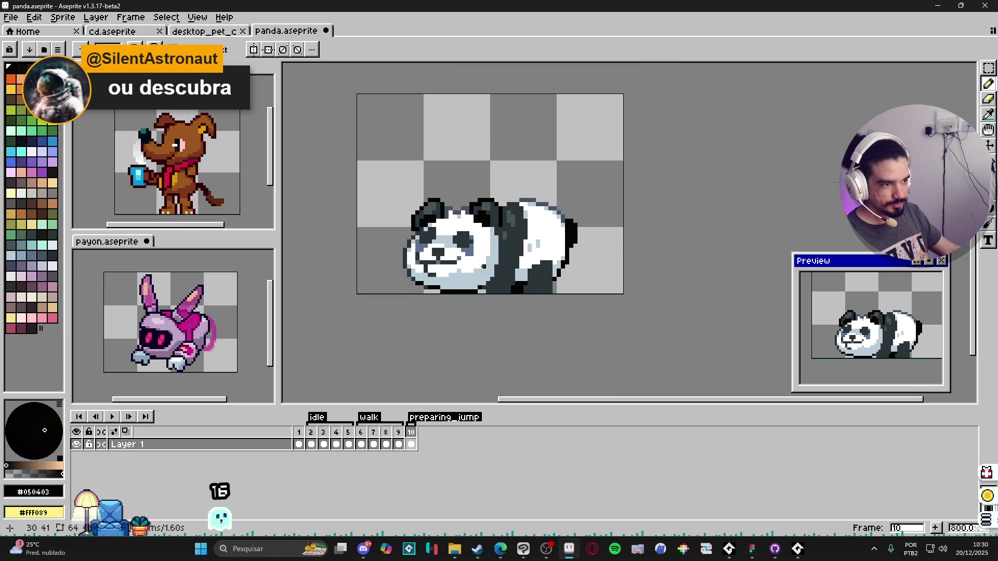
pyautogui.scroll(2, 439, 259)
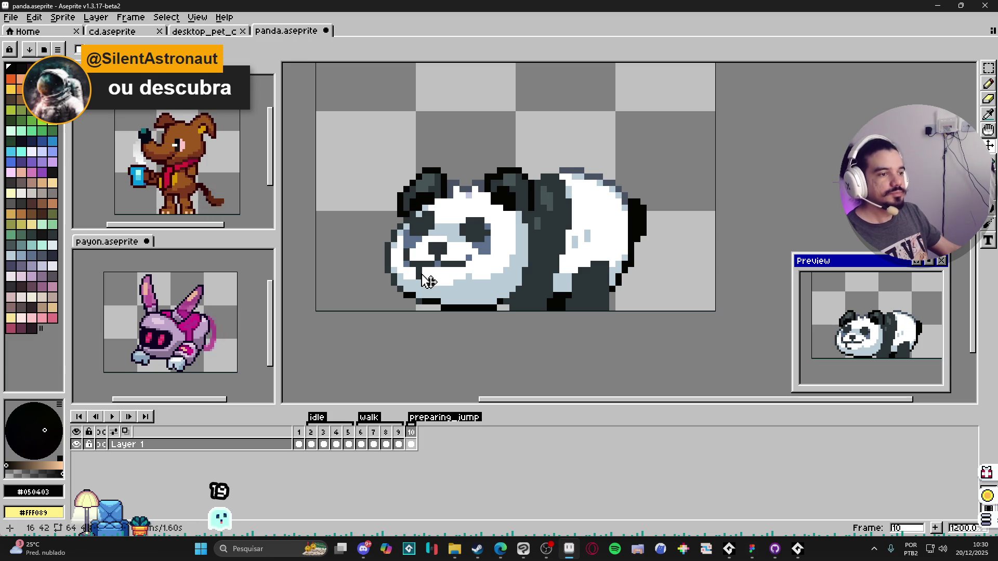
pyautogui.scroll(3, 428, 279)
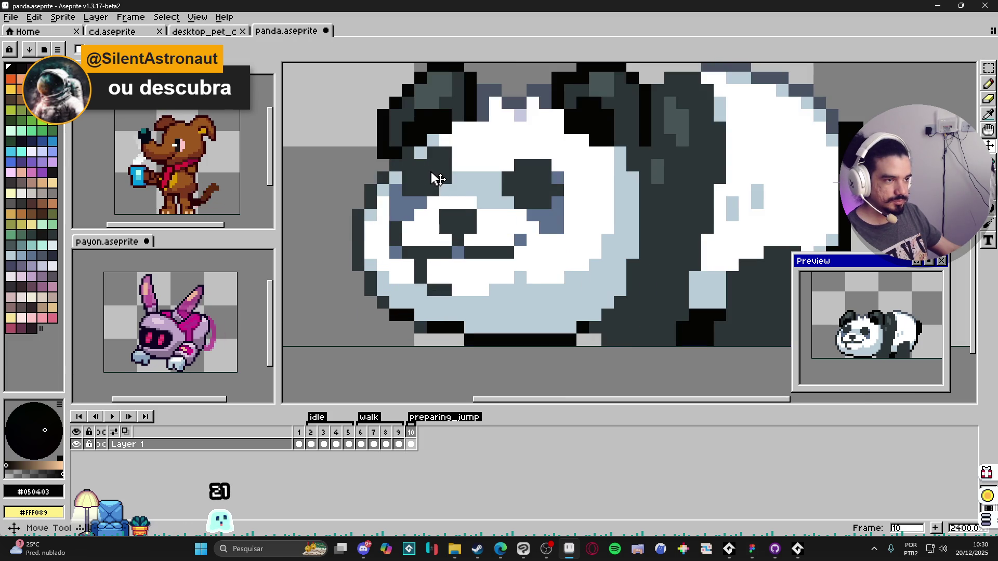
pyautogui.press('m')
pyautogui.moveTo(438, 152); pyautogui.dragTo(451, 182)
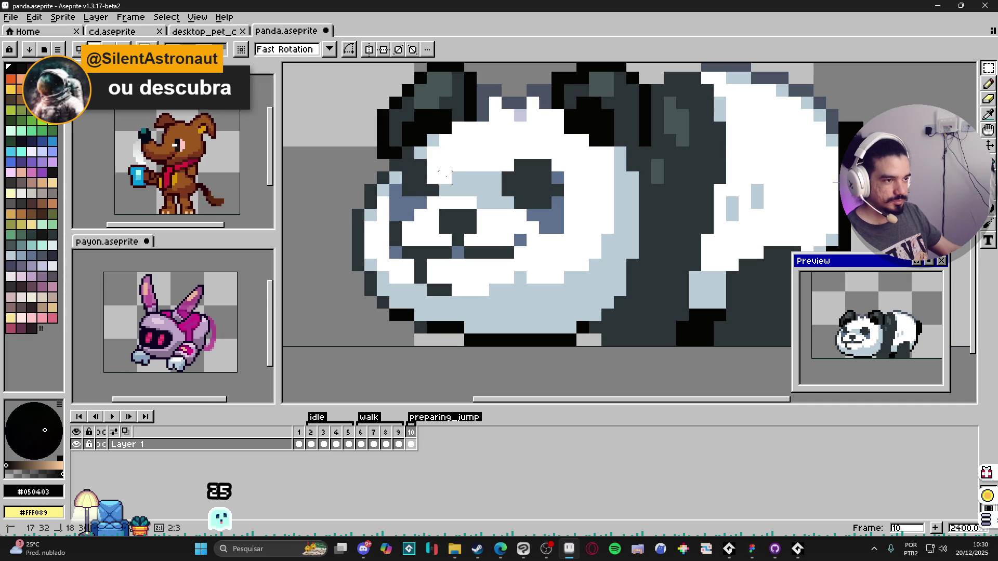
pyautogui.scroll(1, 447, 156)
pyautogui.moveTo(388, 99); pyautogui.dragTo(487, 197)
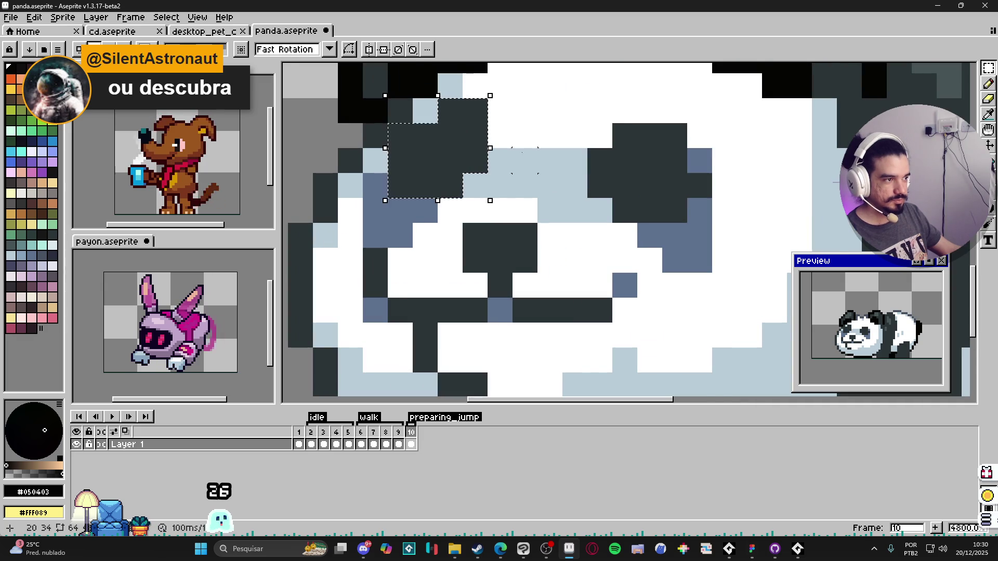
pyautogui.scroll(-1, 553, 148)
pyautogui.moveTo(584, 138); pyautogui.dragTo(622, 188)
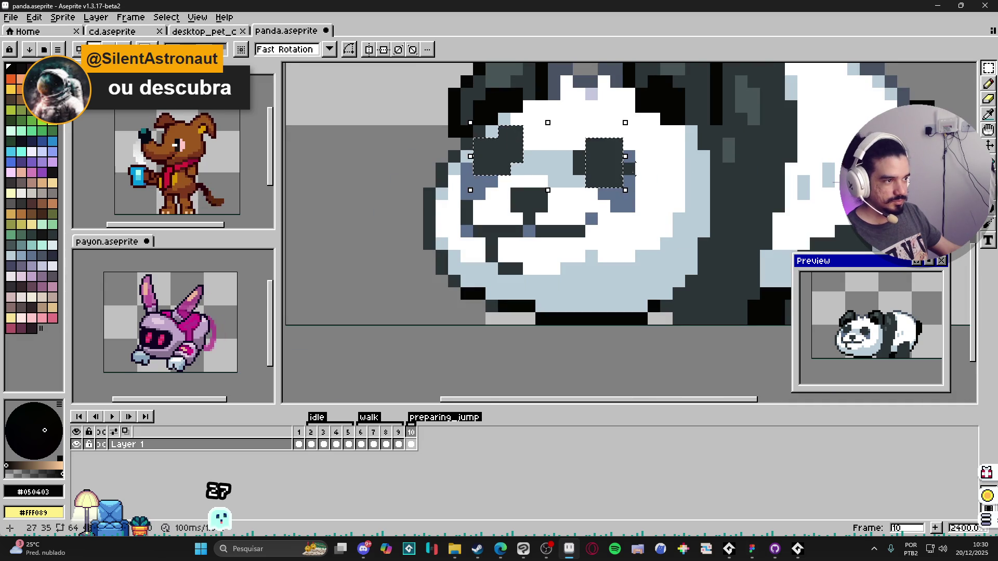
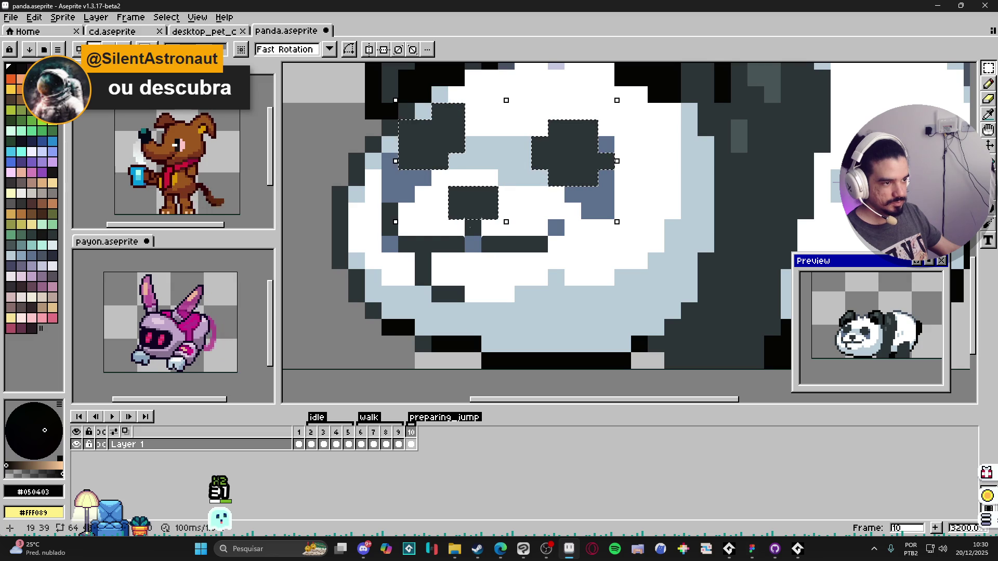
# - Shift-add the dark column beside the eye to the face selection and undo the accidental mouth erase
pyautogui.scroll(1, 390, 172)
pyautogui.moveTo(374, 156); pyautogui.dragTo(409, 256)
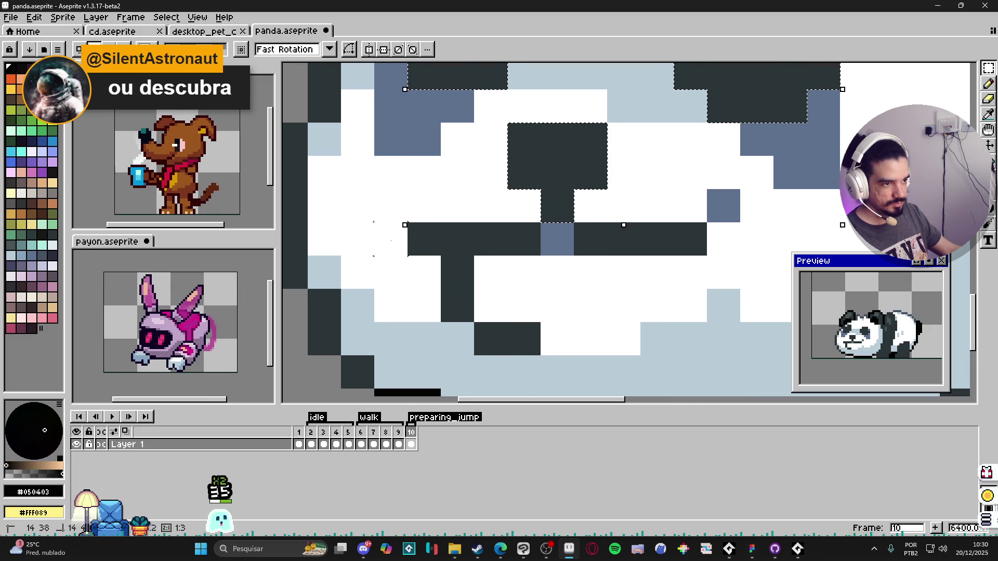
pyautogui.moveTo(694, 229); pyautogui.dragTo(458, 238)
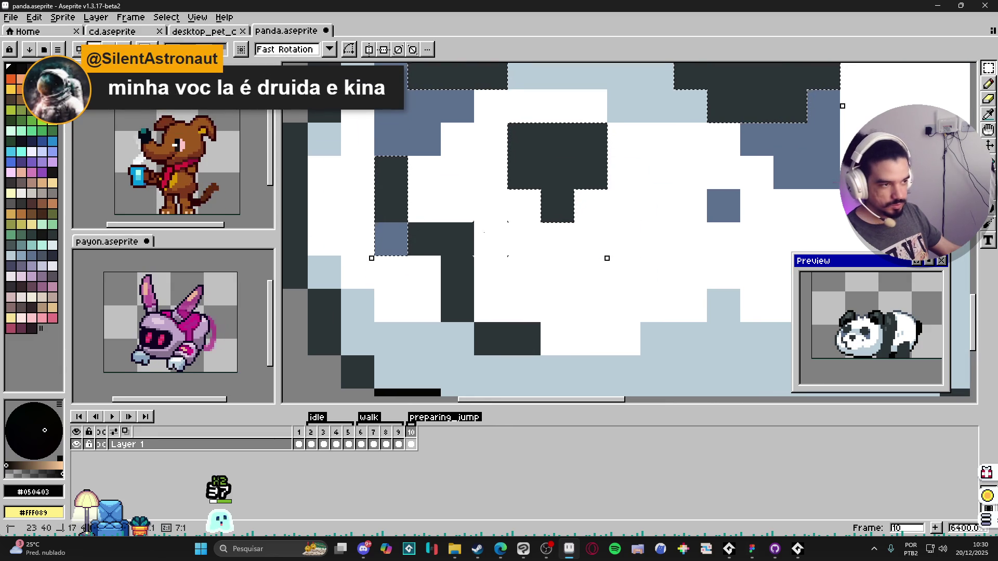
pyautogui.hotkey('ctrl', 'z')
pyautogui.scroll(-4, 454, 237)
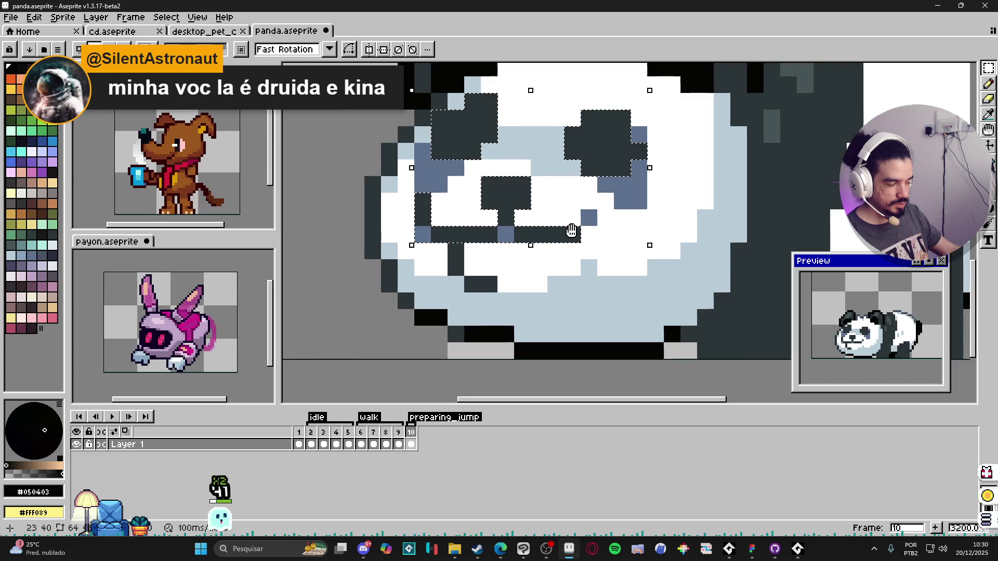
pyautogui.scroll(3, 456, 263)
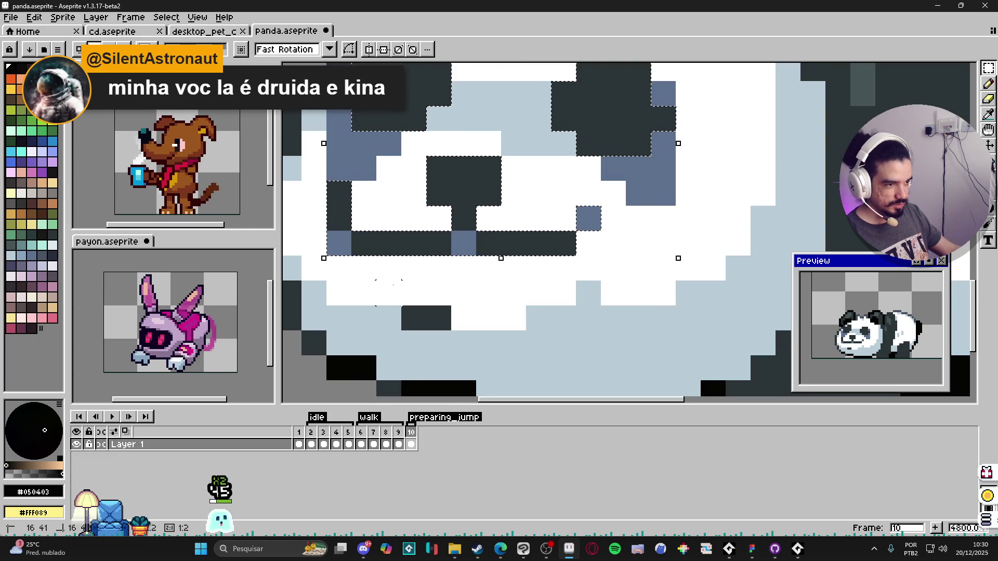
pyautogui.scroll(-3, 477, 296)
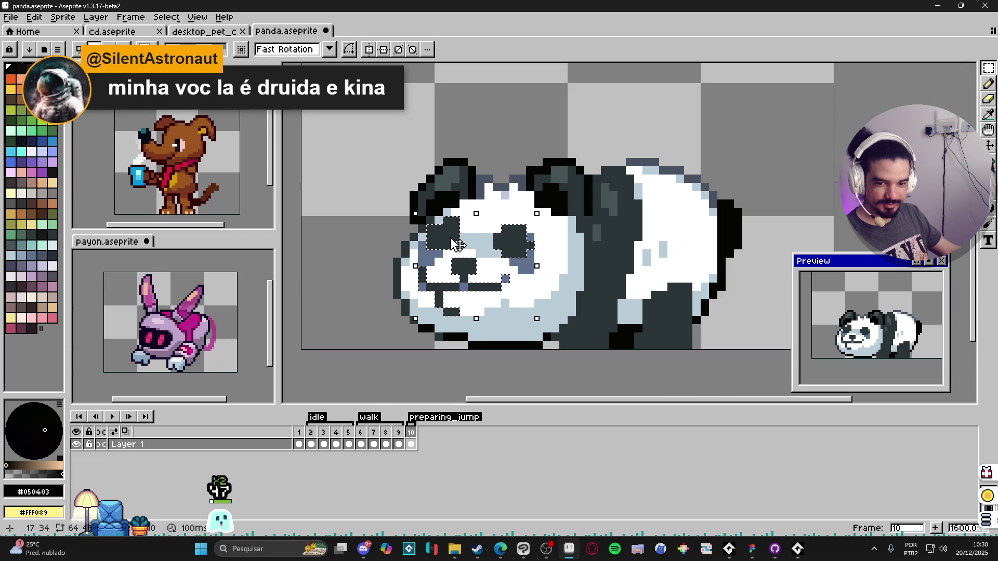
pyautogui.scroll(2, 456, 245)
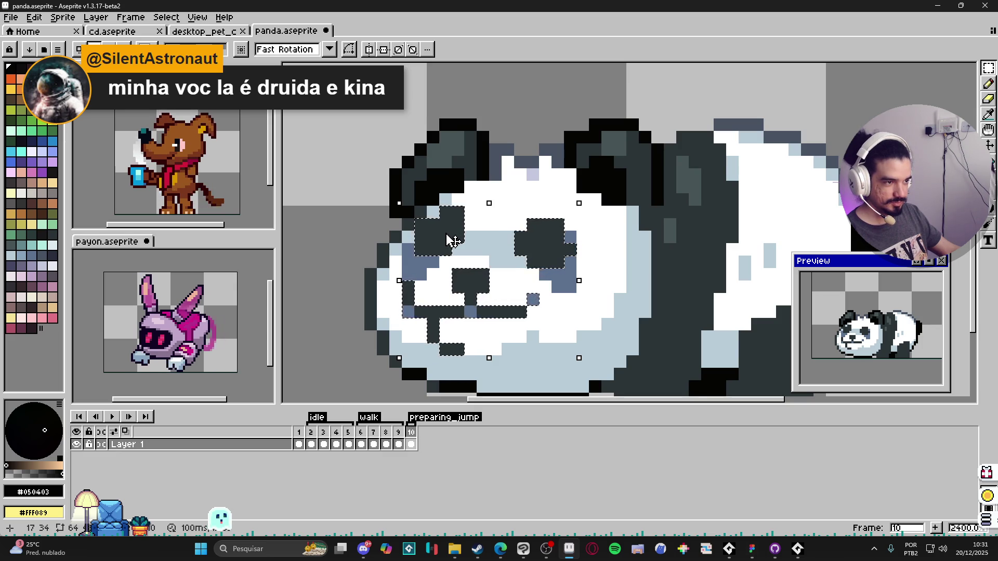
# - Undo the trial nudges of the selected face pixels, then deselect and switch to the Pencil
pyautogui.press('Up')
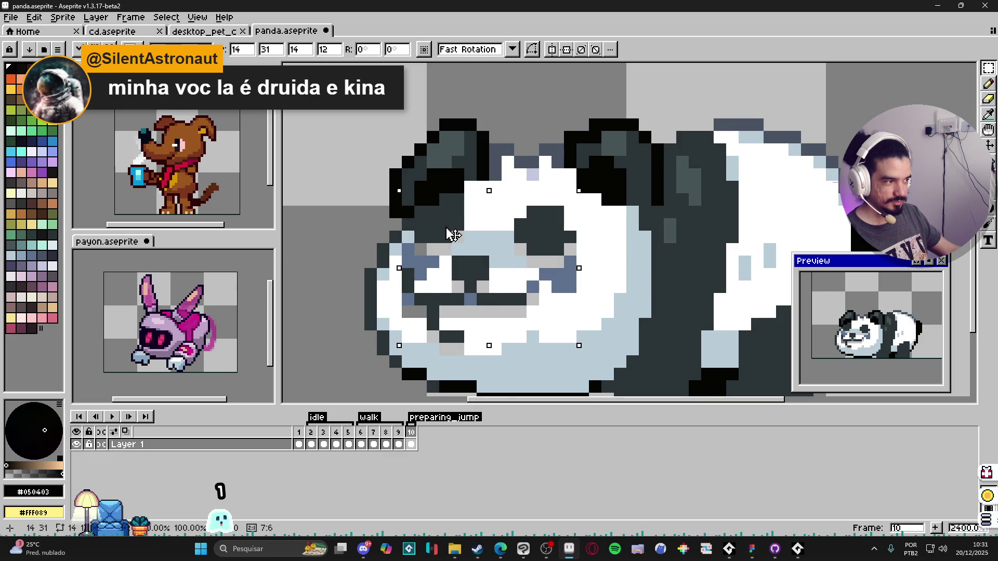
pyautogui.hotkey('ctrl', 'z')
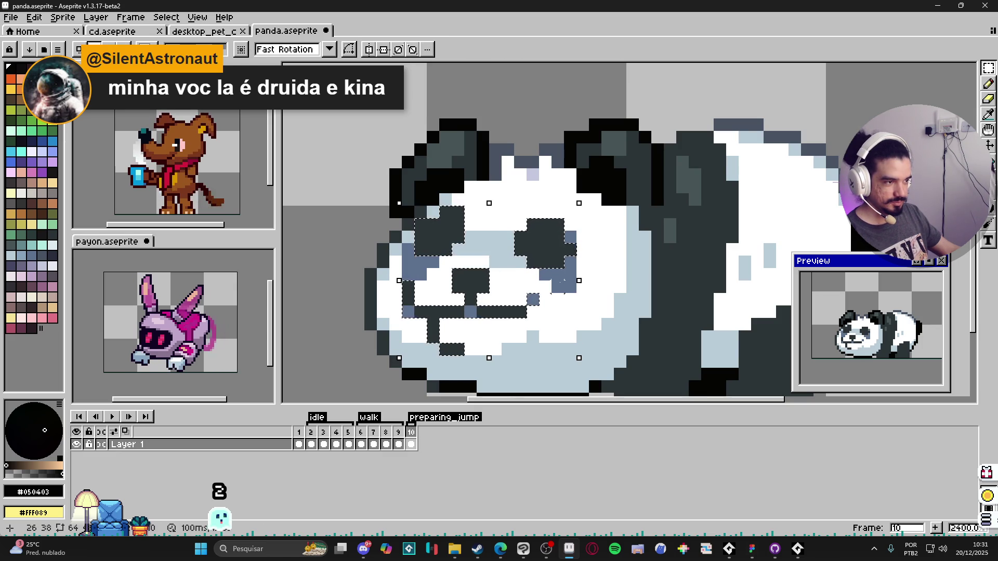
pyautogui.hotkey('ctrl', 'z')
pyautogui.hotkey('ctrl', 'z')
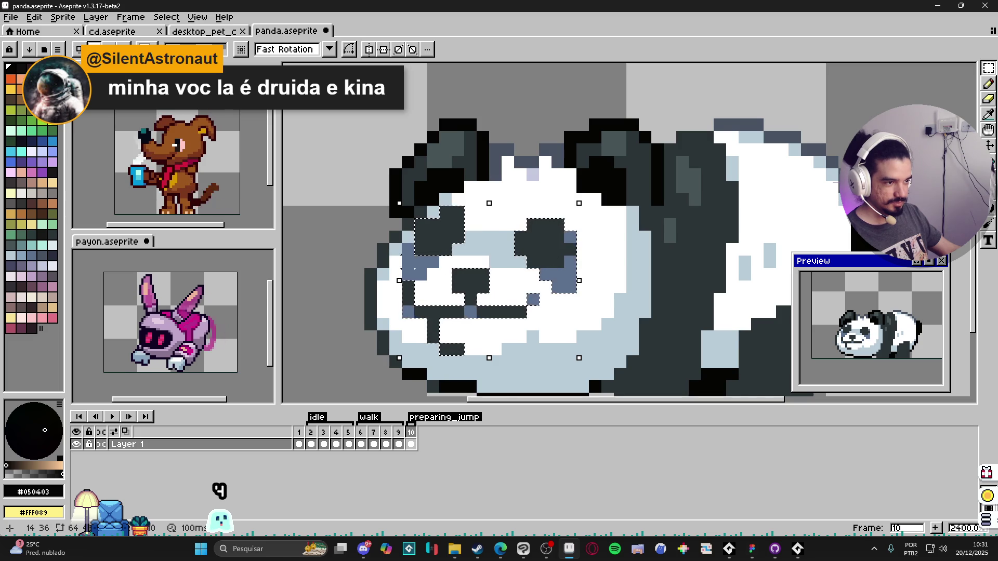
pyautogui.hotkey('ctrl', 'z')
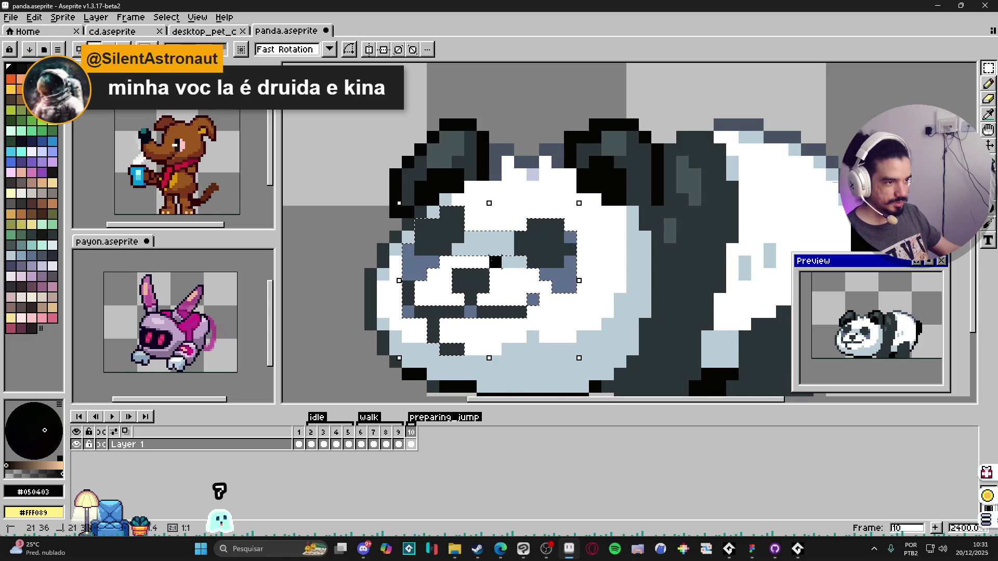
pyautogui.hotkey('ctrl', 'z')
# - Whiten the remaining grey pixels below, left and right of the mouth
pyautogui.hotkey('ctrl', 'z')
pyautogui.hotkey('ctrl', 'z')
pyautogui.hotkey('ctrl', 'z')
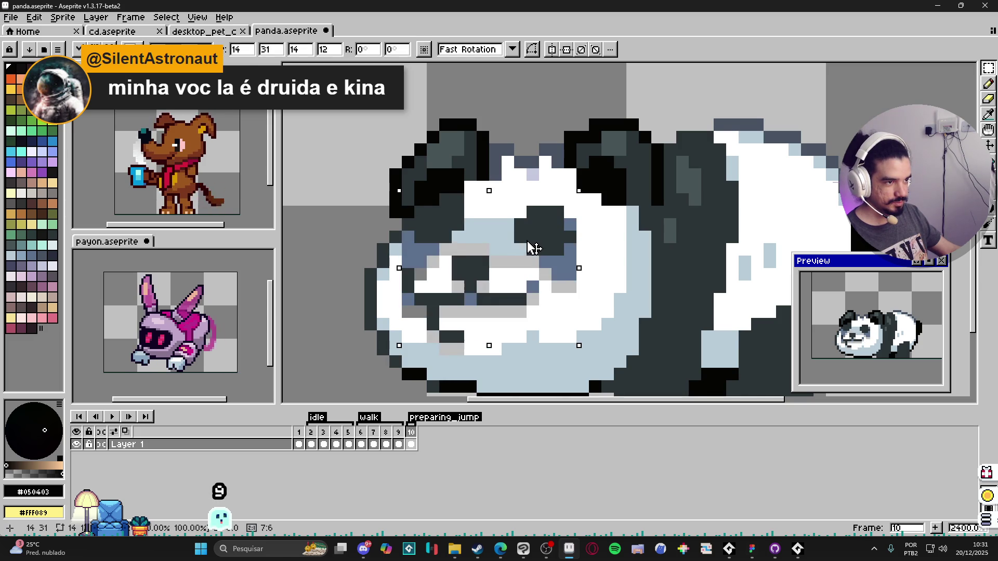
pyautogui.press('b')
# - In white, paint over the grey pixels beside the eye and around the nose
pyautogui.keyDown('alt'); pyautogui.click(499, 287); pyautogui.keyUp('alt')
pyautogui.moveTo(493, 270)
pyautogui.mouseDown()
pyautogui.moveTo(532, 262)
pyautogui.moveTo(571, 287)
pyautogui.mouseUp()
pyautogui.moveTo(489, 249); pyautogui.dragTo(441, 250)
pyautogui.click(432, 262)
pyautogui.click(421, 274)
pyautogui.click(458, 287)
pyautogui.click(483, 287)
pyautogui.click(507, 299)
pyautogui.keyDown('shift'); pyautogui.click(440, 310); pyautogui.keyUp('shift')
pyautogui.click(533, 299)
pyautogui.click(433, 312)
pyautogui.hotkey('ctrl', 'z')
pyautogui.click(409, 312)
pyautogui.click(432, 336)
pyautogui.click(455, 347)
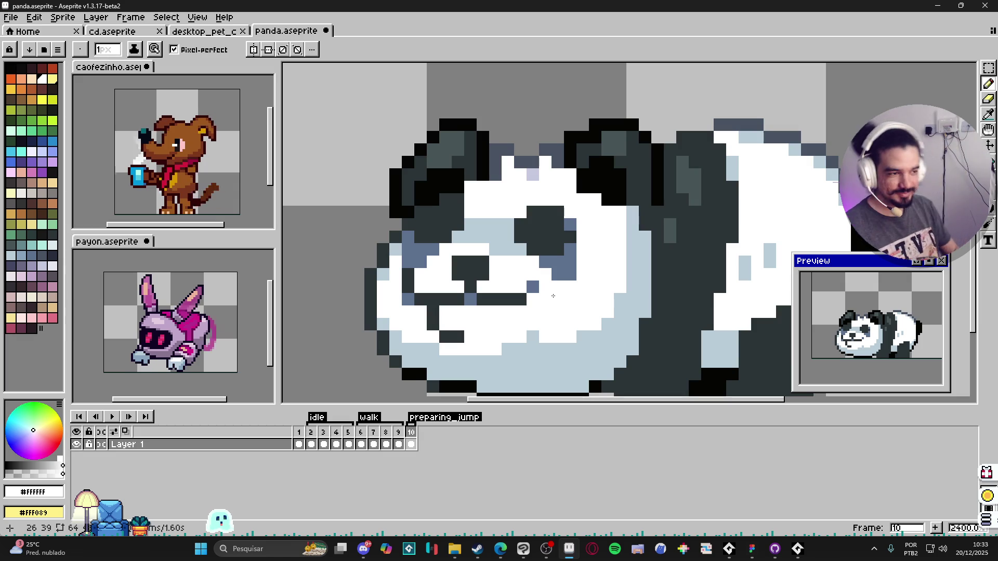
# - Pick the near-black outline and dark ear-grey colours from the sprite with the Pencil
pyautogui.scroll(-6, 549, 244)
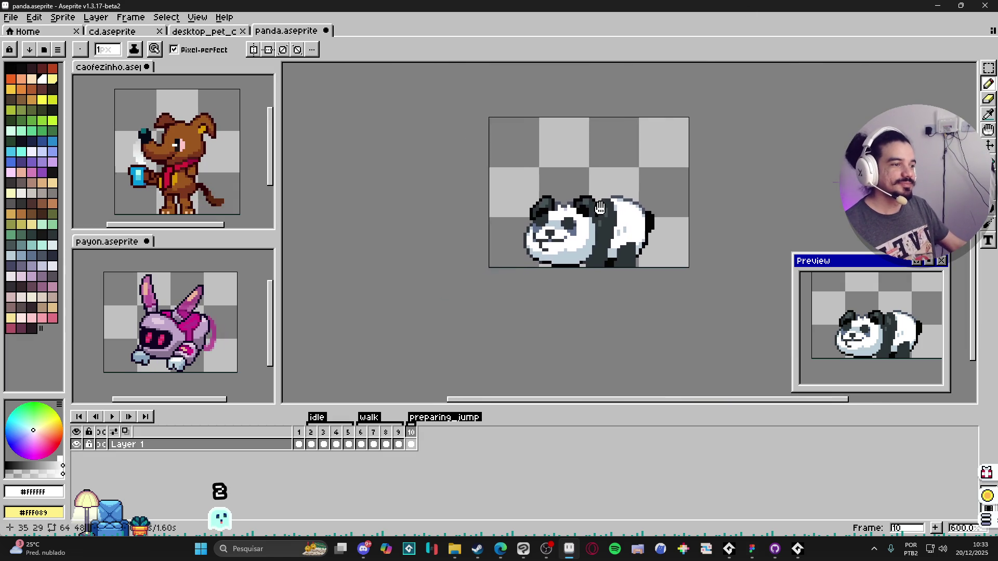
pyautogui.scroll(3, 597, 226)
pyautogui.press('v')
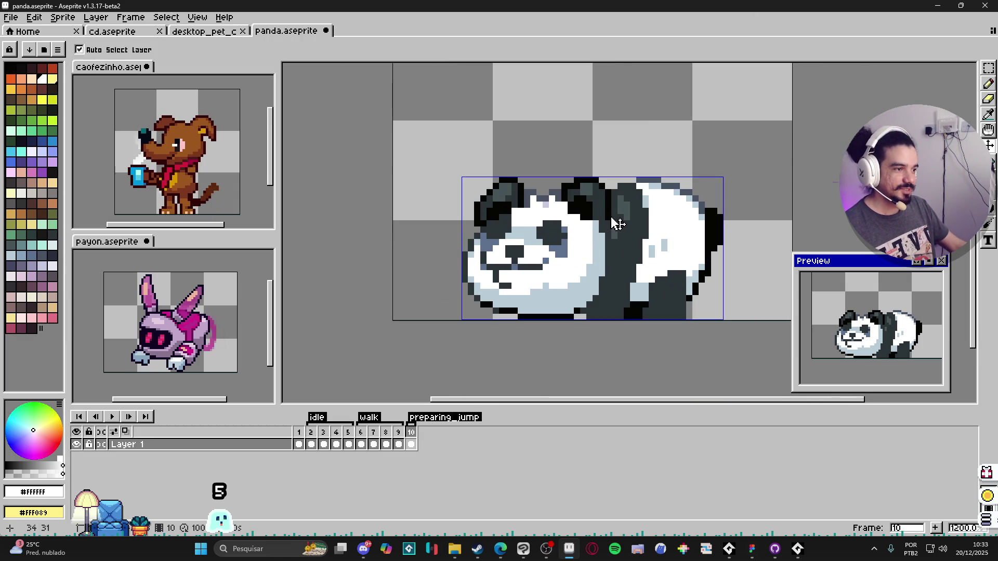
pyautogui.press('b')
pyautogui.keyDown('alt'); pyautogui.click(601, 224); pyautogui.keyUp('alt')
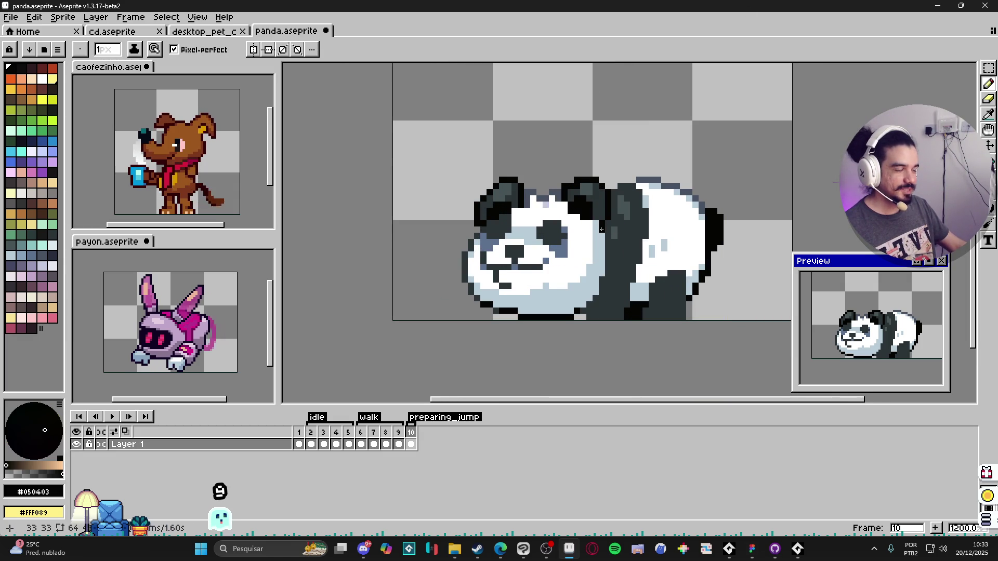
pyautogui.scroll(-3, 602, 225)
pyautogui.scroll(4, 576, 217)
pyautogui.press('e')
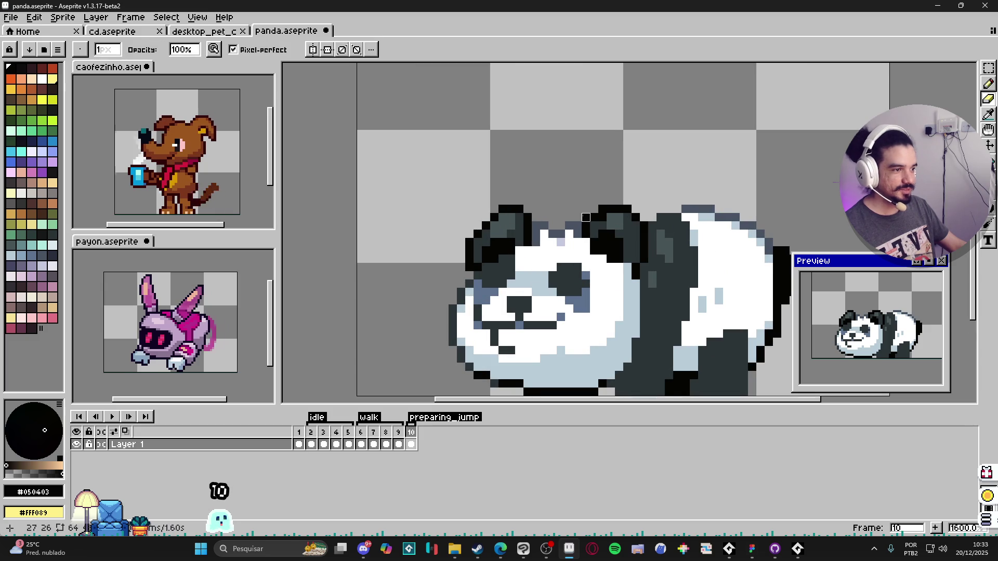
pyautogui.press('b')
pyautogui.scroll(-3, 595, 226)
pyautogui.scroll(3, 595, 227)
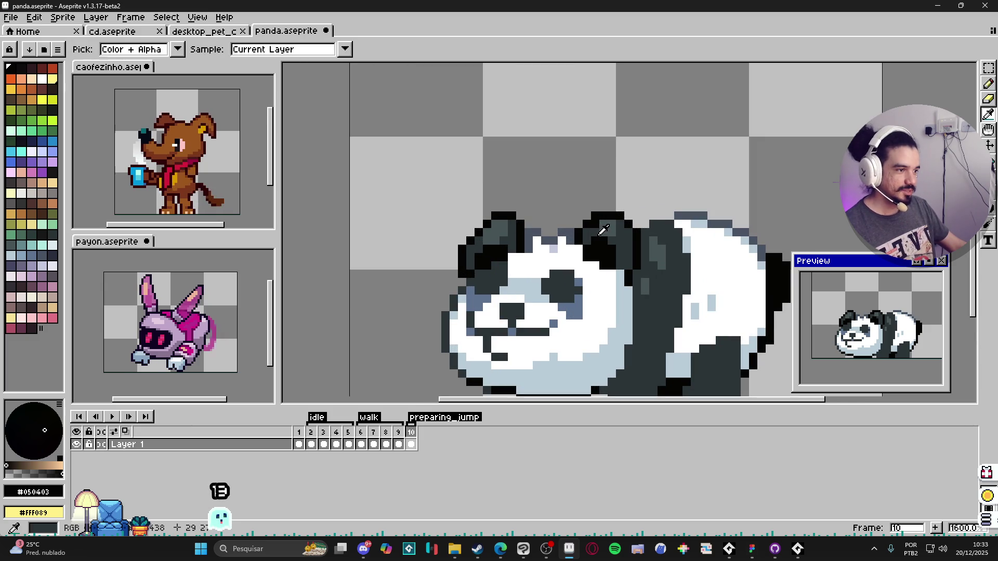
pyautogui.keyDown('alt'); pyautogui.click(599, 229); pyautogui.keyUp('alt')
pyautogui.scroll(-3, 600, 248)
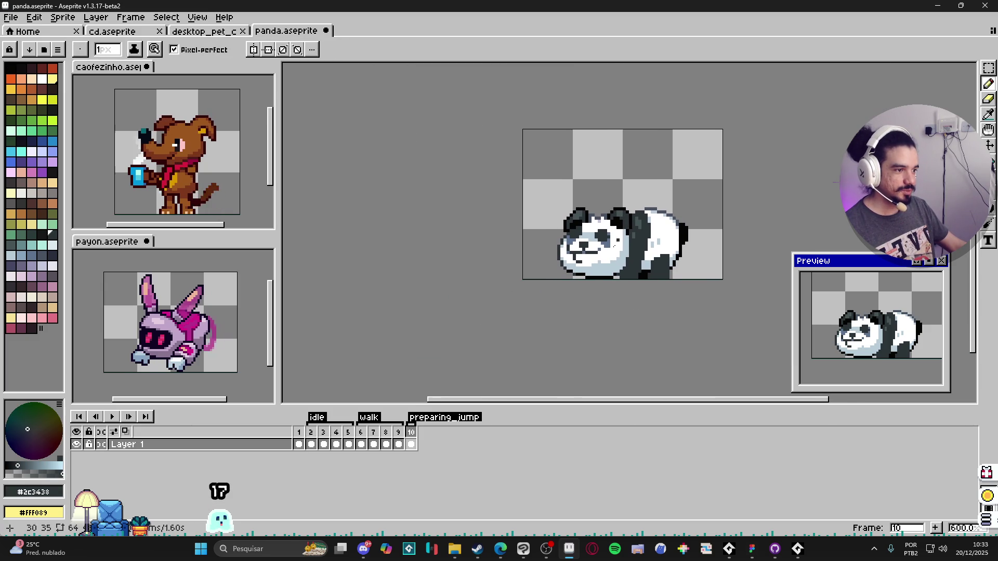
# - Compare frame 9 against frame 10, re-pick the black outline colour, then open Windows search
pyautogui.click(399, 444)
pyautogui.click(411, 432)
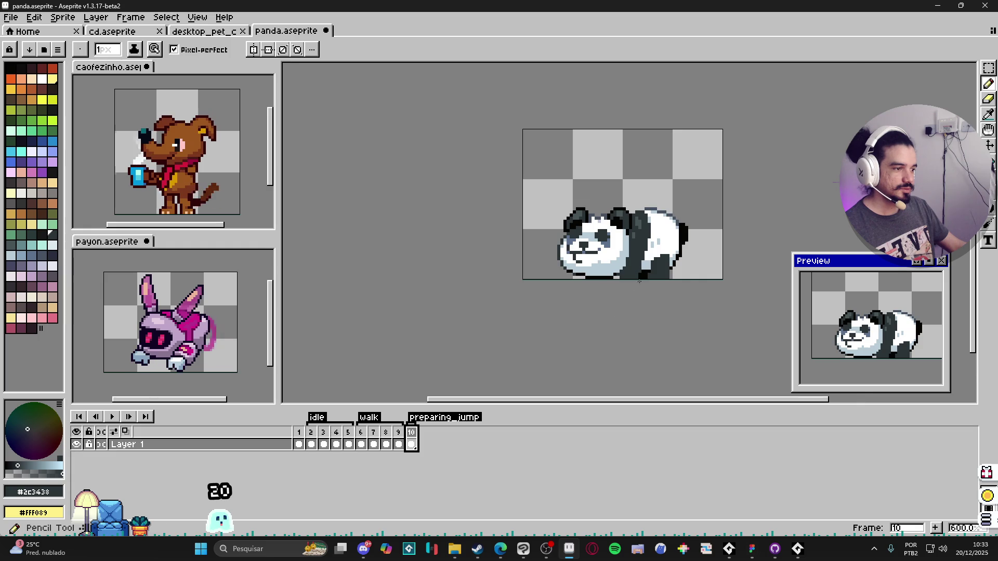
pyautogui.scroll(4, 641, 277)
pyautogui.keyDown('alt'); pyautogui.click(577, 276); pyautogui.keyUp('alt')
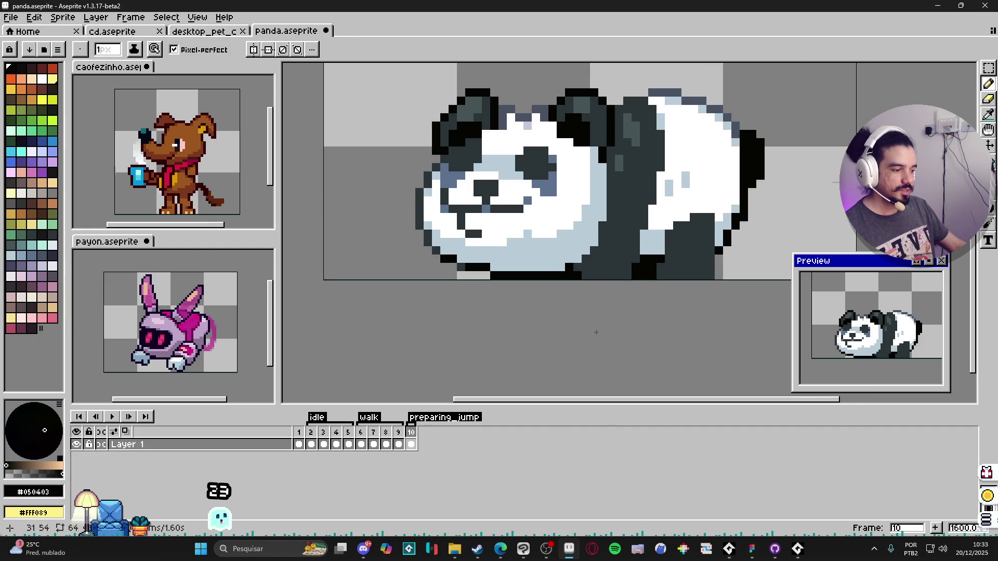
pyautogui.click(248, 550)
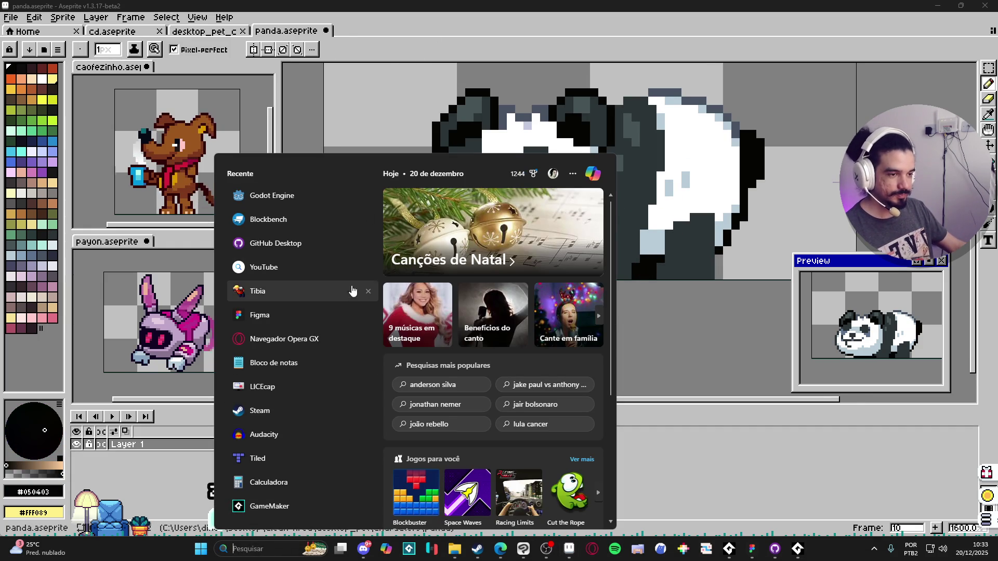
# - Dismiss the search panel and launch Tibia from the Start menu's Recent list
pyautogui.press('Escape')
pyautogui.click(546, 549)
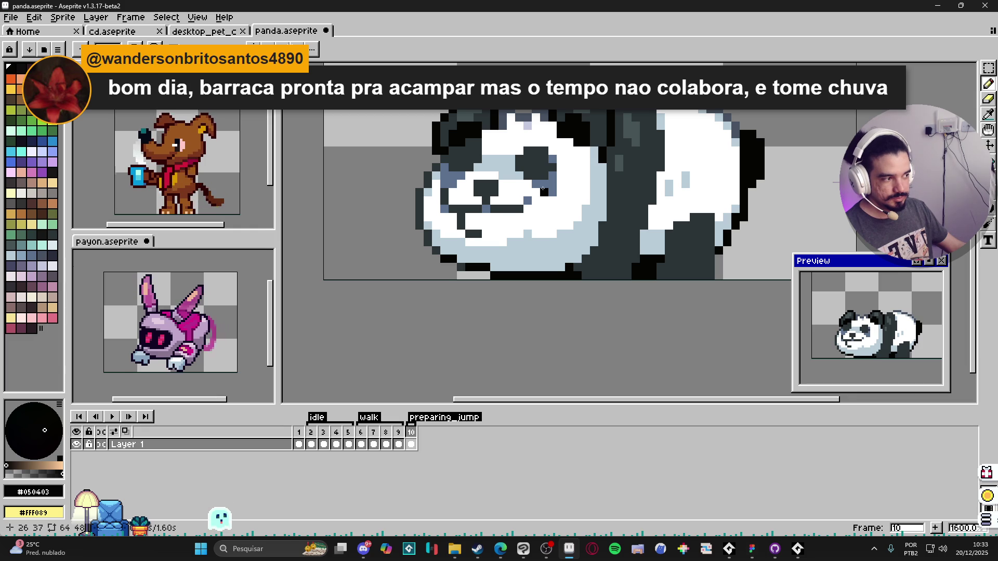
pyautogui.press('F5')
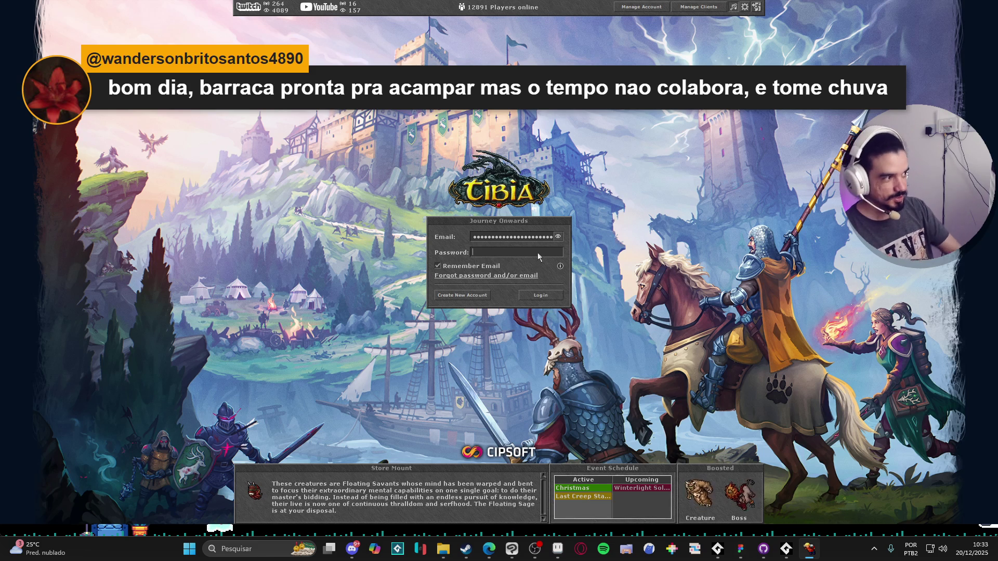
# - Enter the account password, log in and enter the game with the chosen character
pyautogui.write('********')
pyautogui.press('Return')
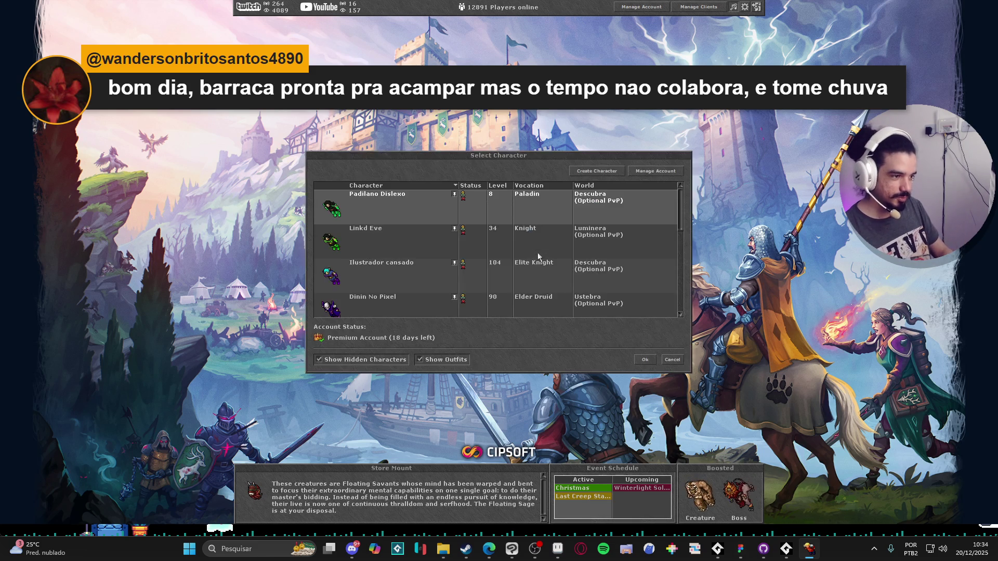
pyautogui.click(392, 308)
pyautogui.press('Return')
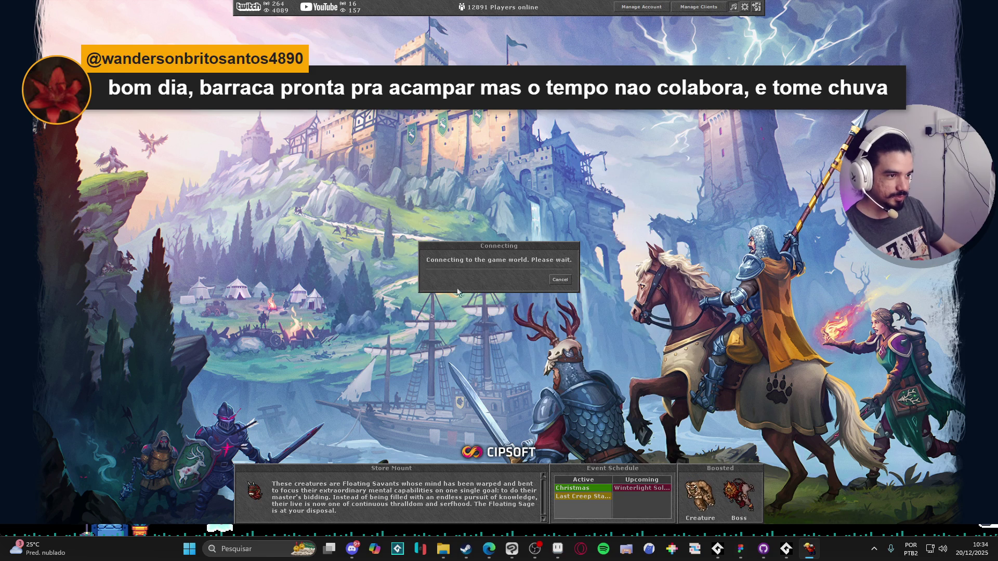
# - Walk the druid past the altar and west out of the altar room
pyautogui.press('Down')
pyautogui.press('Right')
pyautogui.press('Right')
pyautogui.press('Right')
pyautogui.press('Up')
pyautogui.press('Up')
pyautogui.press('Up')
pyautogui.press('Left')
pyautogui.press('Left')
pyautogui.press('Left')
pyautogui.press('Down')
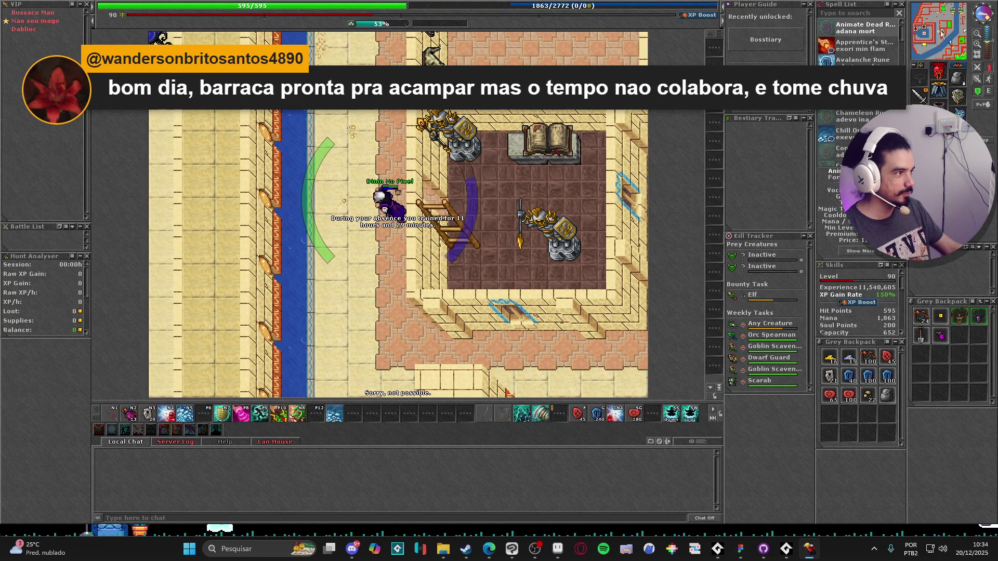
# - Cast haste and walk the druid north through town toward the garden
pyautogui.press('F9')
pyautogui.press('Up')
pyautogui.press('Up')
pyautogui.press('Up')
pyautogui.press('Left')
pyautogui.press('Up')
pyautogui.press('Up')
pyautogui.press('Up')
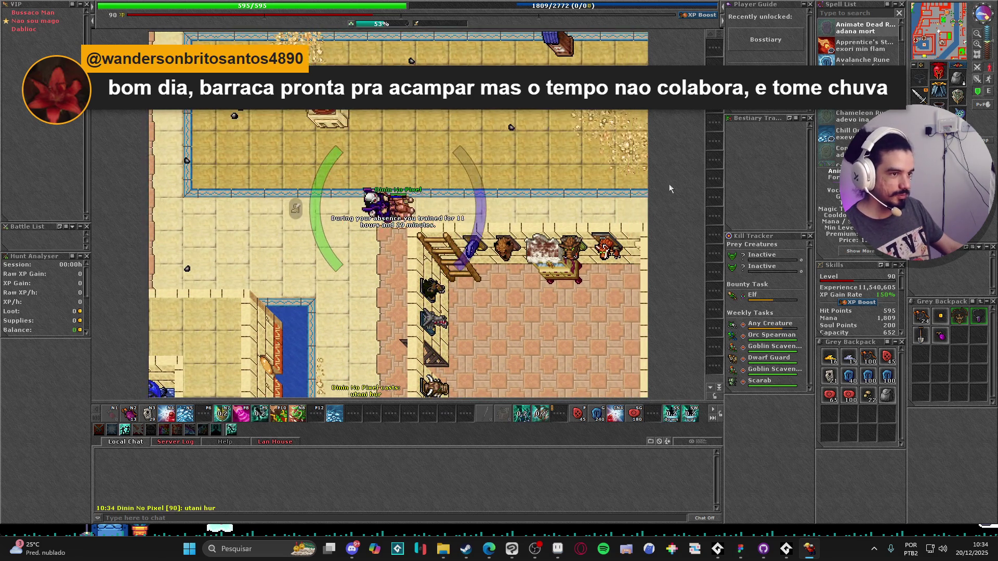
pyautogui.press('Up')
pyautogui.press('Up')
pyautogui.press('Up')
pyautogui.press('Right')
pyautogui.press('Right')
pyautogui.press('Right')
pyautogui.press('Right')
pyautogui.press('Right')
pyautogui.press('Down')
pyautogui.press('Down')
pyautogui.press('Right')
pyautogui.press('Right')
pyautogui.press('Right')
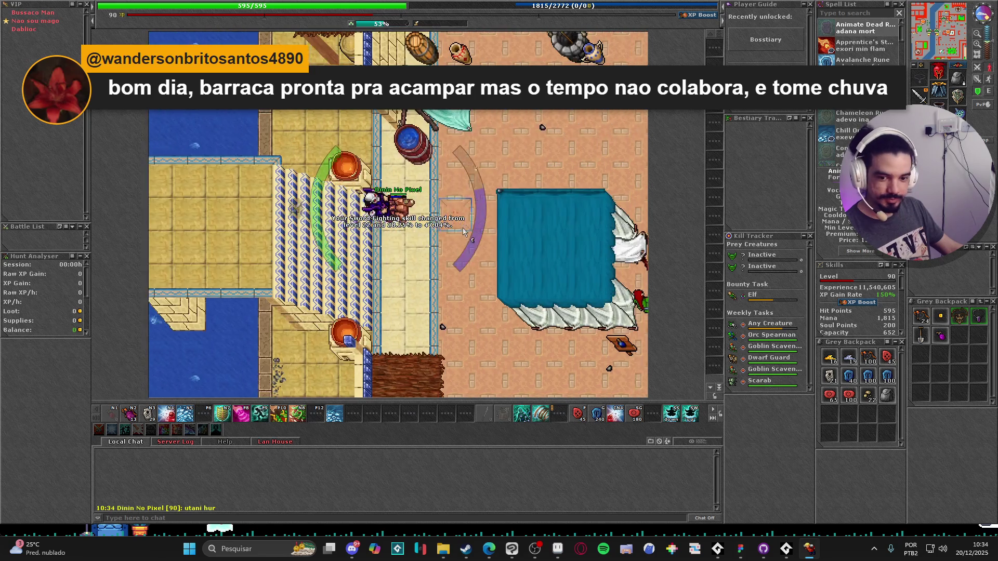
pyautogui.press('Left')
pyautogui.press('Left')
pyautogui.press('Left')
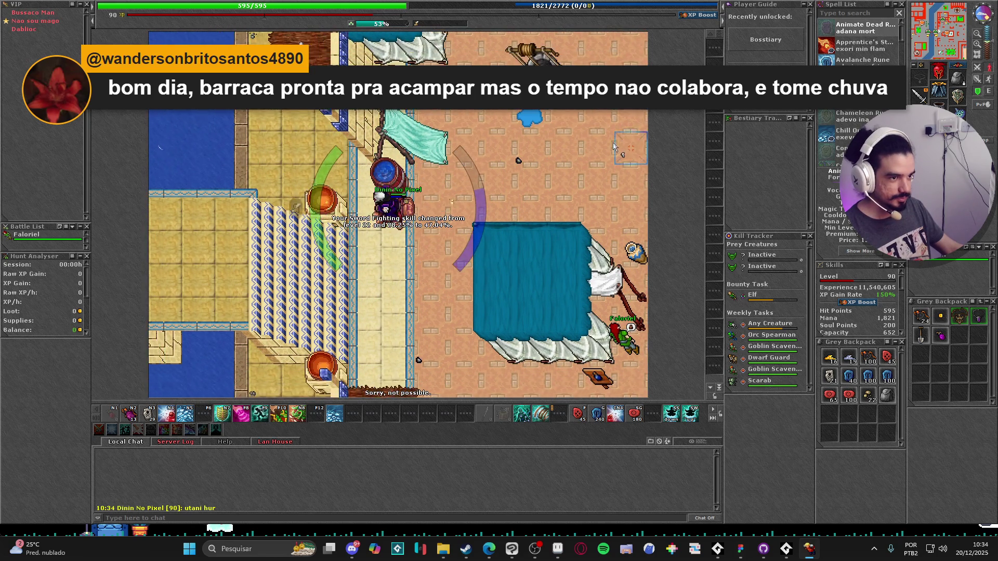
pyautogui.press('Up')
# - Walk north along the riverside and coast, past the boat and fountain
pyautogui.press('Up')
pyautogui.press('Up')
pyautogui.press('Up')
pyautogui.press('Left')
pyautogui.press('Left')
pyautogui.press('Up')
pyautogui.press('Up')
pyautogui.press('Up')
pyautogui.press('Right')
pyautogui.press('Right')
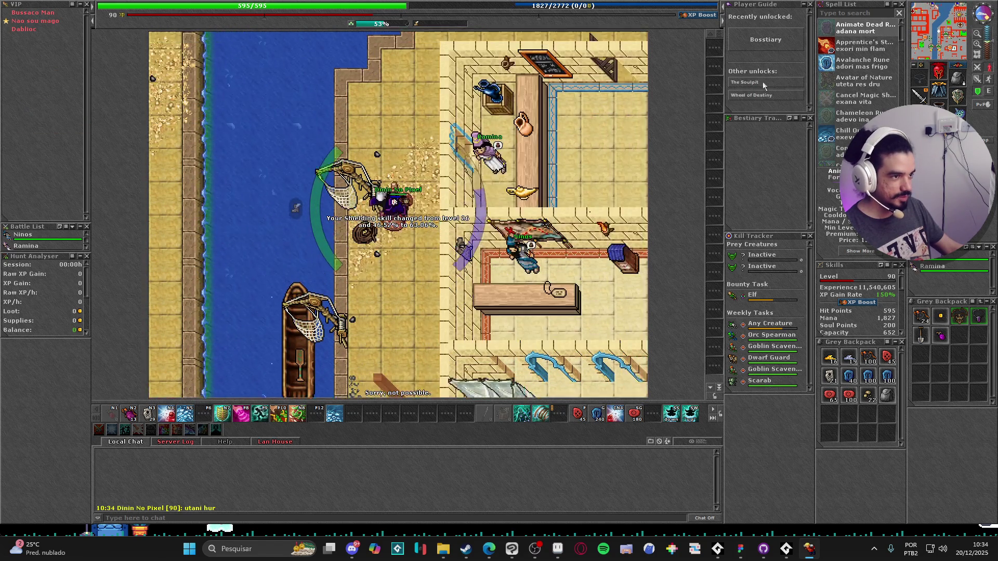
pyautogui.press('Up')
pyautogui.press('Up')
pyautogui.press('Up')
pyautogui.press('Right')
pyautogui.press('Right')
pyautogui.press('Right')
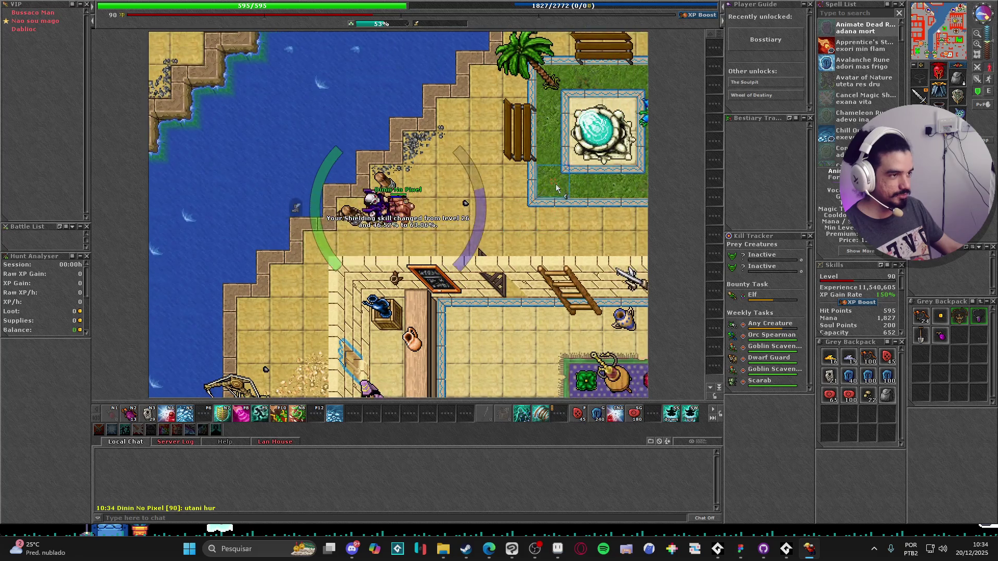
pyautogui.press('Up')
pyautogui.press('Up')
pyautogui.press('Up')
pyautogui.press('Right')
pyautogui.press('Right')
pyautogui.press('Right')
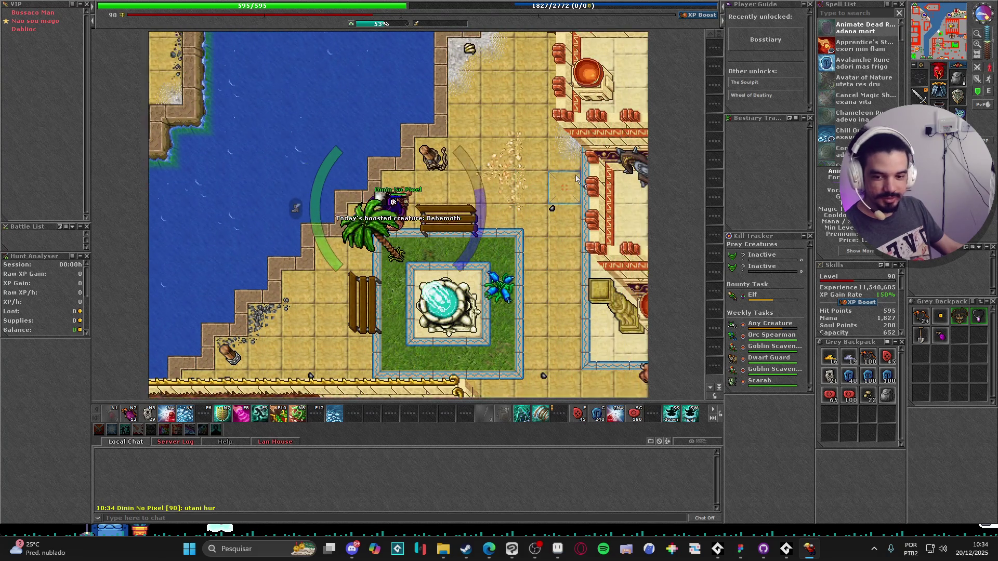
pyautogui.press('Up')
pyautogui.press('Up')
# - Walk the druid into the temple and through its halls
pyautogui.press('Right')
pyautogui.press('Right')
pyautogui.press('Right')
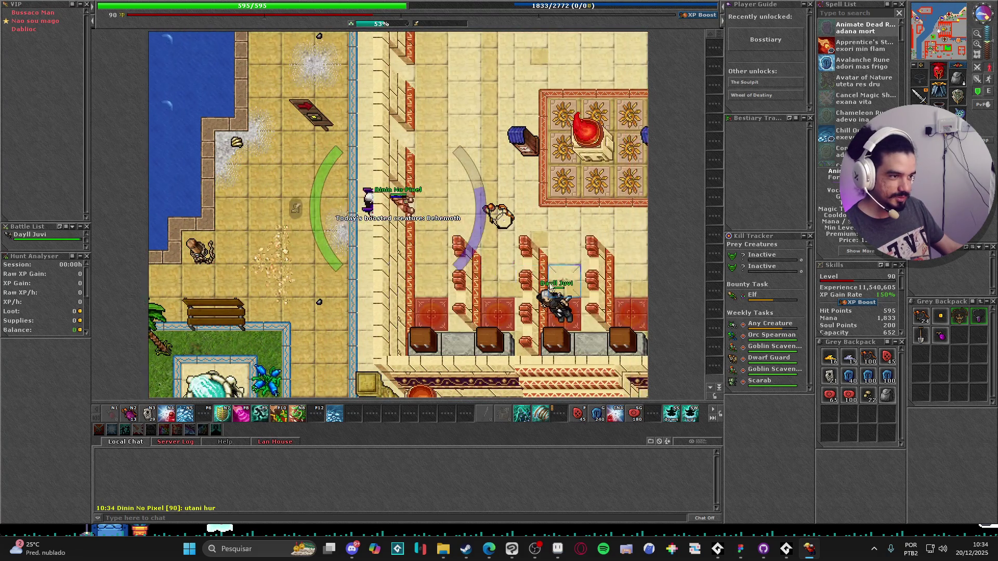
pyautogui.press('Left')
pyautogui.press('Left')
pyautogui.press('Left')
pyautogui.press('Down')
pyautogui.press('Down')
pyautogui.press('Down')
pyautogui.press('Down')
pyautogui.press('Down')
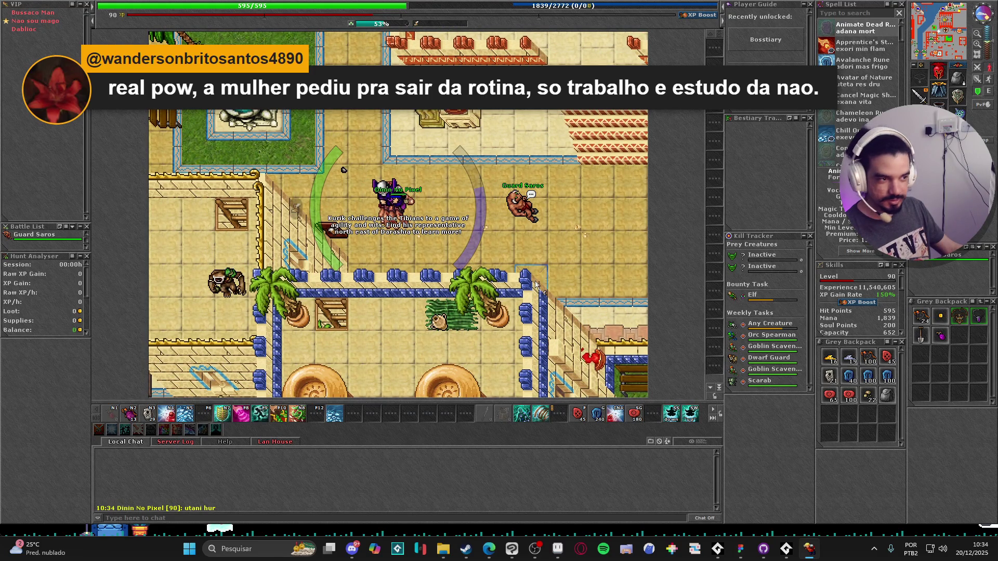
pyautogui.press('Up')
pyautogui.press('Right')
pyautogui.press('Up')
pyautogui.press('Right')
pyautogui.press('Right')
pyautogui.press('Up')
pyautogui.press('Up')
pyautogui.press('Up')
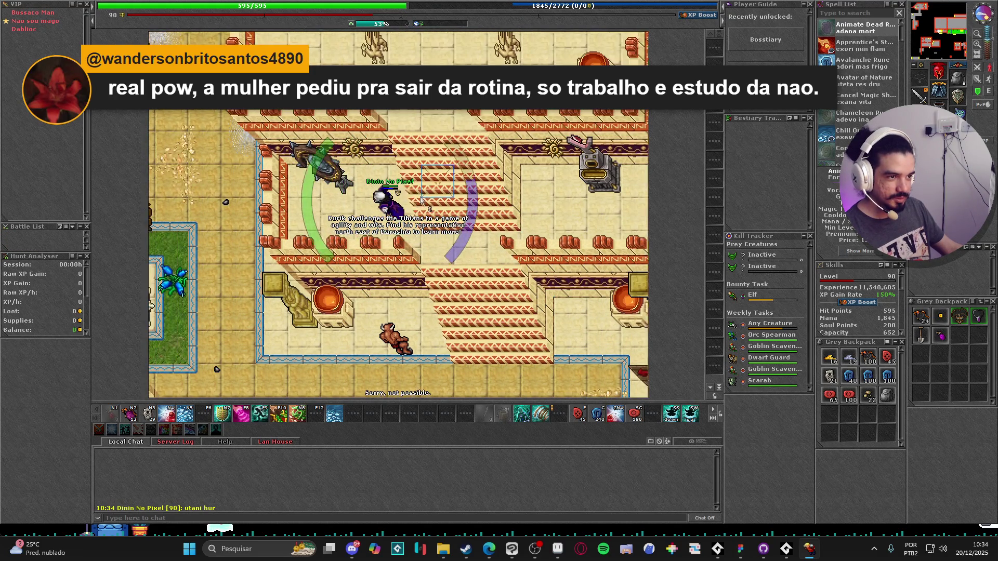
# - Claim 20 great mana potions as the daily reward from the shrine and close the Reward Wall
pyautogui.rightClick(421, 199)
pyautogui.click(498, 240)
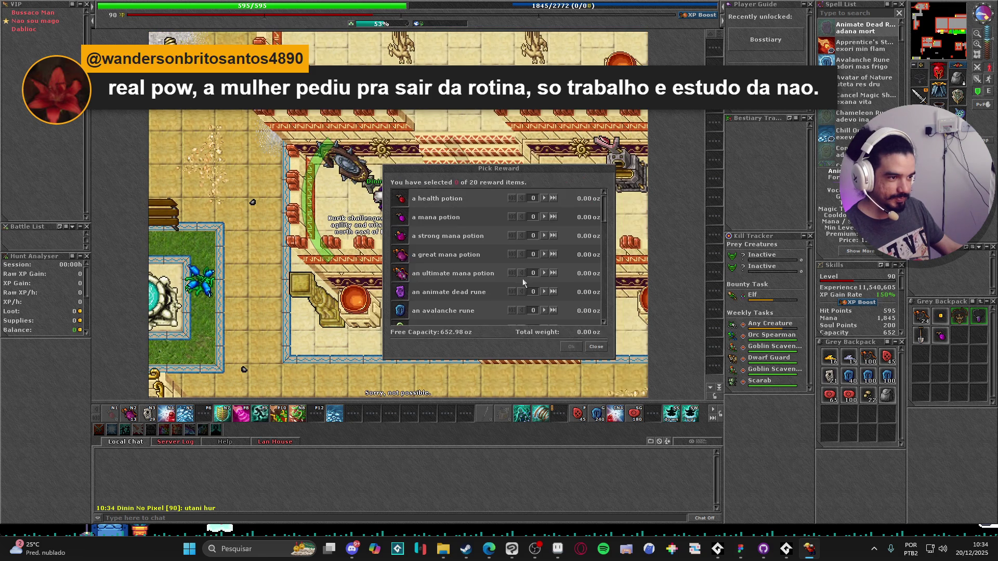
pyautogui.click(552, 254)
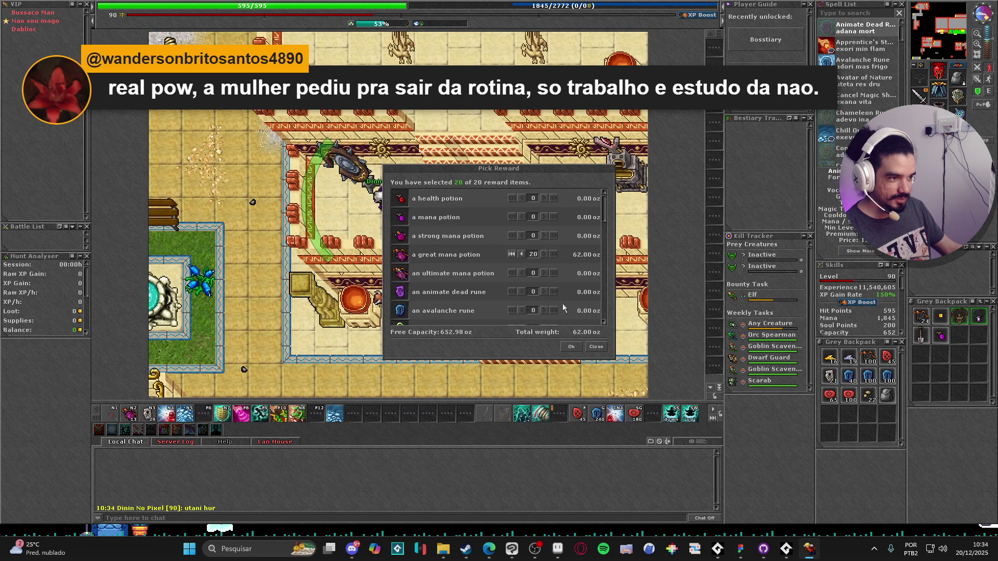
pyautogui.click(571, 347)
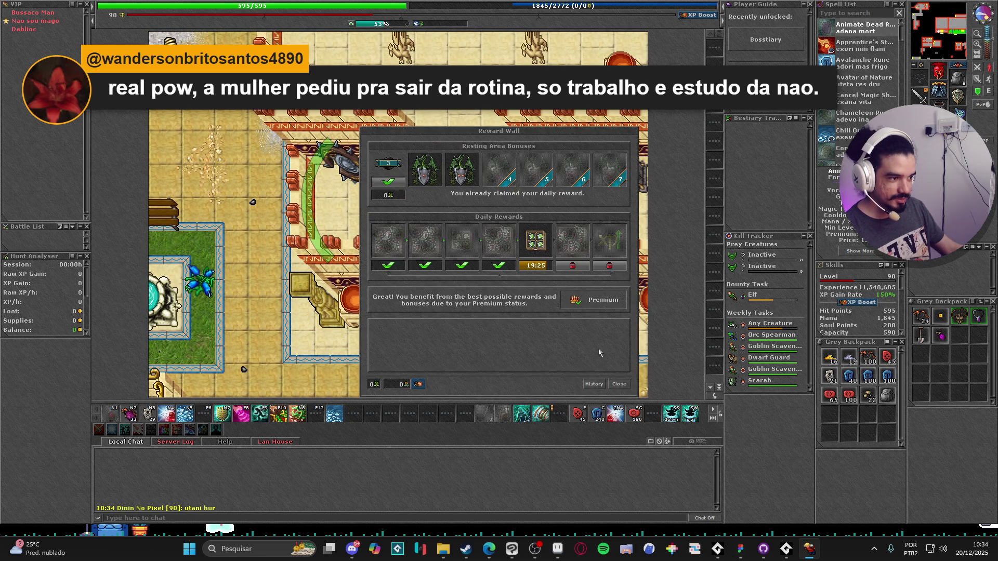
pyautogui.click(619, 385)
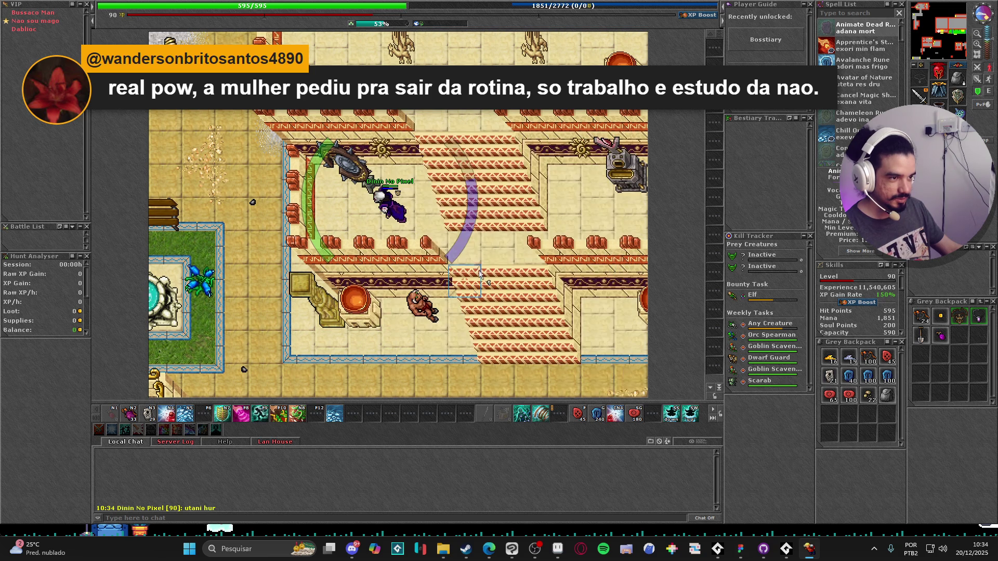
# - Walk the druid up the temple stairs to the next floor and head west
pyautogui.press('Up')
pyautogui.scroll(-3, 843, 292)
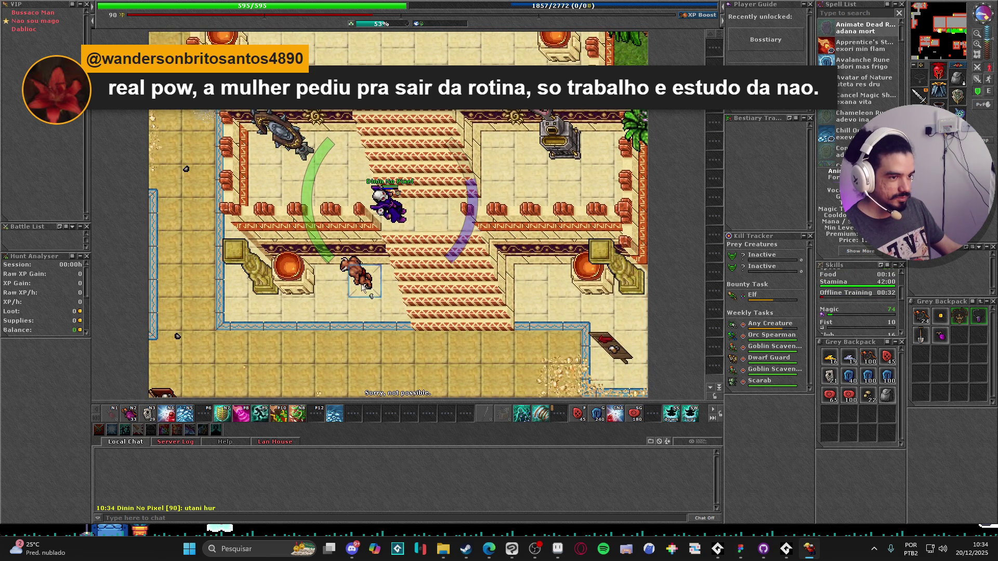
pyautogui.press('Up')
pyautogui.keyDown('shift'); pyautogui.click(348, 190); pyautogui.keyUp('shift')
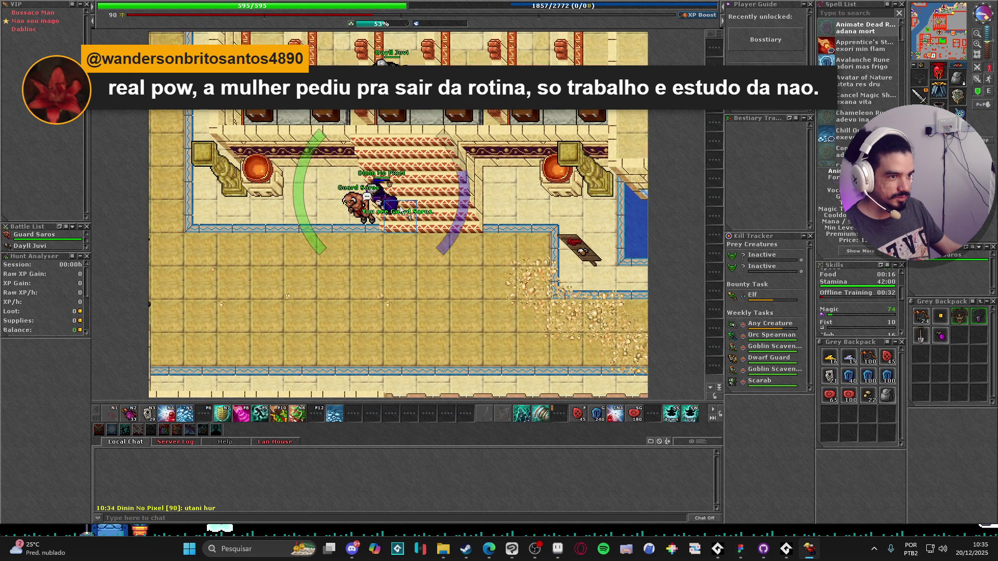
pyautogui.press('Left')
pyautogui.press('Left')
pyautogui.press('Left')
pyautogui.press('Up')
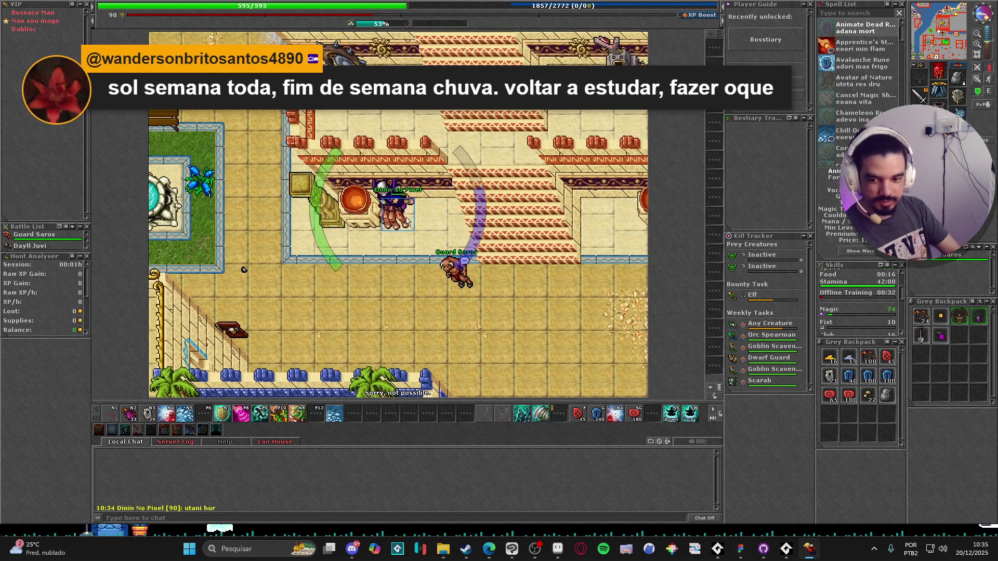
# - Log out, start a new character and set Play Tutorial to No
pyautogui.hotkey('ctrl', 'l')
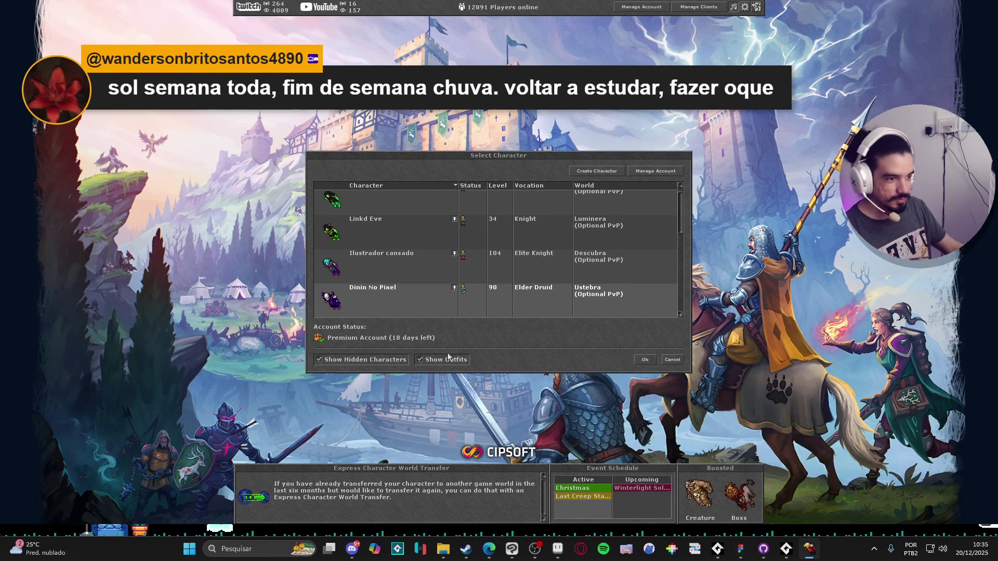
pyautogui.scroll(-1, 520, 270)
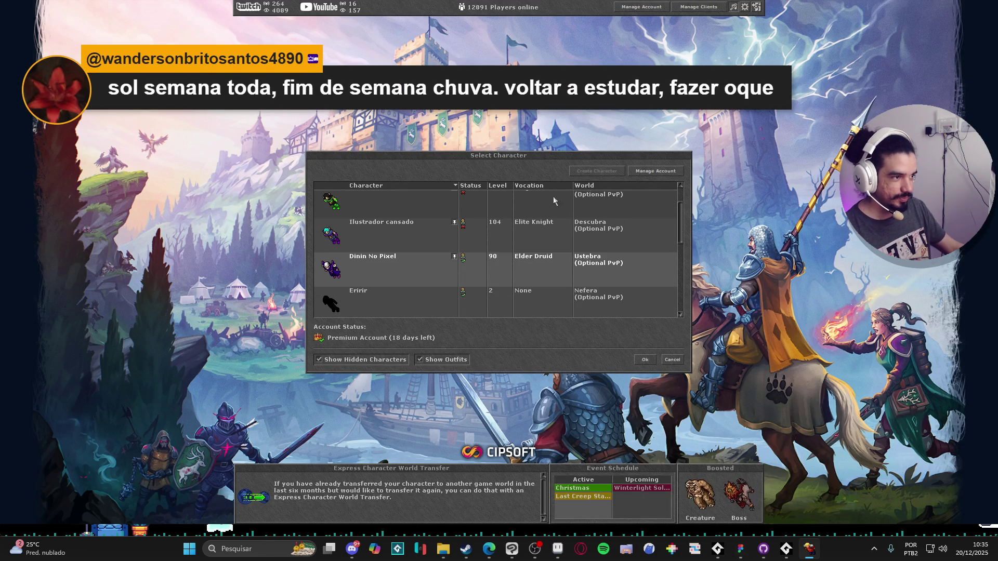
pyautogui.click(597, 171)
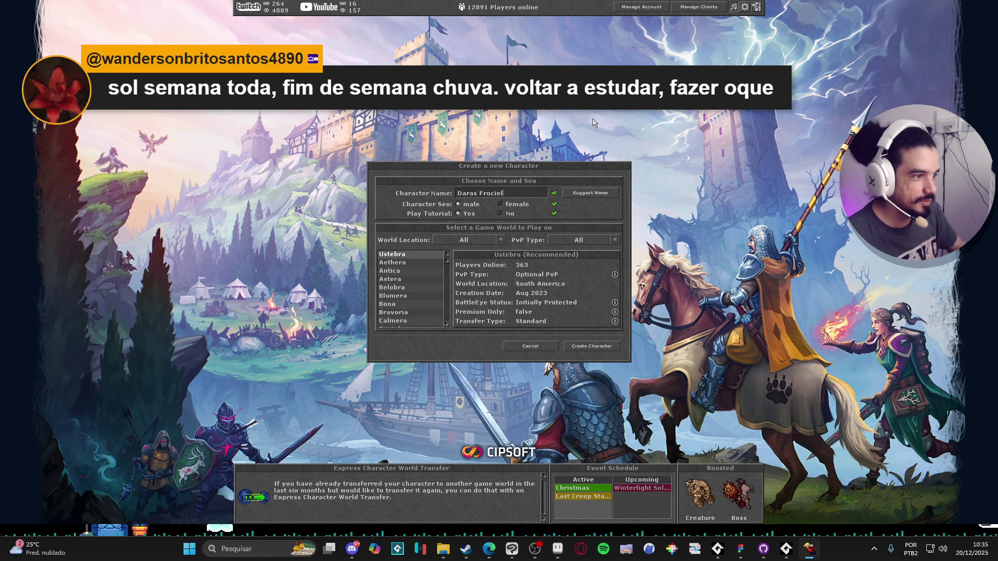
pyautogui.hotkey('ctrl', 'a')
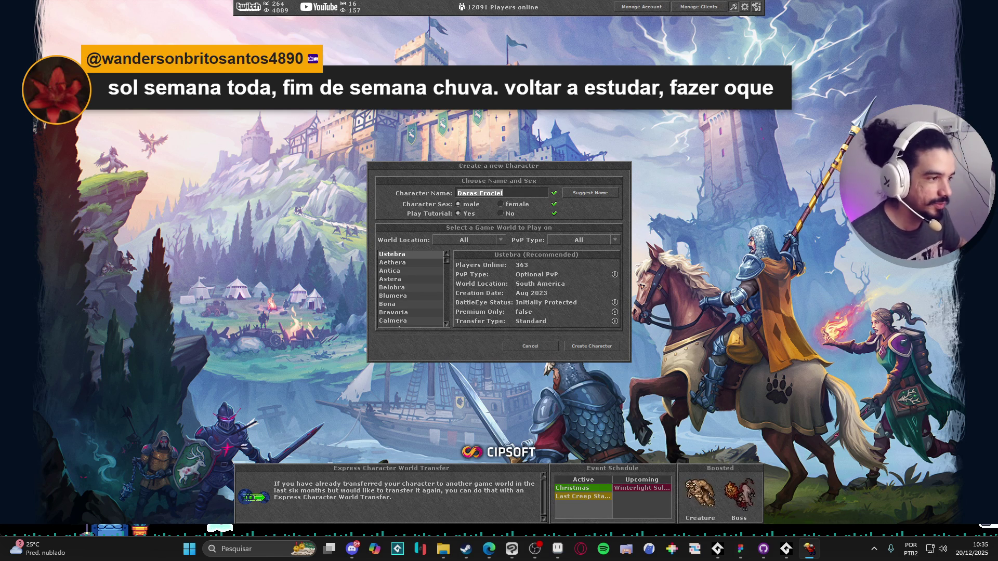
pyautogui.click(502, 213)
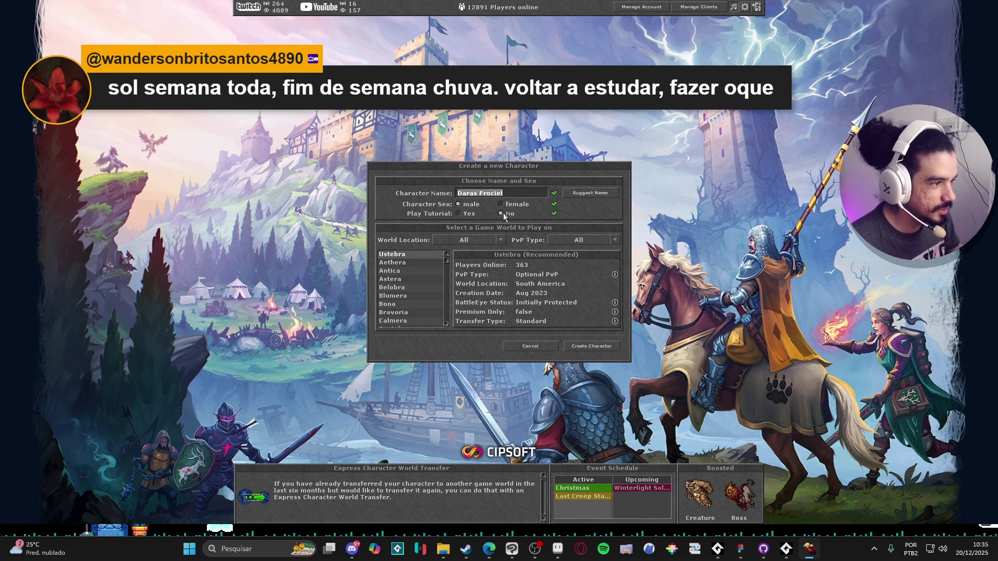
pyautogui.click(507, 194)
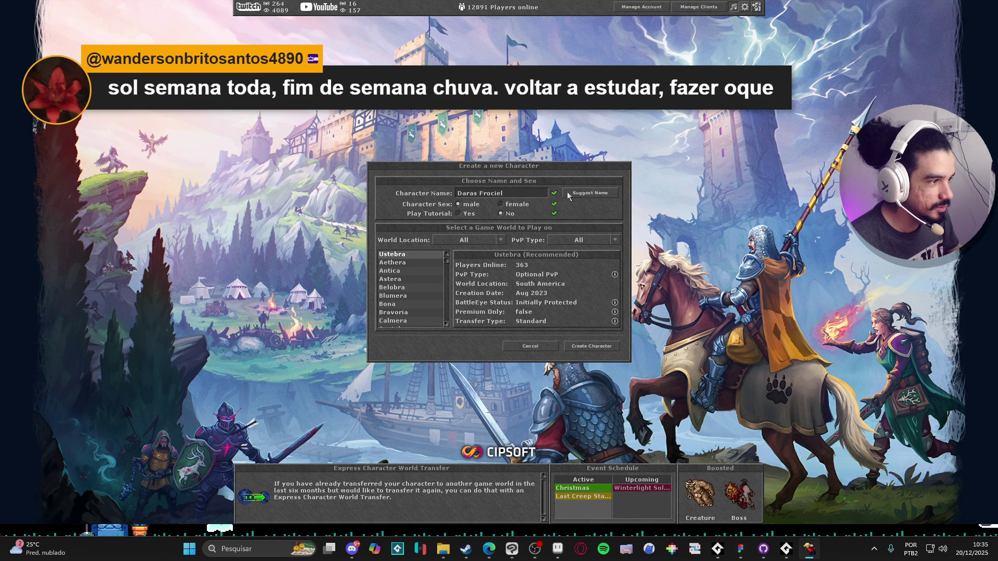
# - Request two suggested character names, then clear the name field
pyautogui.click(587, 193)
pyautogui.click(586, 194)
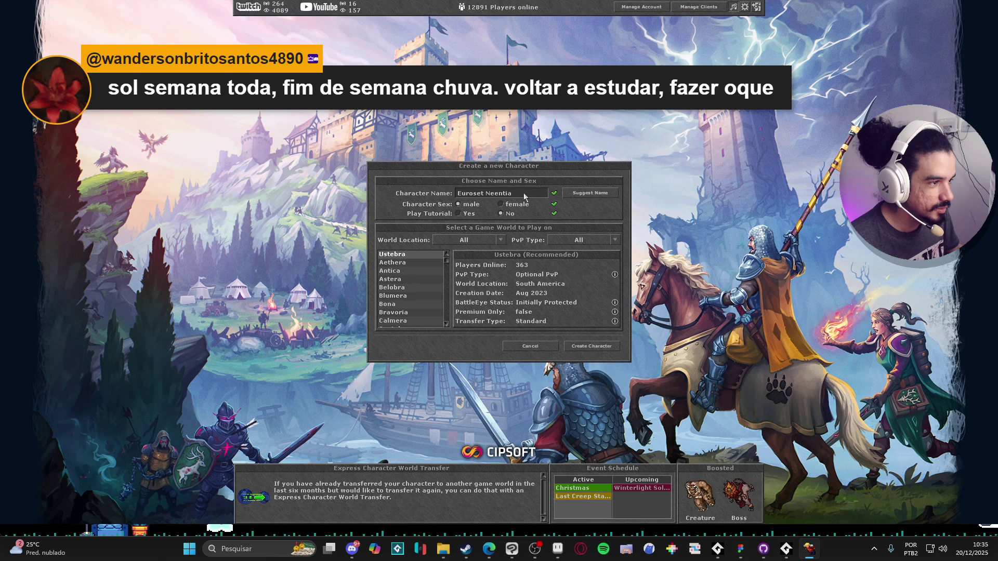
pyautogui.hotkey('ctrl', 'a')
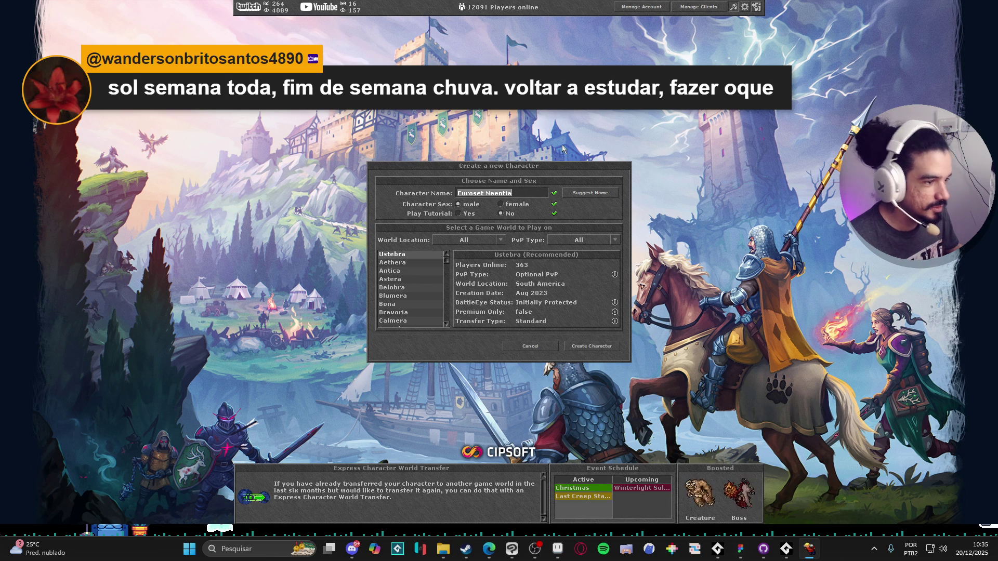
pyautogui.press('BackSpace')
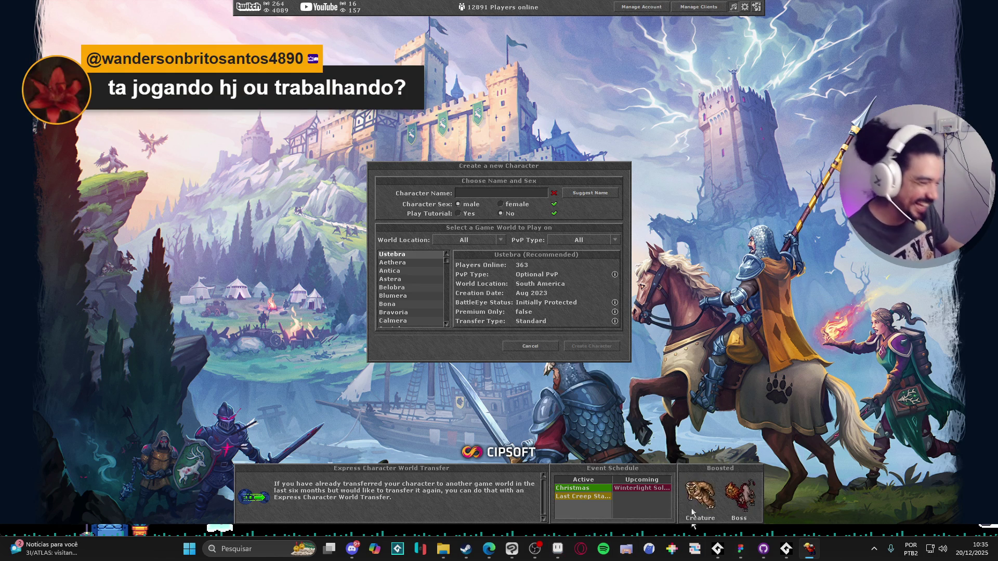
pyautogui.click(554, 550)
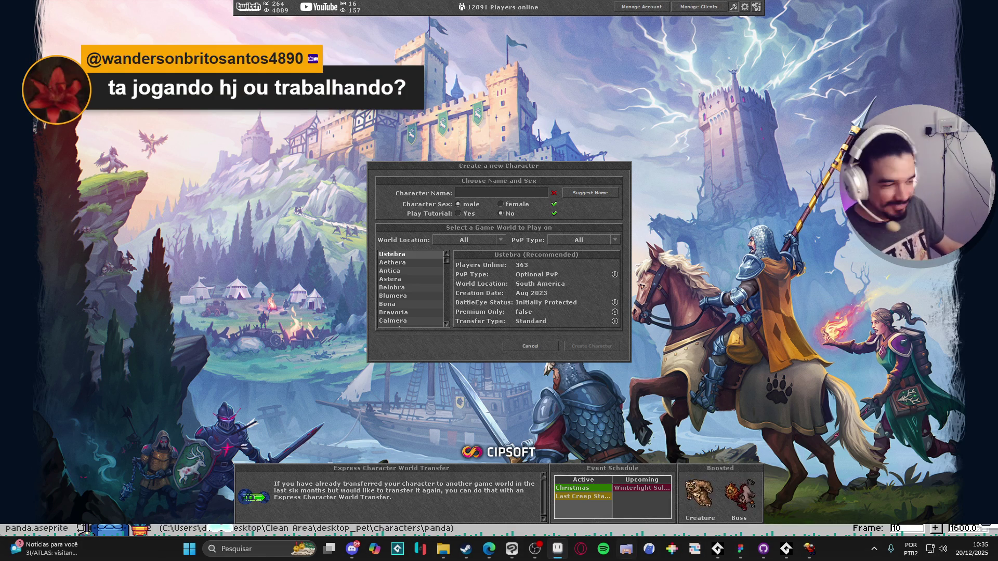
# - Bring Aseprite forward and switch from the payon sprite back to the panda tab
pyautogui.click(535, 549)
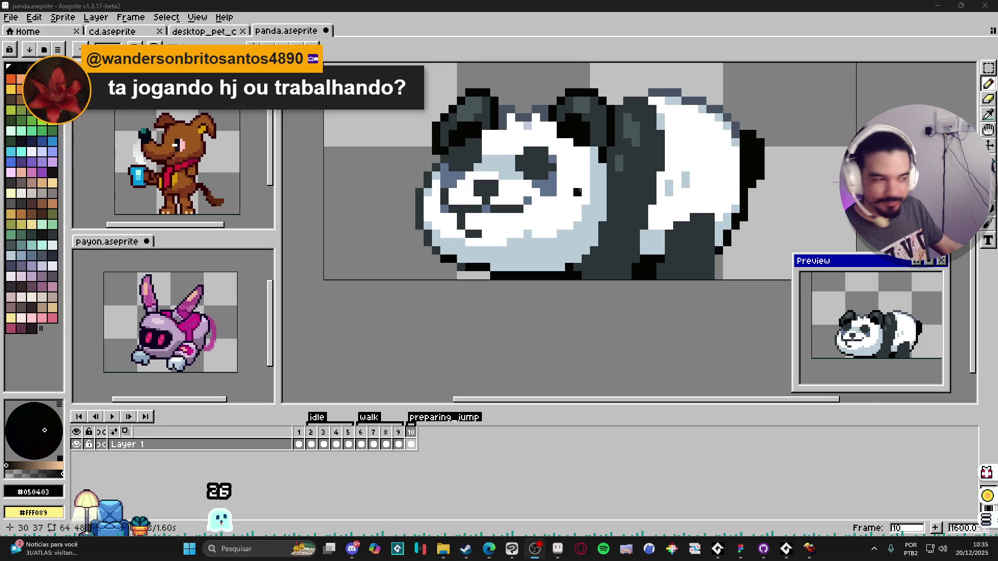
pyautogui.scroll(-3, 509, 296)
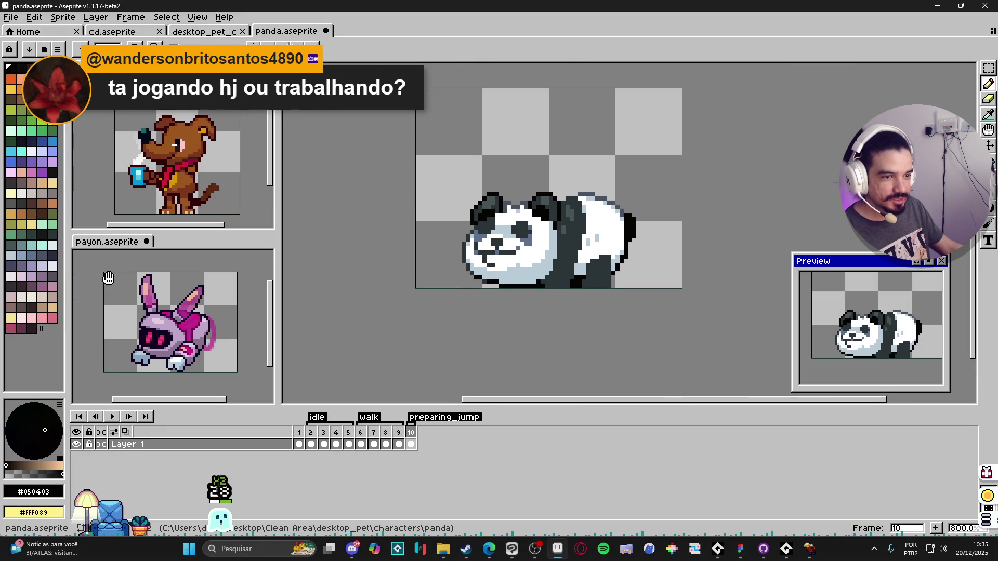
pyautogui.click(101, 253)
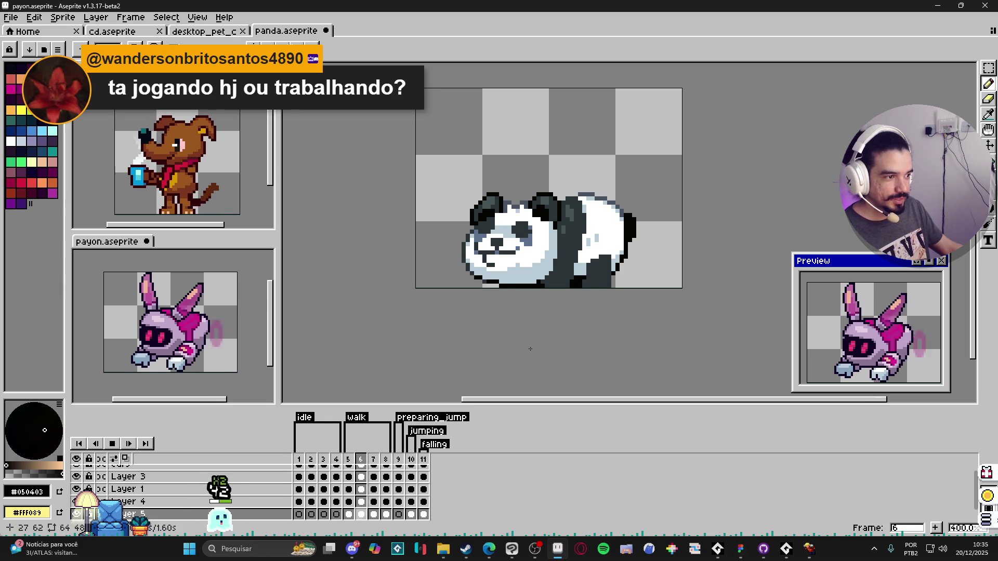
pyautogui.click(501, 371)
# - Step through panda frames 2, 6 and 7 to review the idle and walk poses
pyautogui.click(311, 444)
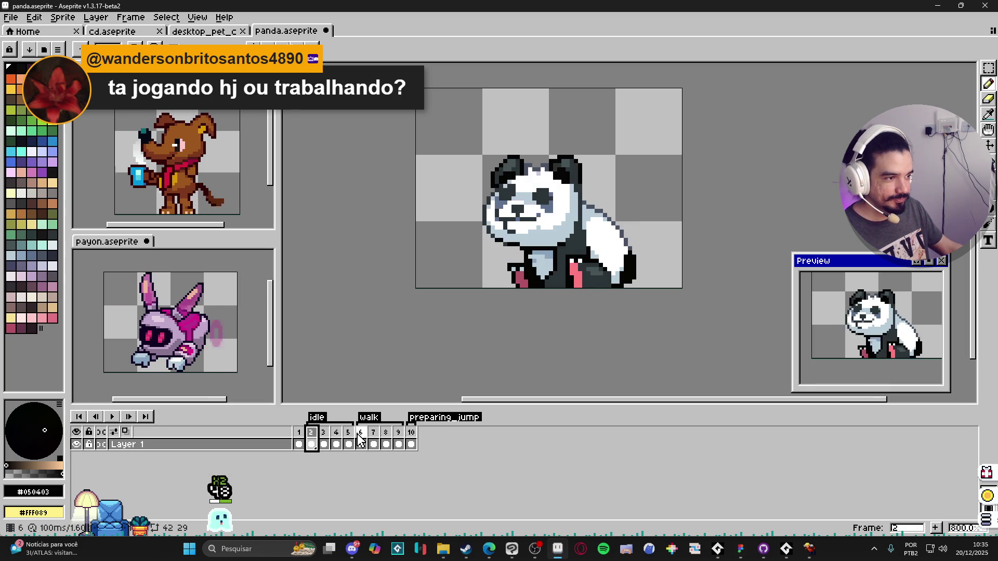
pyautogui.click(373, 442)
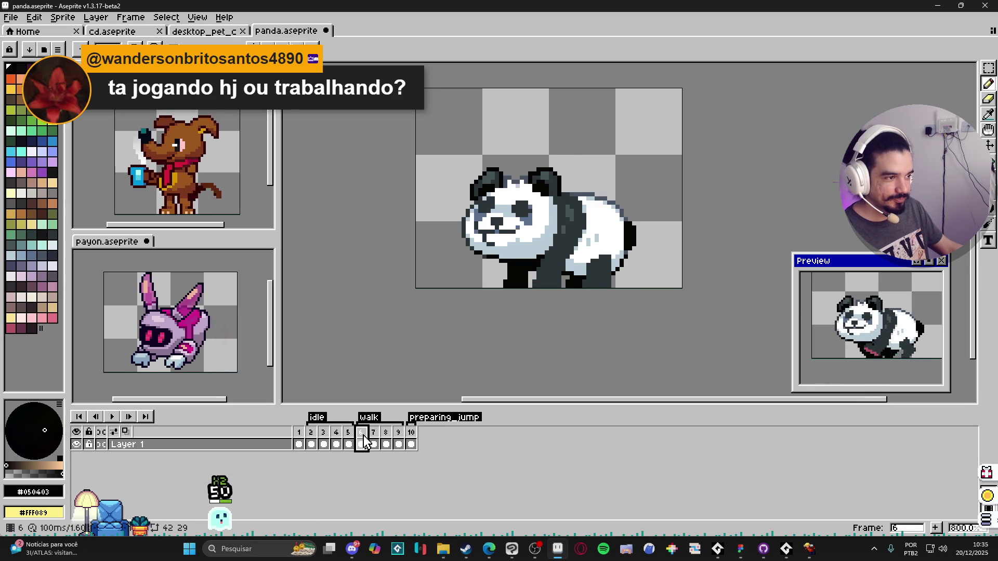
pyautogui.click(311, 432)
pyautogui.click(398, 431)
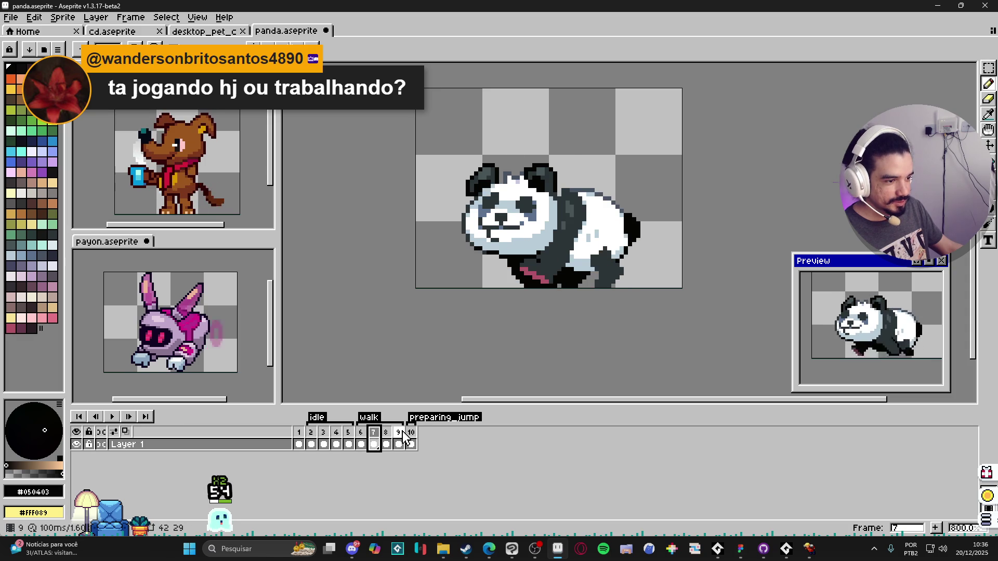
pyautogui.click(411, 432)
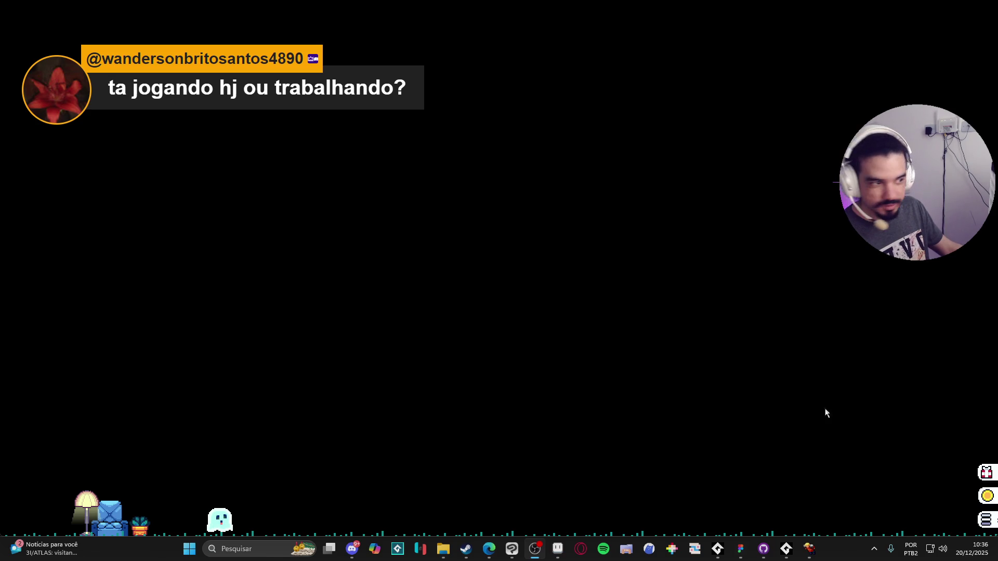
# - Leave Aseprite and bring the Tibia client to the front
pyautogui.click(558, 549)
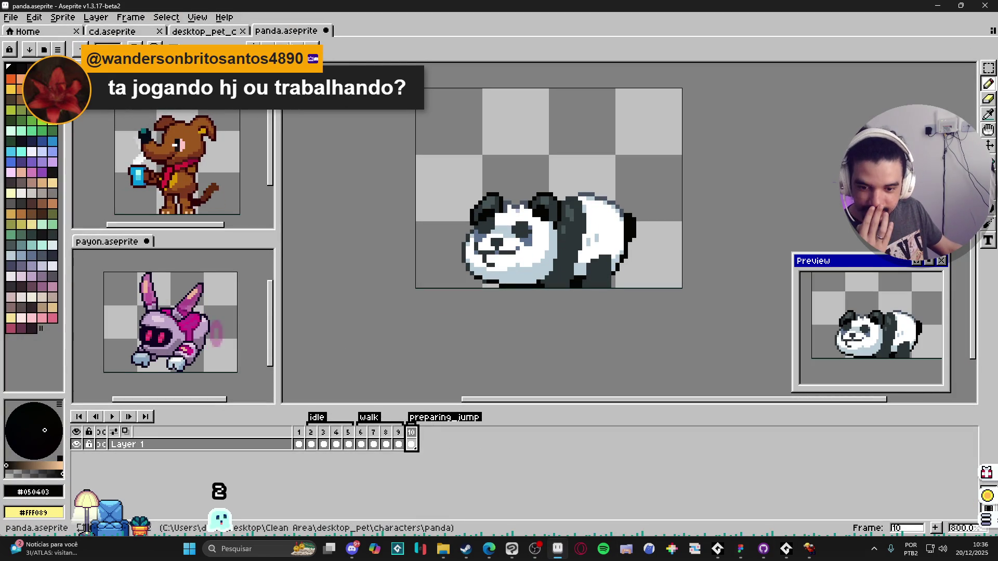
pyautogui.hotkey('alt', 'Tab')
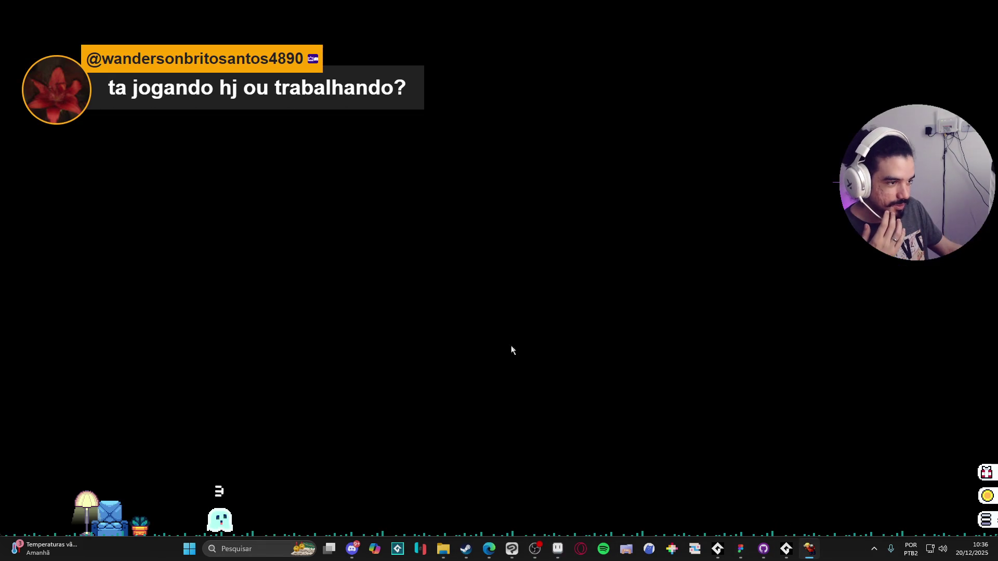
pyautogui.click(533, 549)
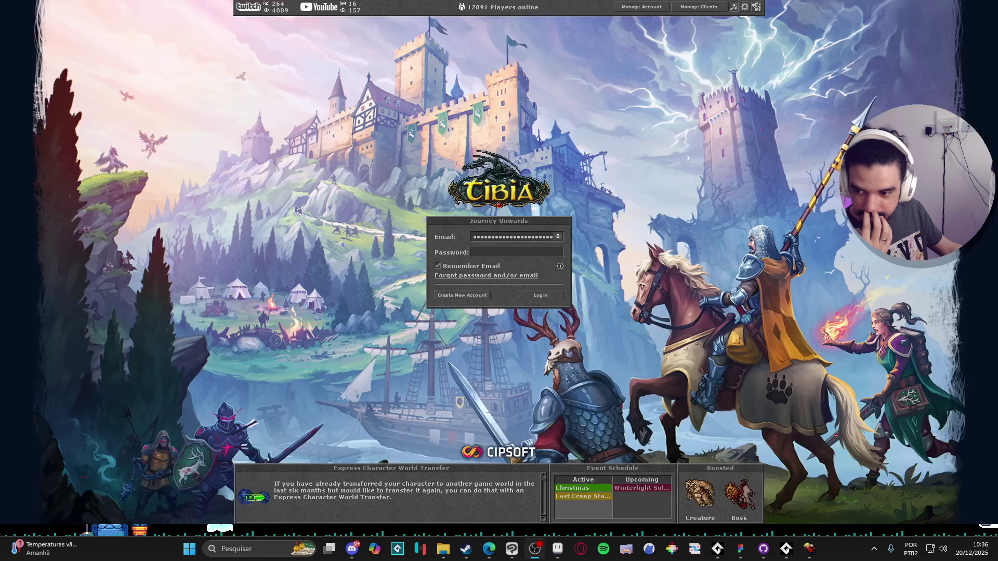
# - Enter the account password, log in and pick a character in the Select Character list
pyautogui.click(505, 154)
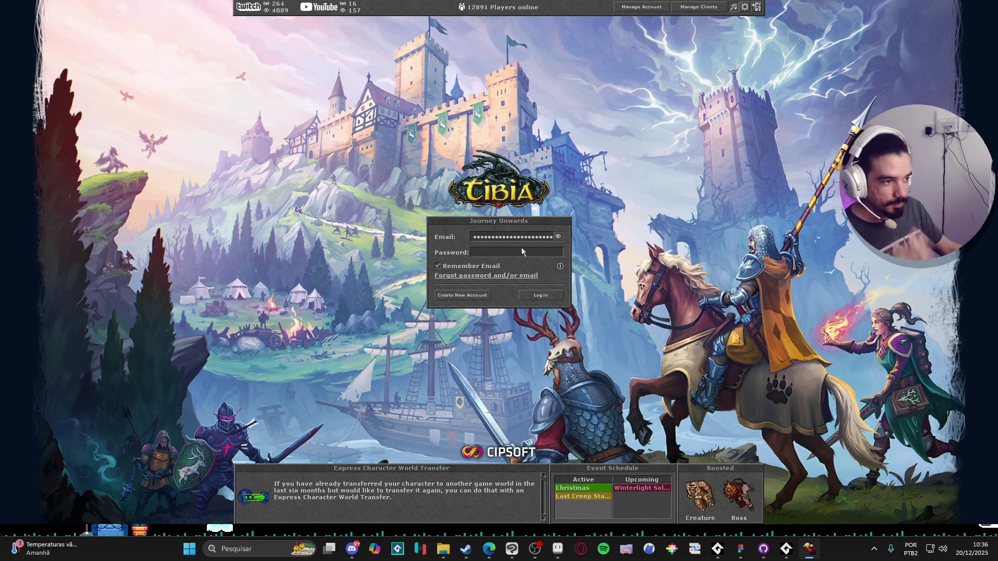
pyautogui.write('*******')
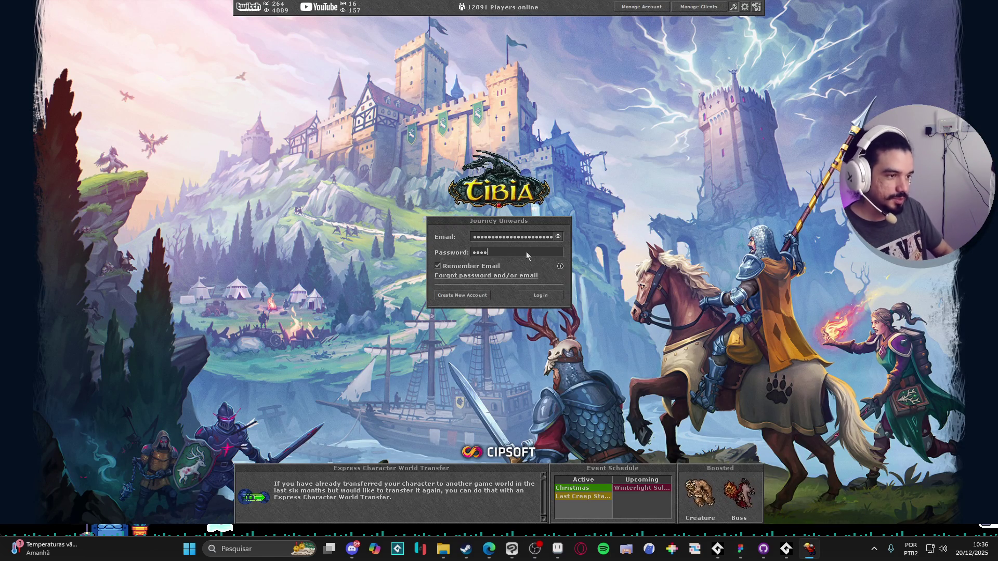
pyautogui.press('Return')
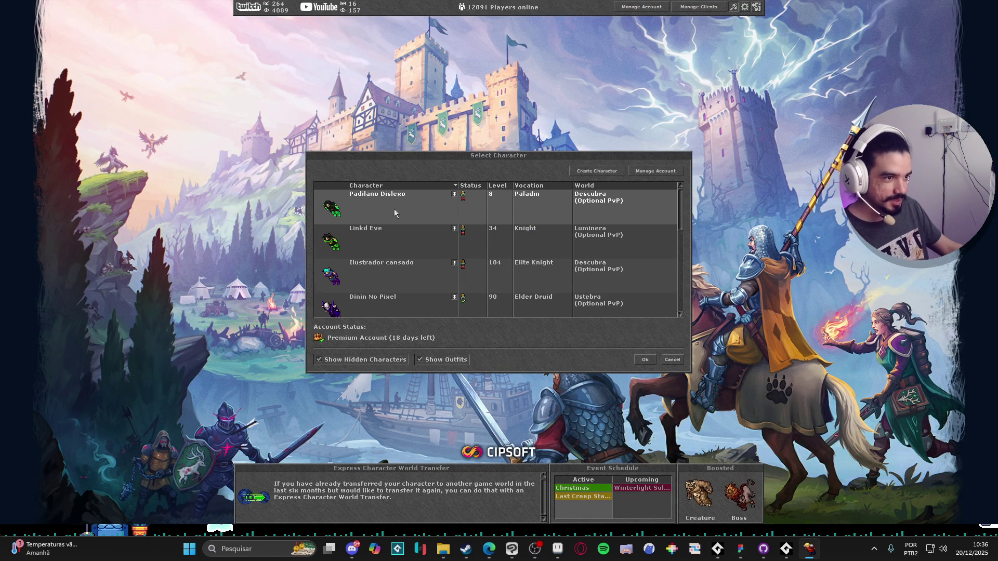
pyautogui.scroll(-1, 390, 207)
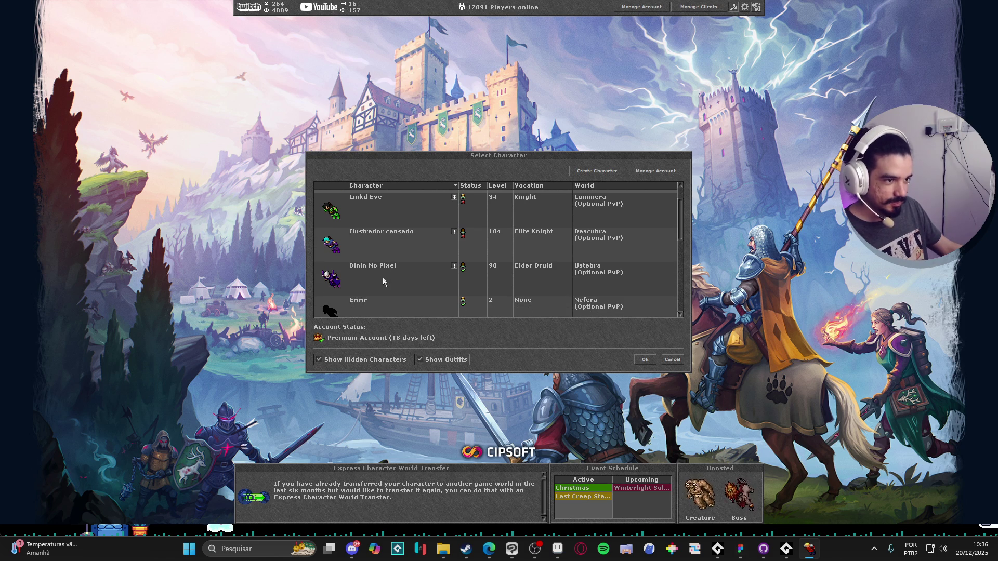
pyautogui.scroll(-1, 378, 285)
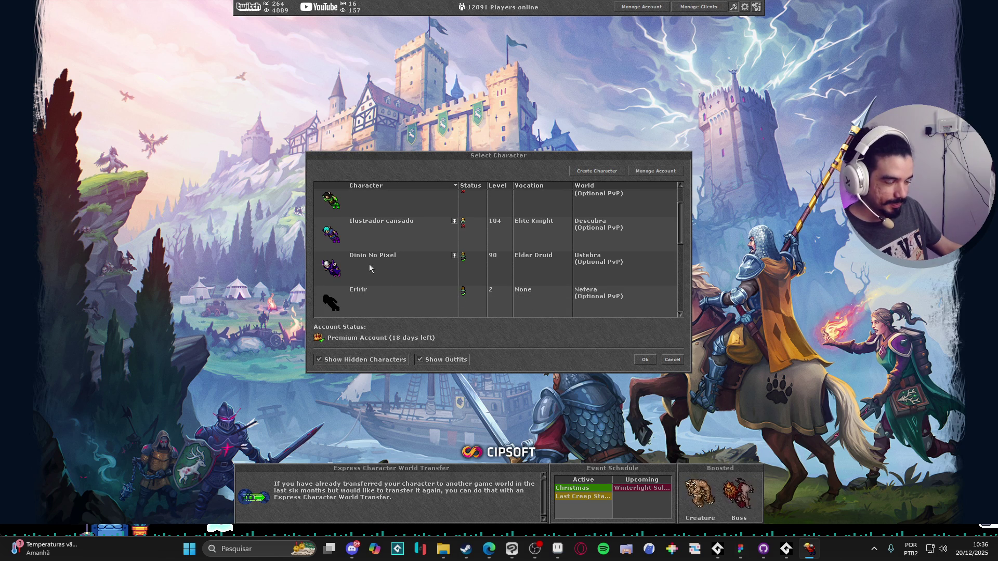
pyautogui.click(370, 268)
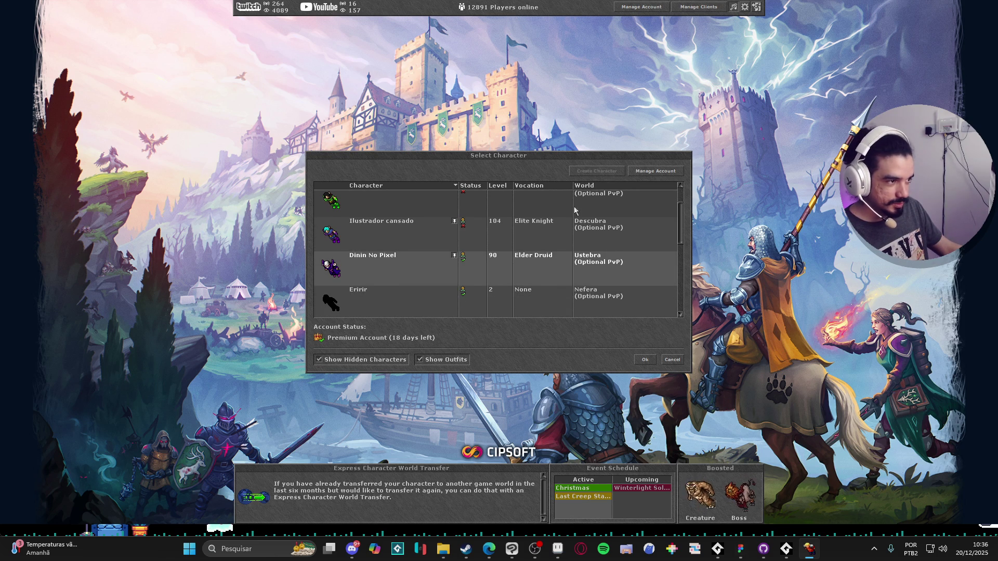
# - Start a new Tibia character and replace the suggested name with 'Aseprite'
pyautogui.click(597, 171)
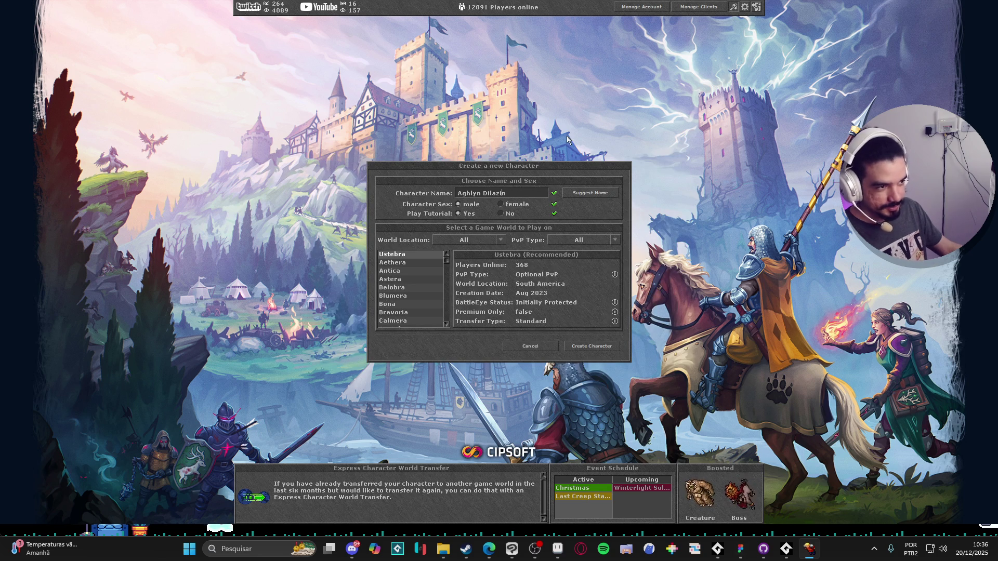
pyautogui.hotkey('ctrl', 'a')
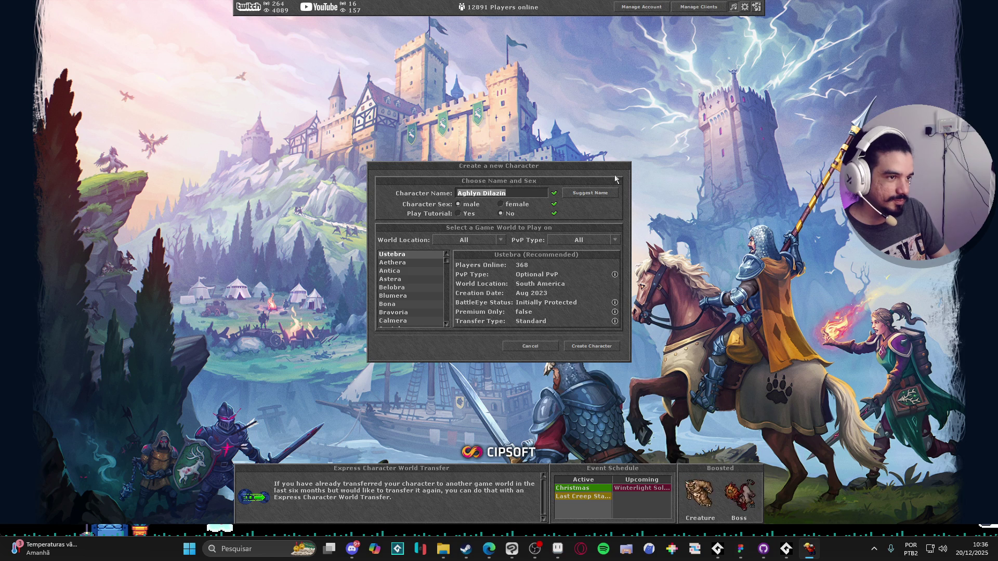
pyautogui.write('Asepriteson')
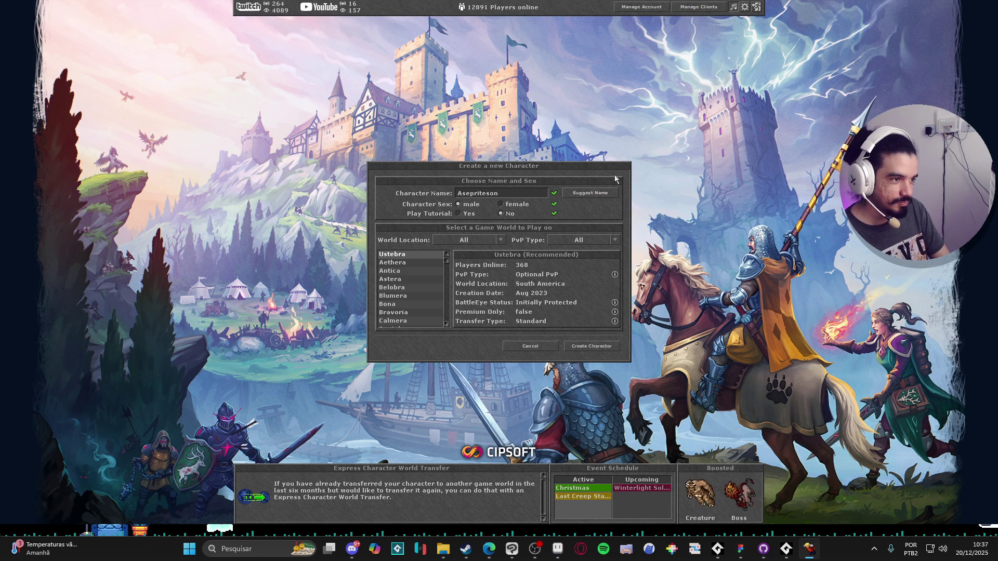
pyautogui.press('BackSpace')
pyautogui.press('BackSpace')
pyautogui.press('BackSpace')
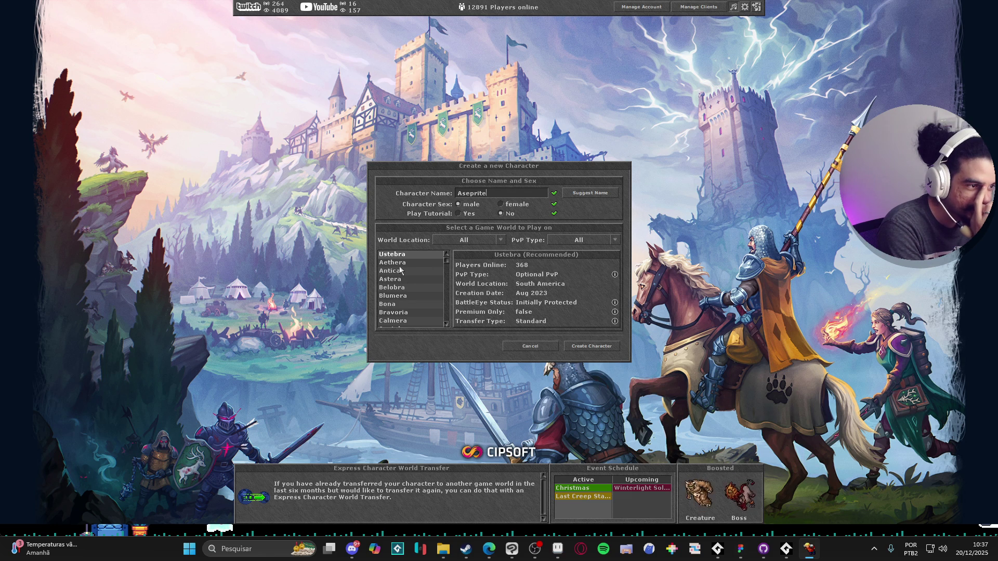
# - Choose Descubra as the game world after comparing it with Ustebra and Aethera
pyautogui.scroll(-4, 402, 270)
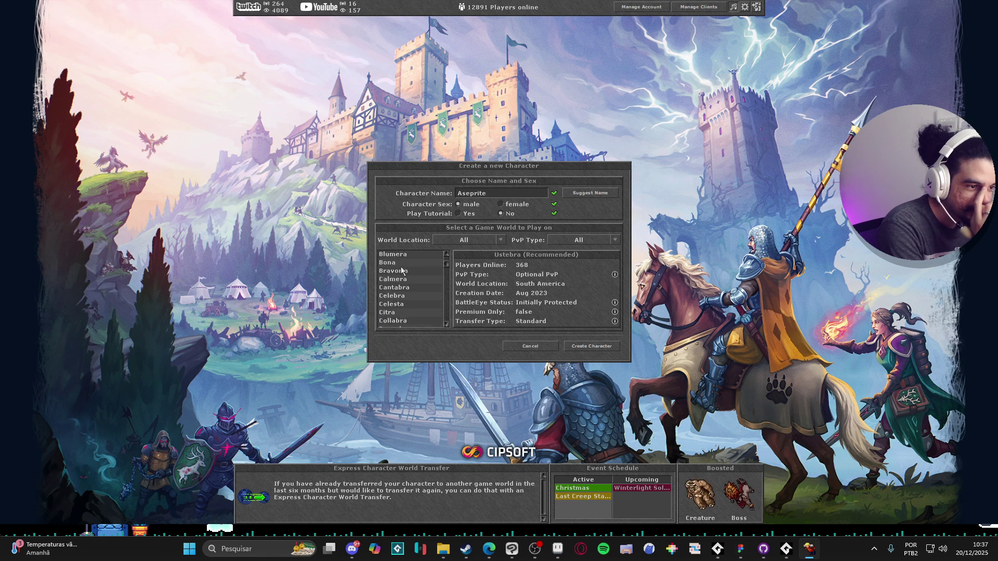
pyautogui.scroll(-1, 411, 291)
pyautogui.click(411, 311)
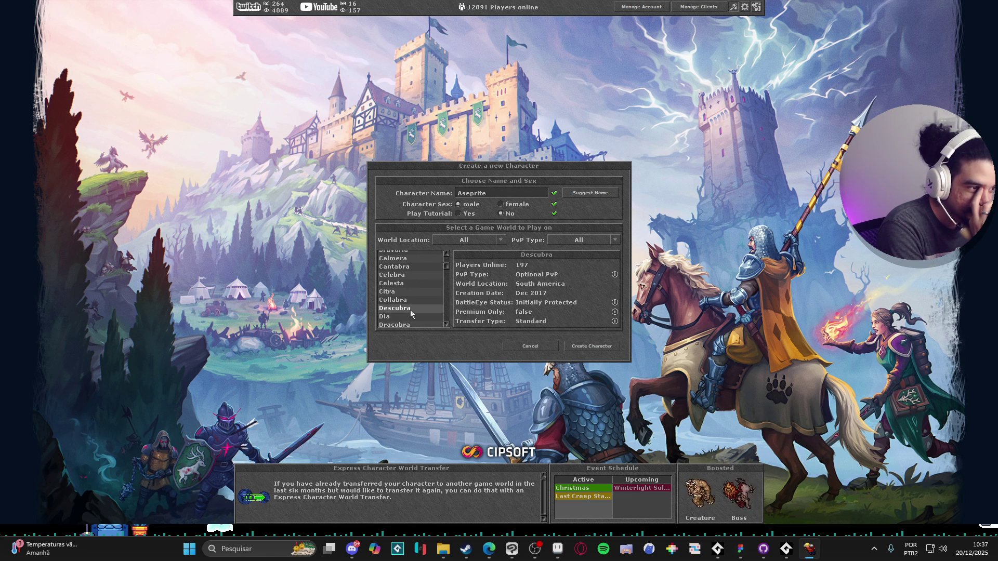
pyautogui.scroll(8, 413, 301)
pyautogui.click(410, 255)
pyautogui.click(409, 264)
pyautogui.scroll(-3, 405, 302)
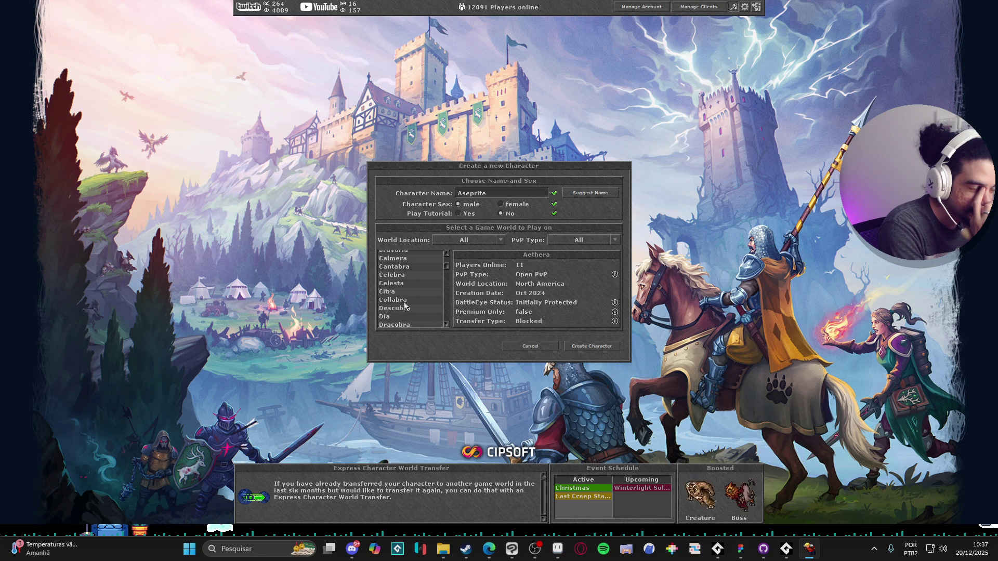
pyautogui.click(406, 313)
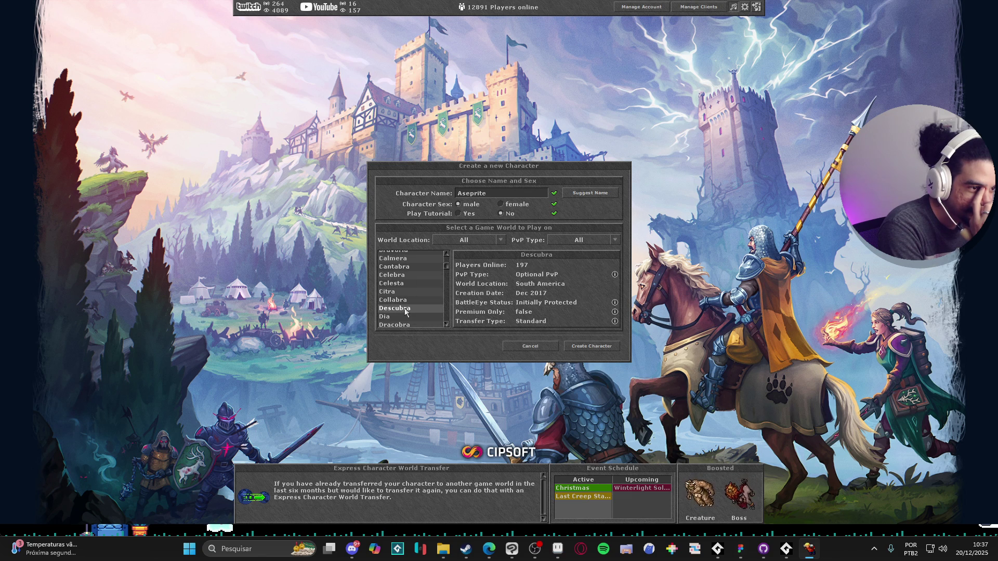
pyautogui.scroll(3, 406, 311)
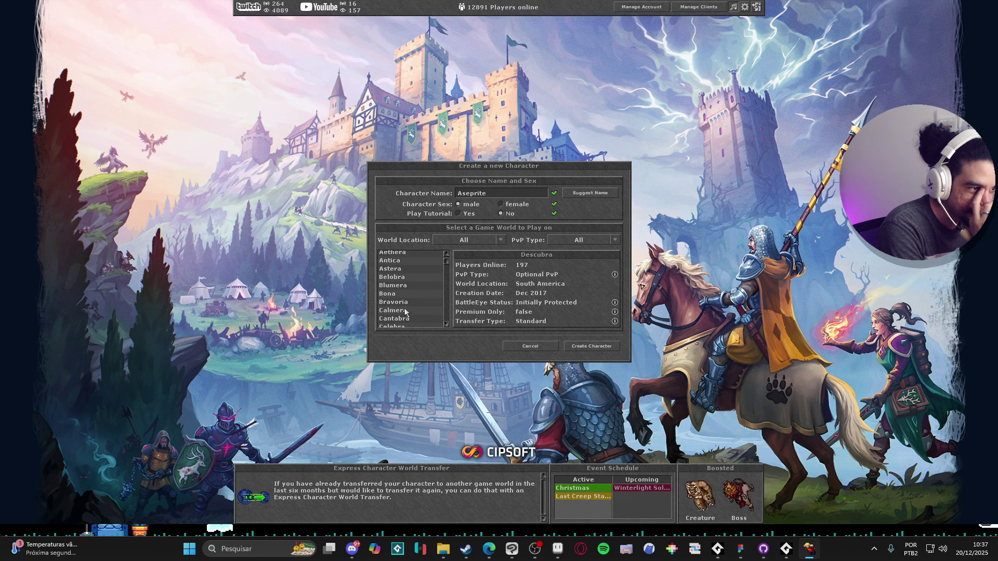
pyautogui.click(402, 256)
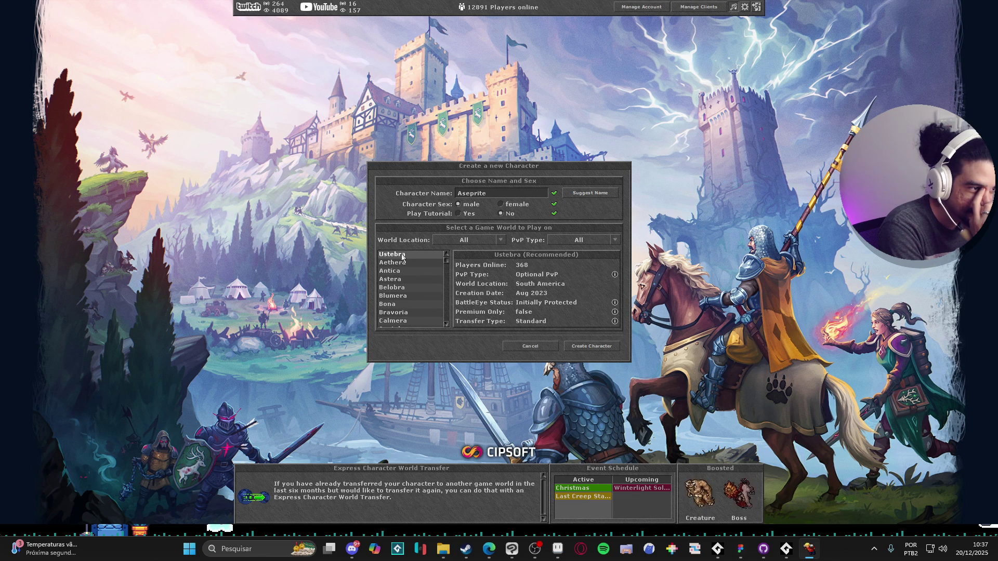
pyautogui.scroll(-3, 401, 270)
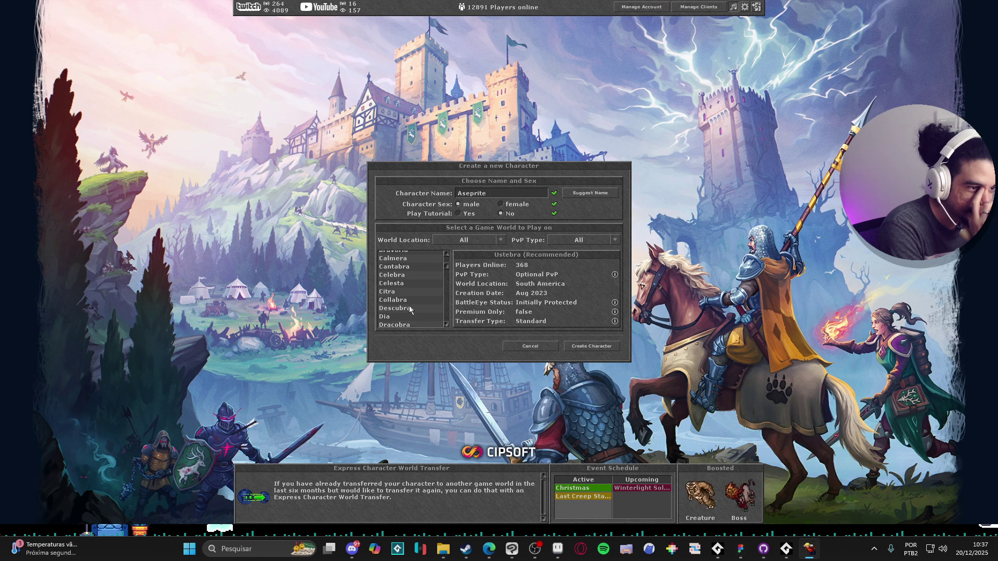
pyautogui.click(413, 308)
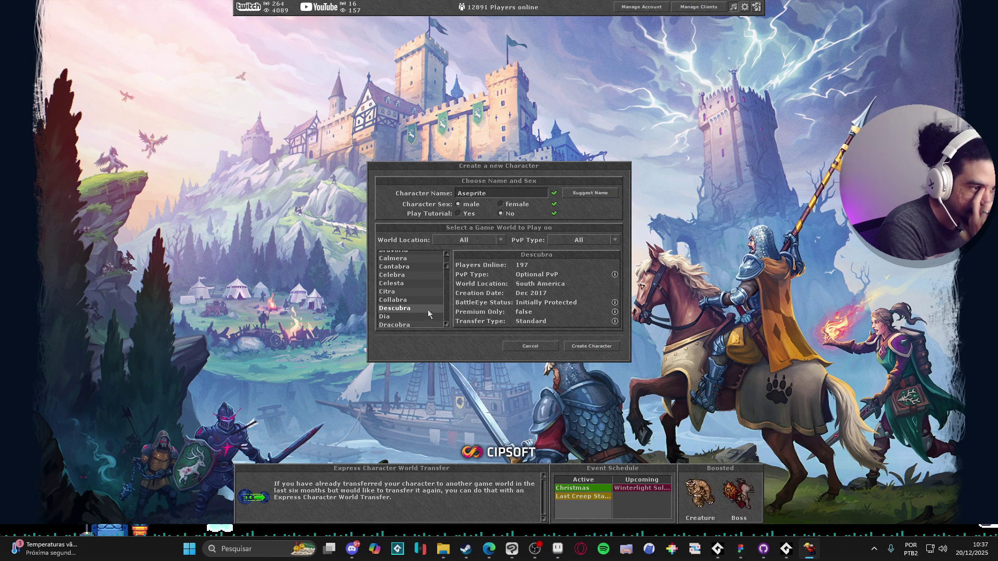
pyautogui.scroll(3, 428, 311)
pyautogui.click(404, 254)
pyautogui.scroll(-3, 407, 275)
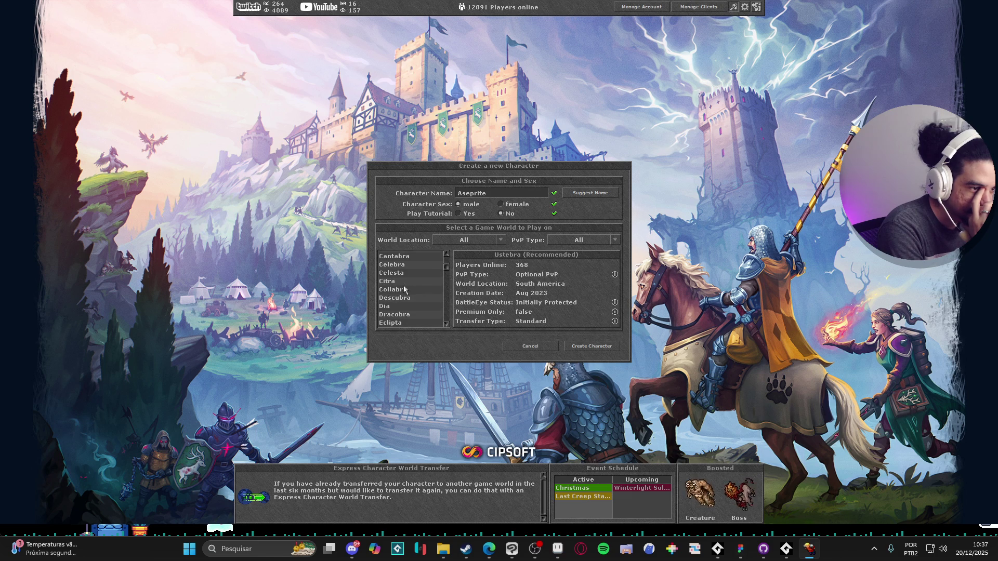
pyautogui.click(408, 299)
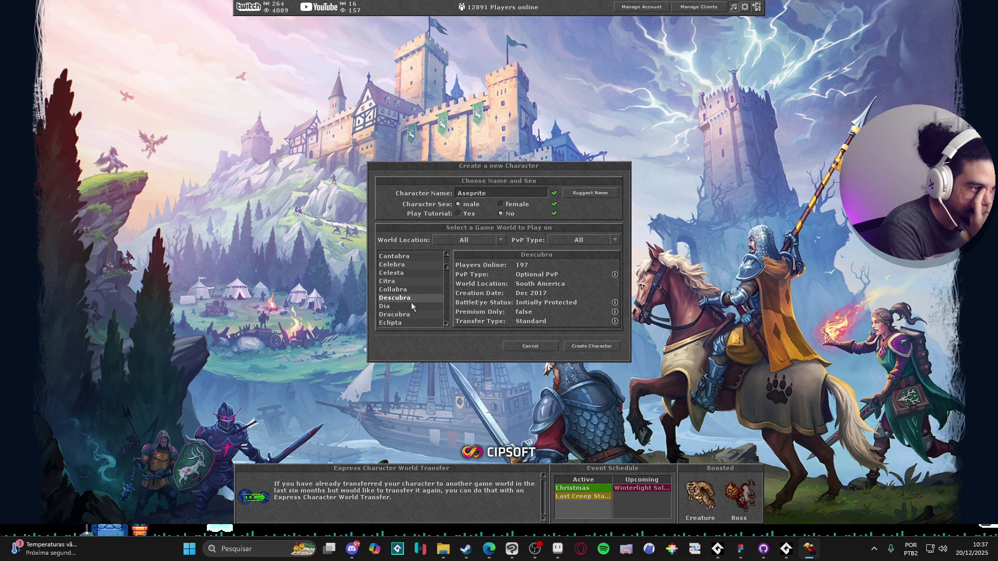
# - Create the character on Descubra with these settings
pyautogui.click(589, 346)
pyautogui.scroll(-10, 456, 255)
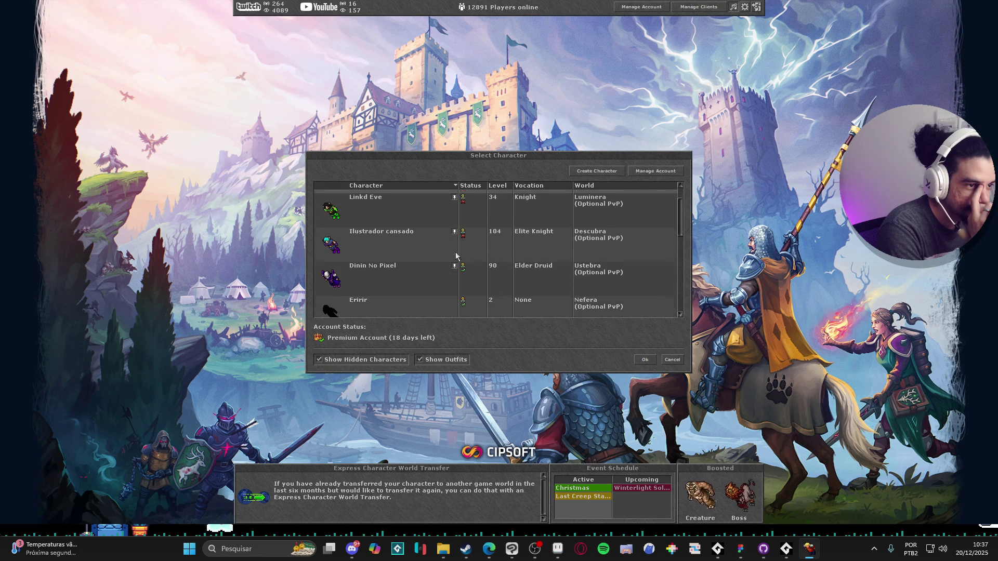
pyautogui.scroll(-2, 456, 260)
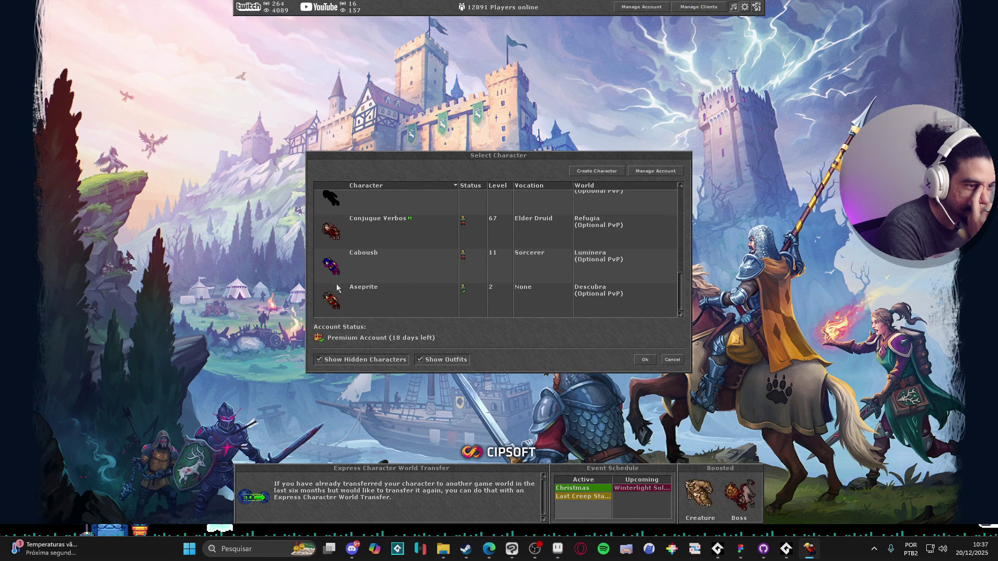
# - Log into the game with the new character and dismiss the movement controls tips
pyautogui.click(377, 302)
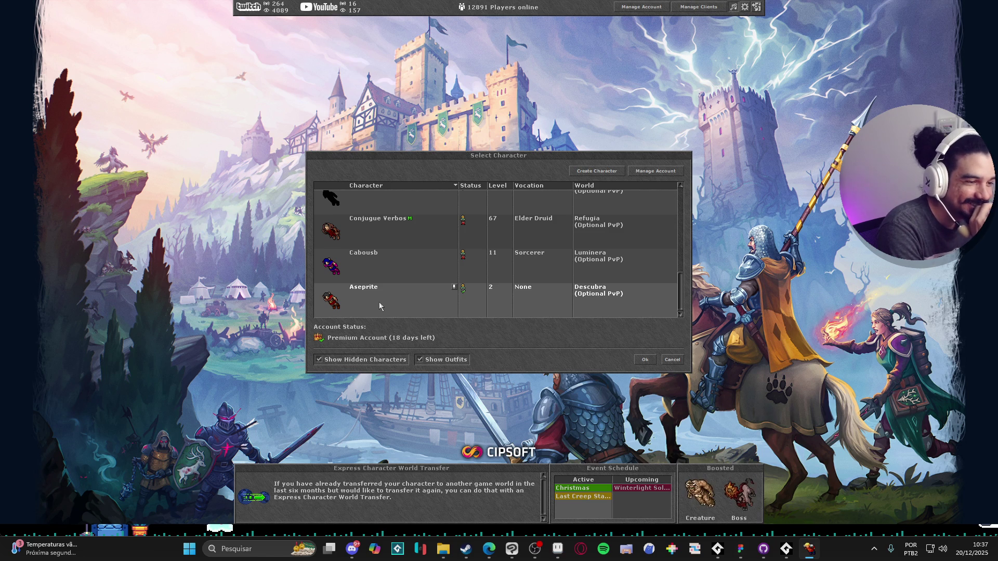
pyautogui.doubleClick(379, 301)
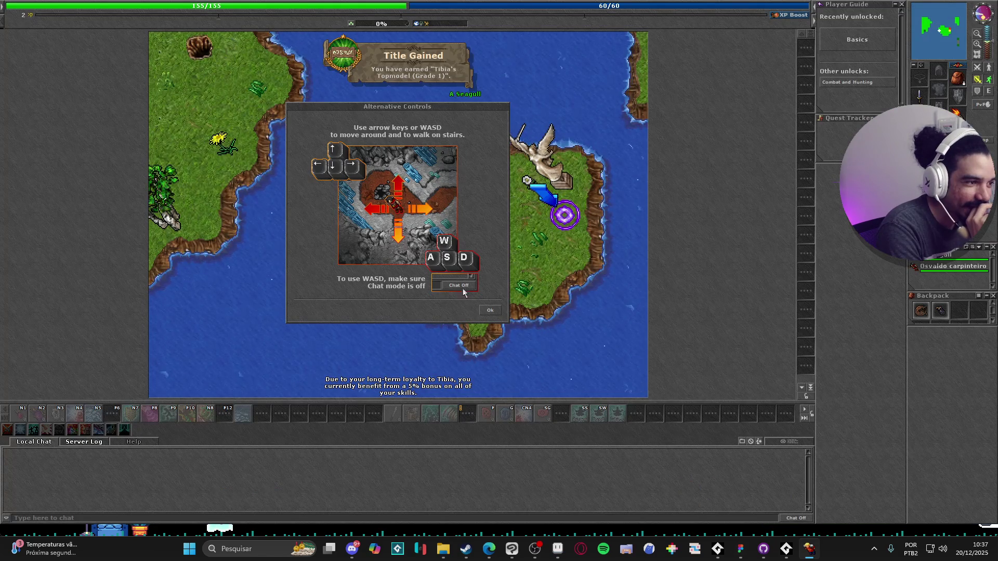
pyautogui.click(488, 310)
# - Walk east toward the marker and confirm Monk as the vocation
pyautogui.click(479, 234)
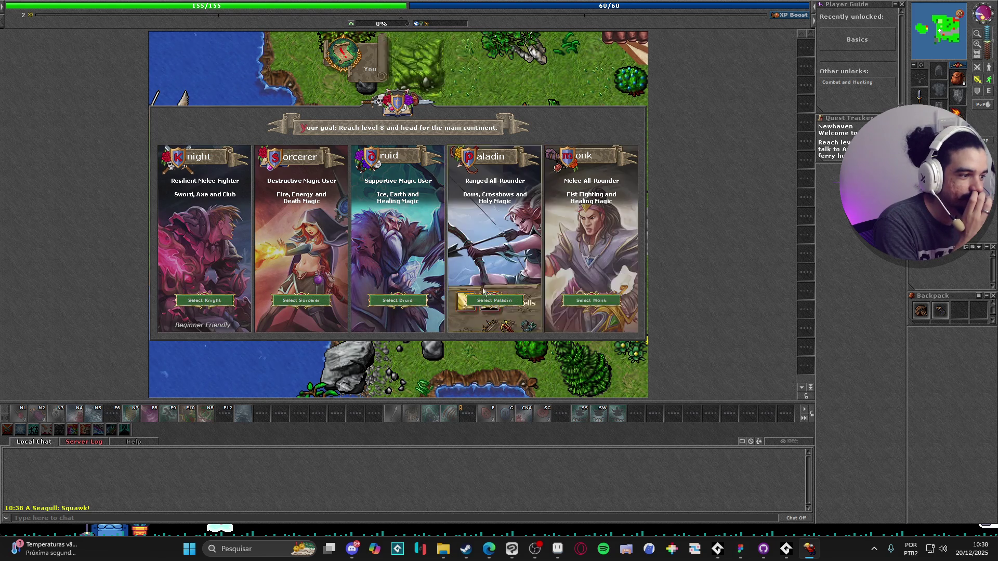
pyautogui.click(599, 303)
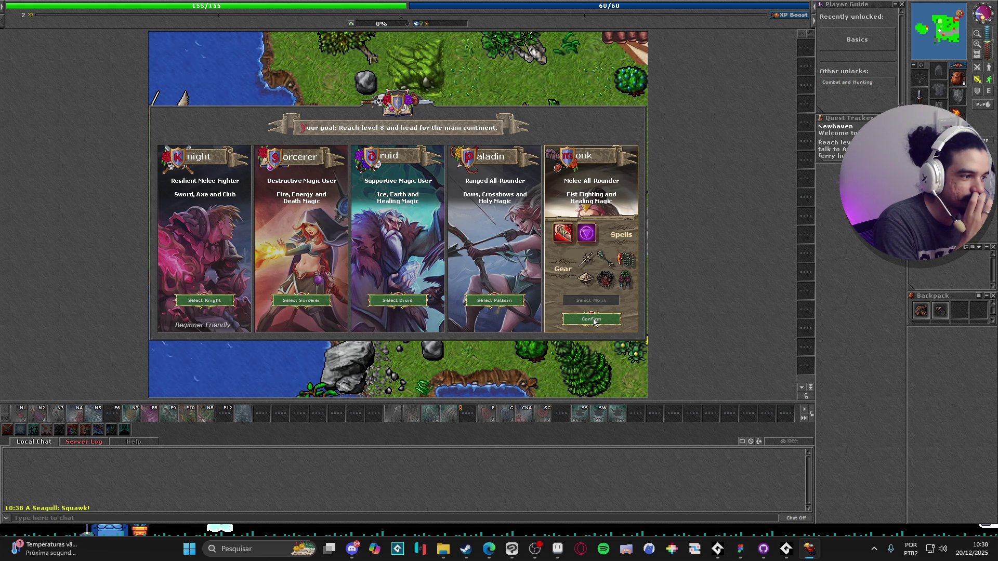
pyautogui.click(594, 320)
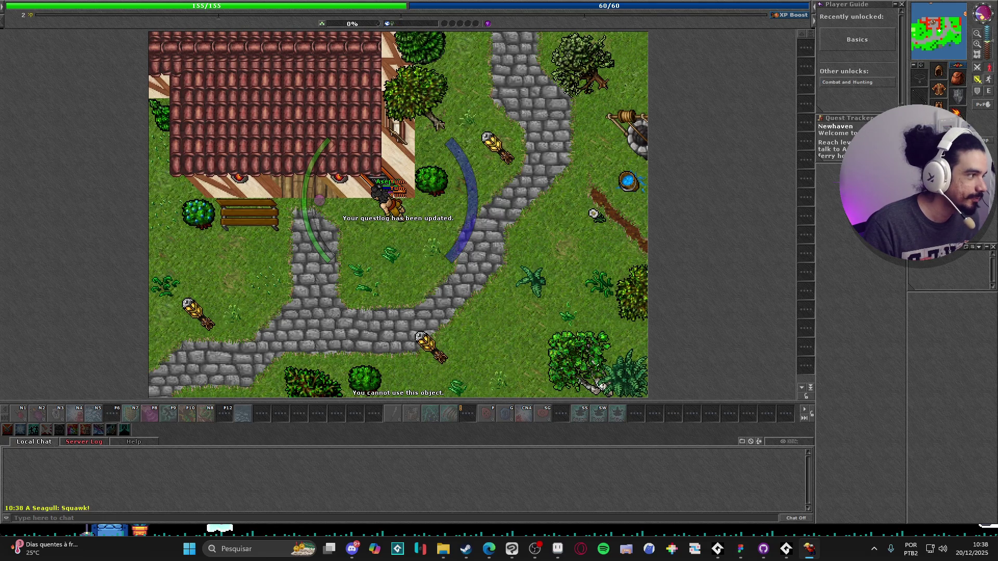
# - Walk the Monk east and one step up-right, then minimize Tibia to the desktop
pyautogui.press('Right')
pyautogui.press('Right')
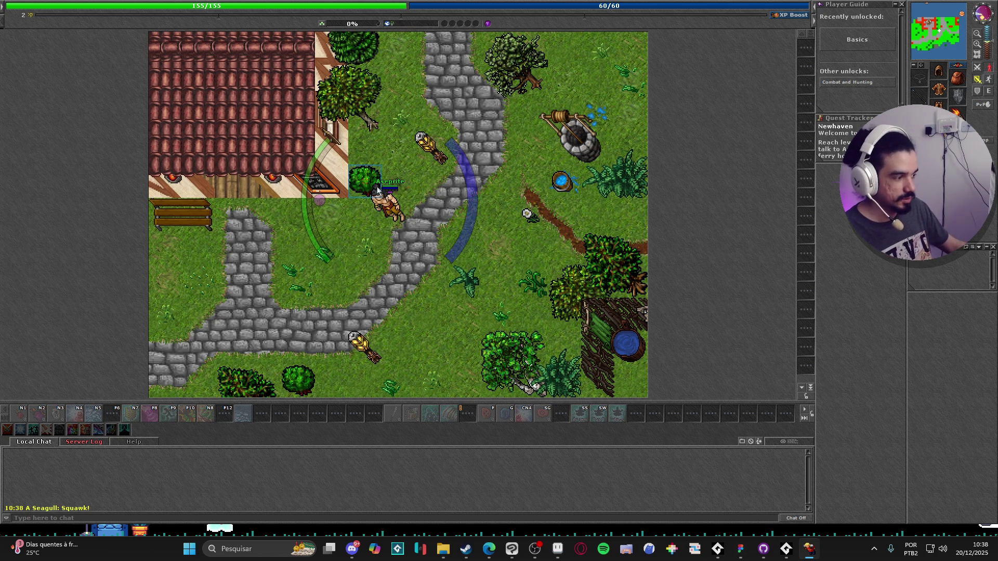
pyautogui.press('e')
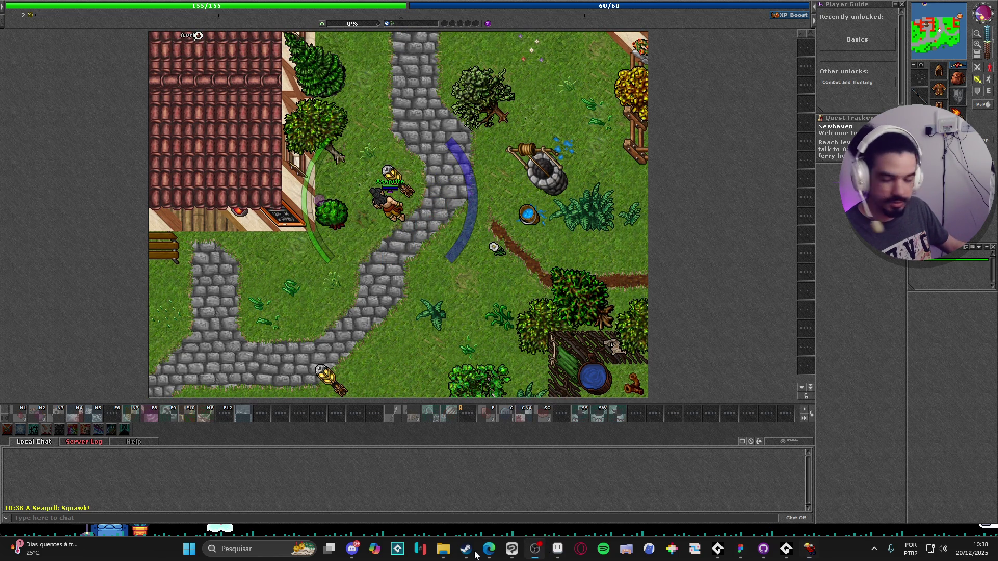
pyautogui.click(557, 549)
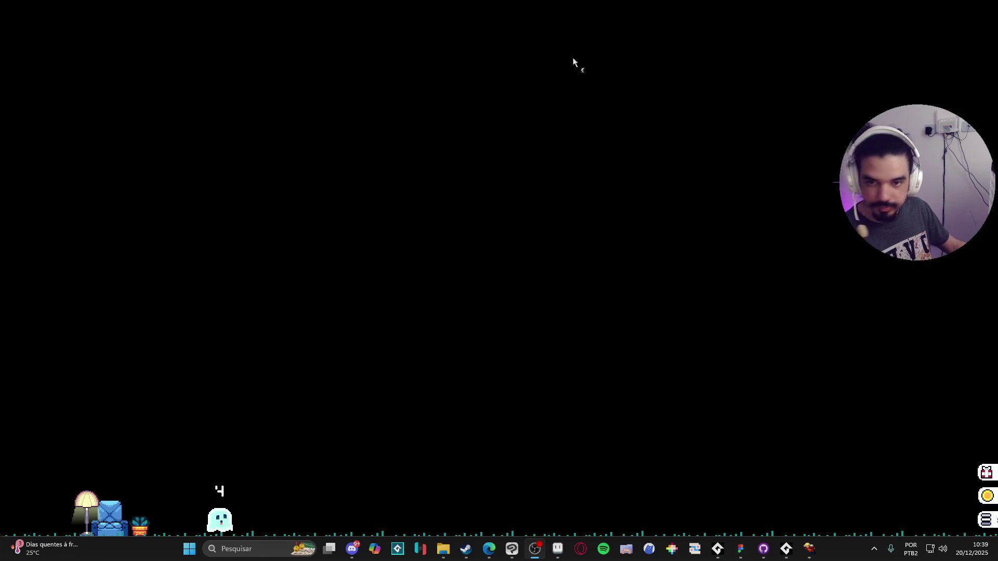
# - In Aseprite, add a copy of standing frame 1 as frame 11, then return to frame 10
pyautogui.click(557, 550)
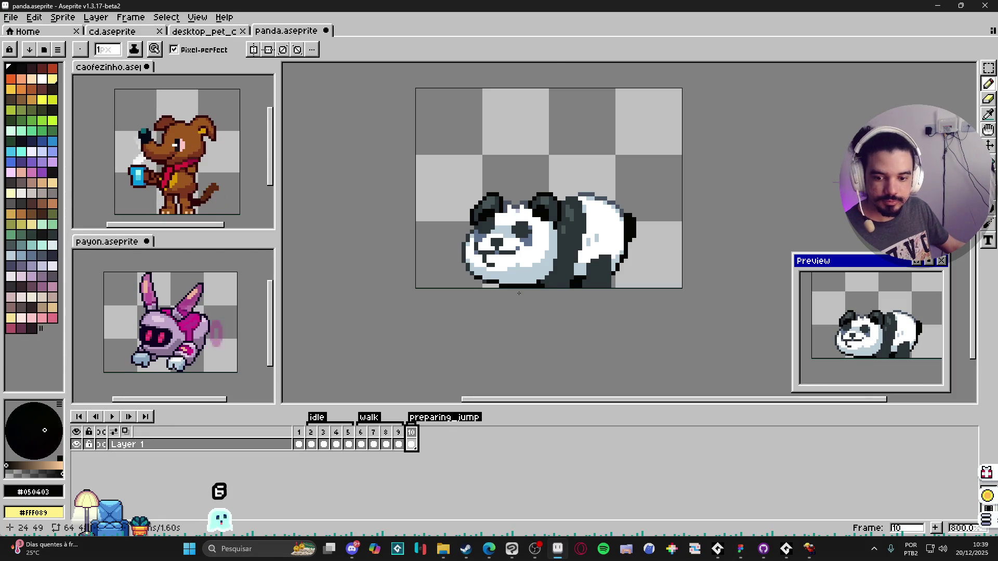
pyautogui.scroll(2, 580, 321)
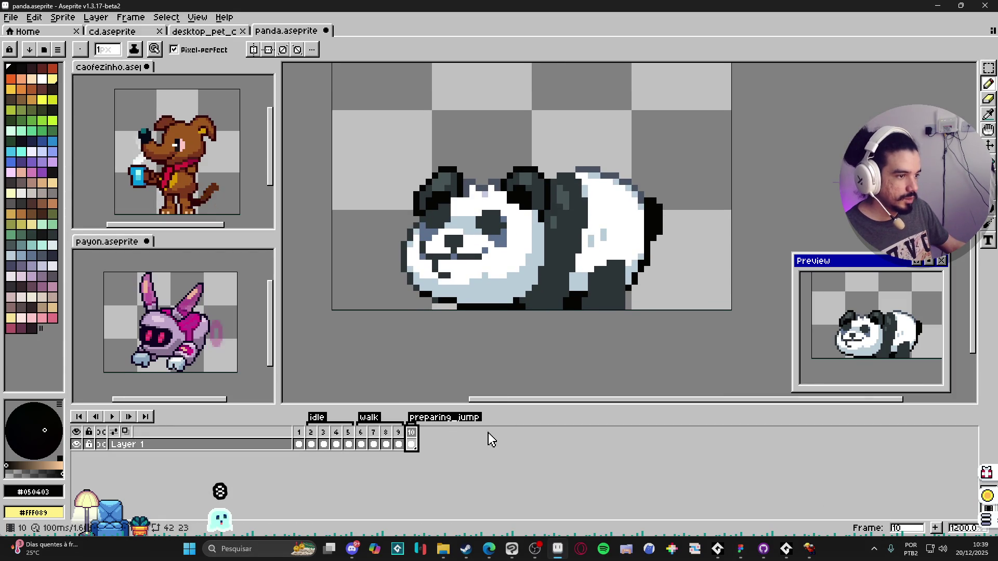
pyautogui.click(299, 432)
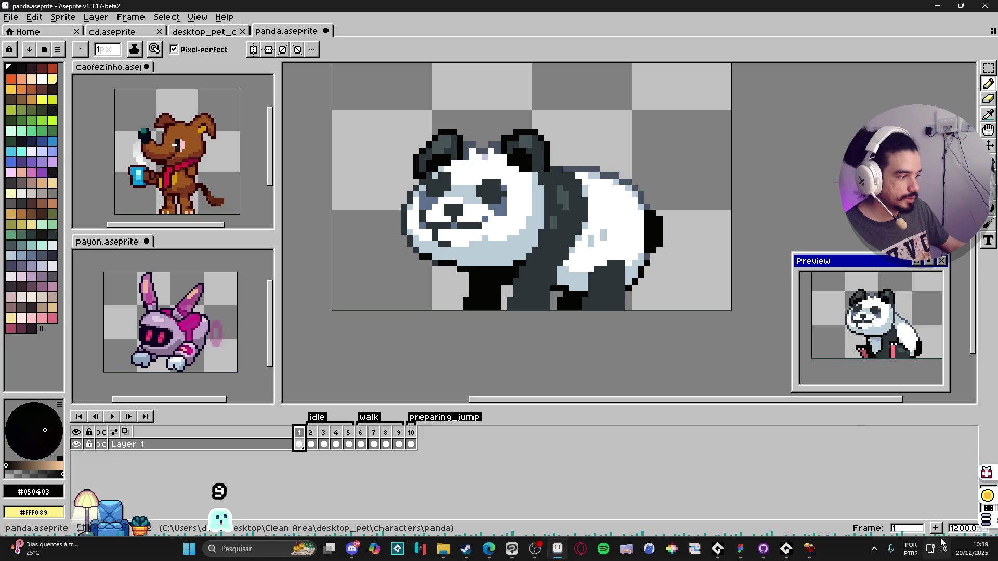
pyautogui.hotkey('alt', 'n')
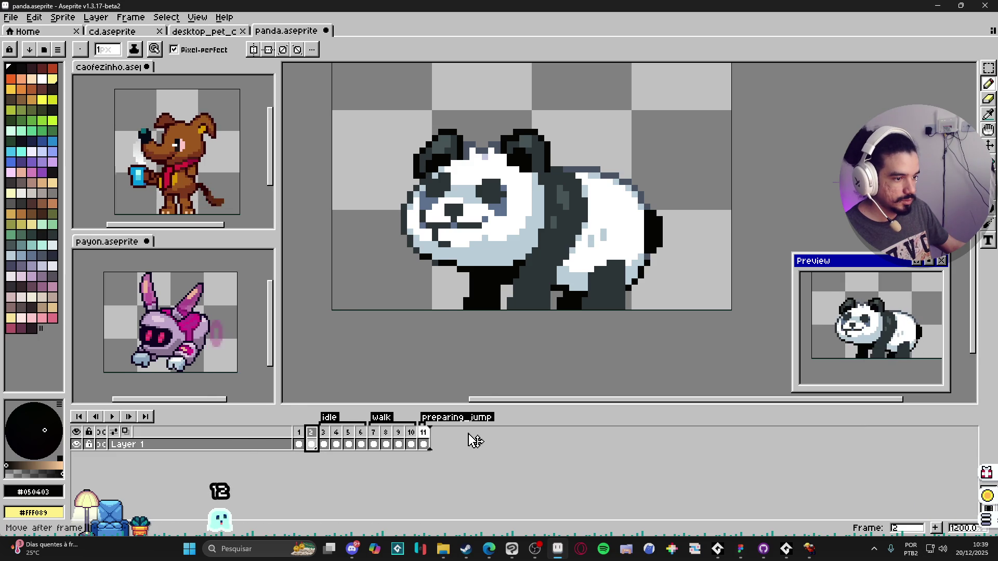
pyautogui.click(411, 440)
# - Select the panda's right ear, enlarge it and skew it into a tilt
pyautogui.press('v')
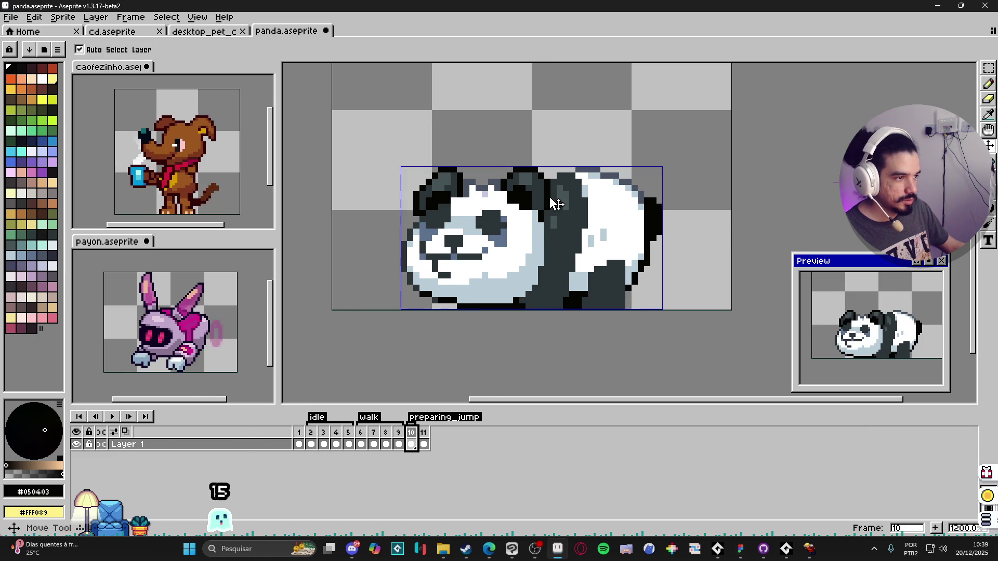
pyautogui.press('m')
pyautogui.scroll(2, 552, 206)
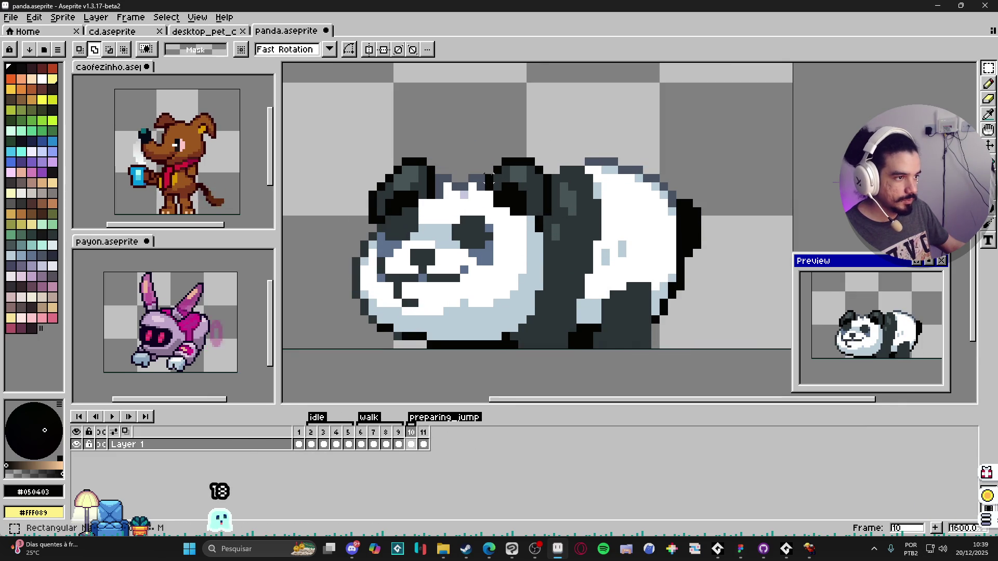
pyautogui.scroll(1, 552, 205)
pyautogui.moveTo(488, 190); pyautogui.dragTo(544, 158)
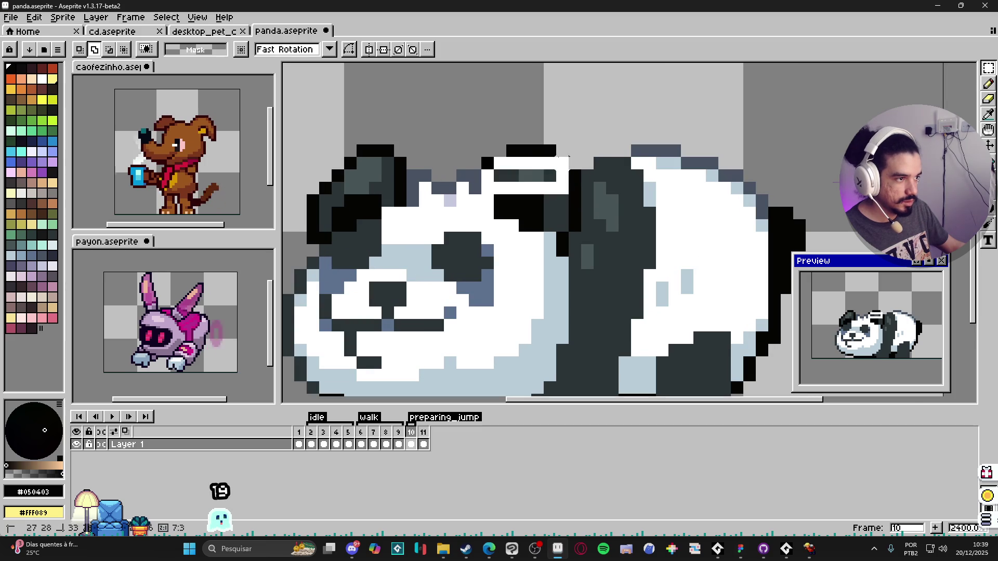
pyautogui.moveTo(555, 195); pyautogui.dragTo(476, 142)
pyautogui.scroll(1, 503, 208)
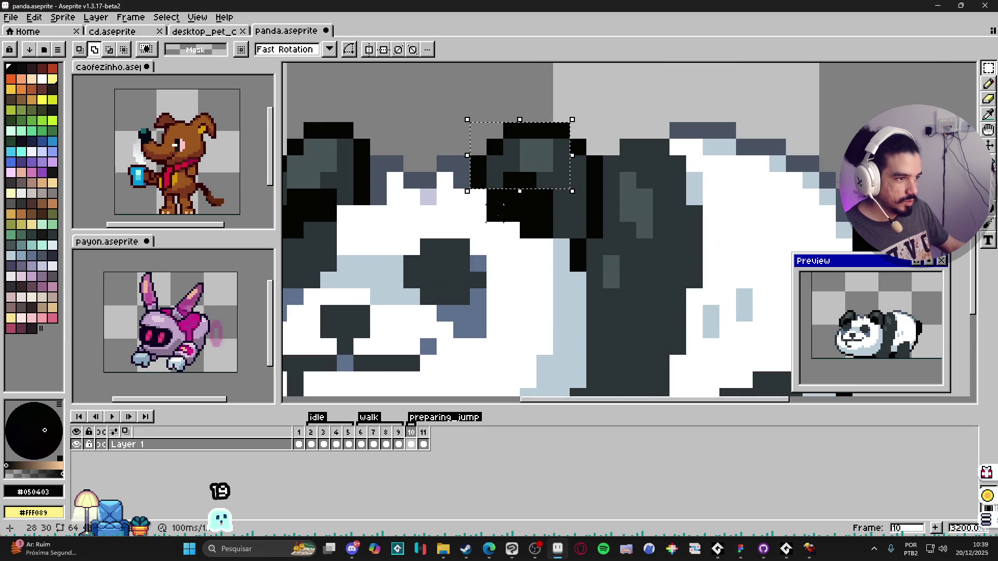
pyautogui.hotkey('ctrl', 'z')
pyautogui.scroll(1, 529, 235)
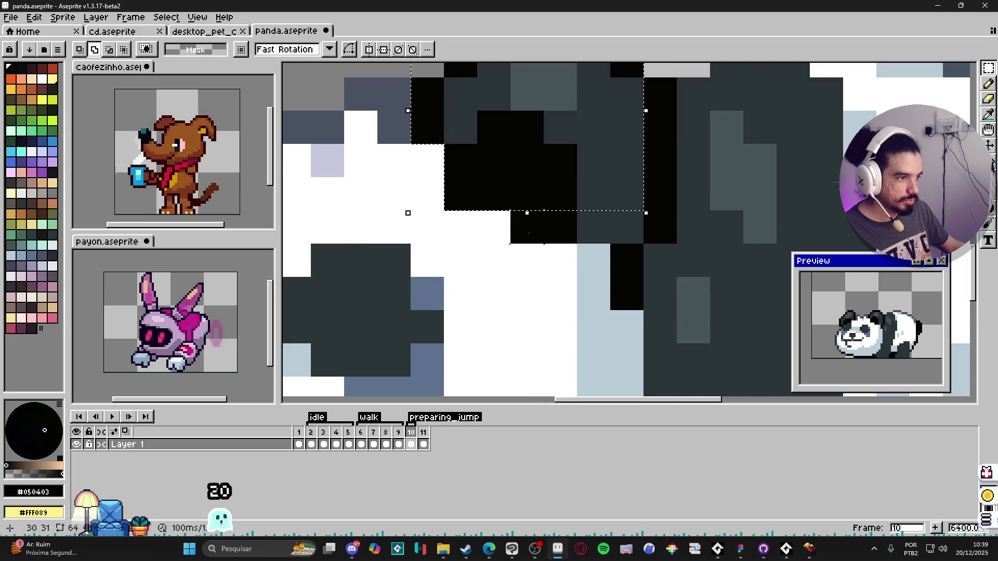
pyautogui.moveTo(608, 221)
pyautogui.mouseDown()
pyautogui.moveTo(644, 160)
pyautogui.moveTo(645, 123)
pyautogui.moveTo(620, 111)
pyautogui.mouseUp()
pyautogui.scroll(-1, 643, 160)
pyautogui.moveTo(597, 75); pyautogui.dragTo(603, 76)
pyautogui.moveTo(592, 110); pyautogui.dragTo(605, 113)
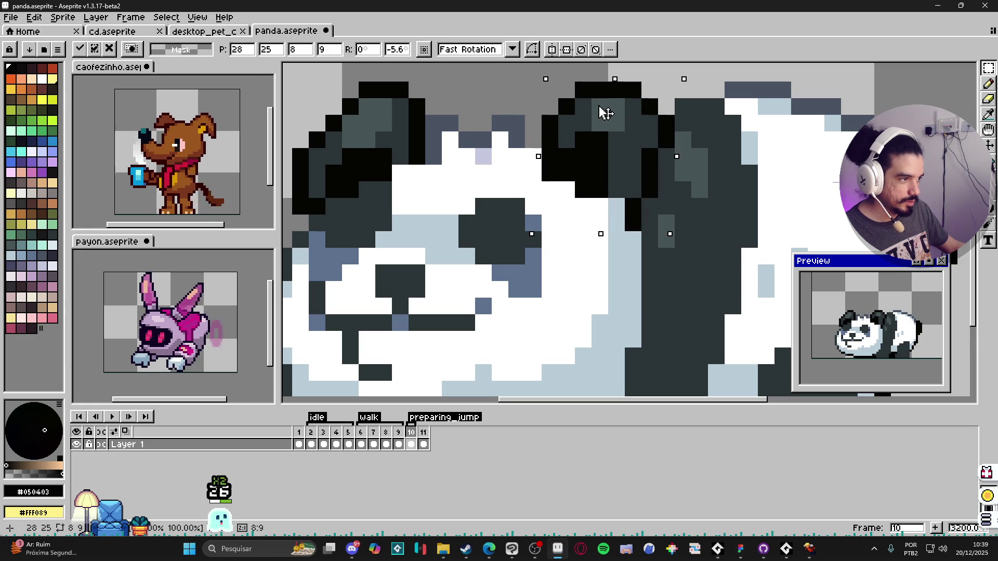
pyautogui.moveTo(380, 134); pyautogui.dragTo(453, 159)
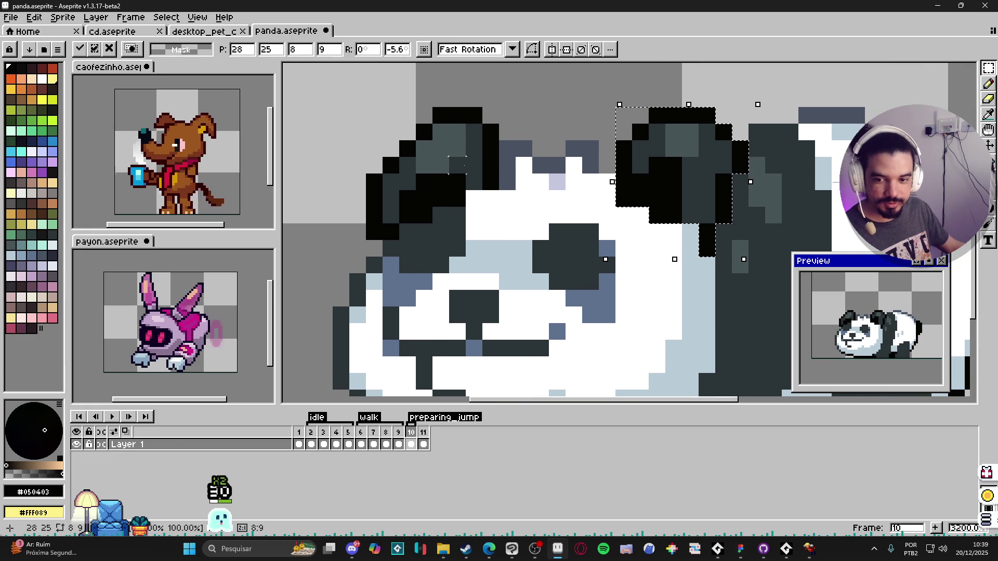
pyautogui.press('Return')
# - Repaint the pixels around the right ear in black, dark grey and light blue
pyautogui.press('b')
pyautogui.click(710, 205)
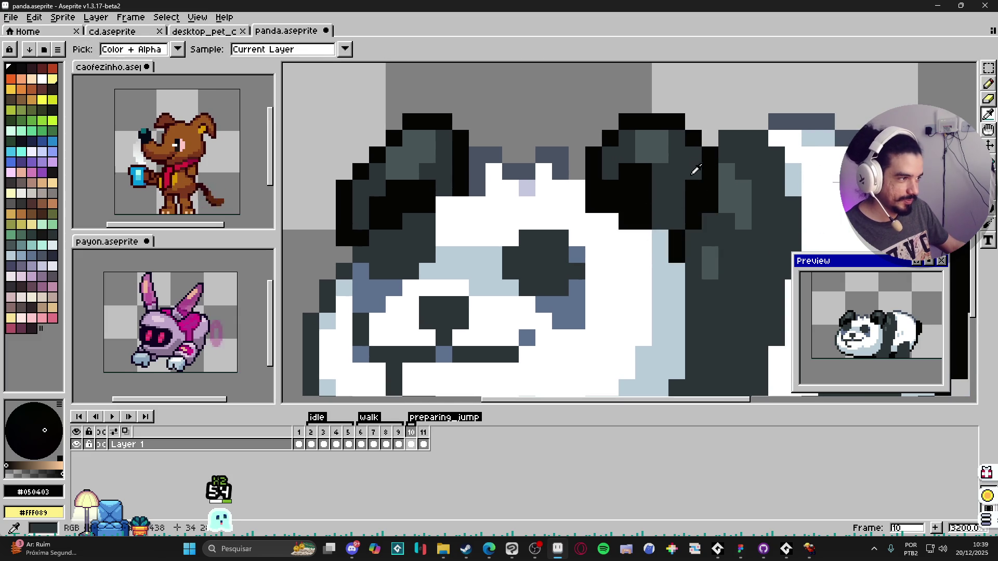
pyautogui.keyDown('alt'); pyautogui.click(676, 203); pyautogui.keyUp('alt')
pyautogui.click(693, 205)
pyautogui.keyDown('alt'); pyautogui.click(690, 216); pyautogui.keyUp('alt')
pyautogui.click(693, 238)
pyautogui.keyDown('alt'); pyautogui.click(660, 238); pyautogui.keyUp('alt')
pyautogui.click(674, 233)
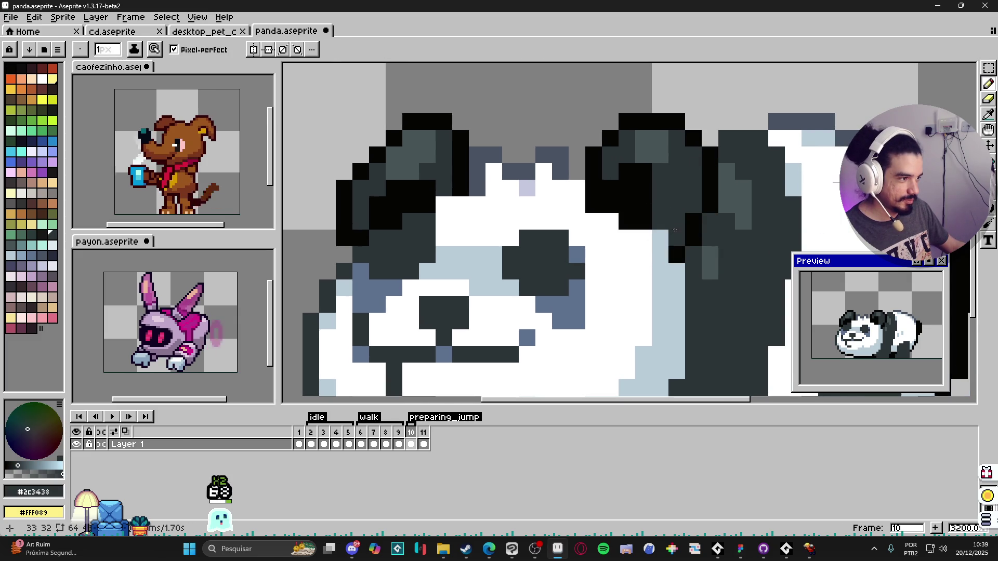
# - Select the panda's left ear, stretch it downward and skew it into a tilt
pyautogui.moveTo(418, 154)
pyautogui.mouseDown()
pyautogui.moveTo(468, 186)
pyautogui.moveTo(384, 141)
pyautogui.mouseUp()
pyautogui.press('v')
pyautogui.press('m')
pyautogui.moveTo(462, 228); pyautogui.dragTo(438, 244)
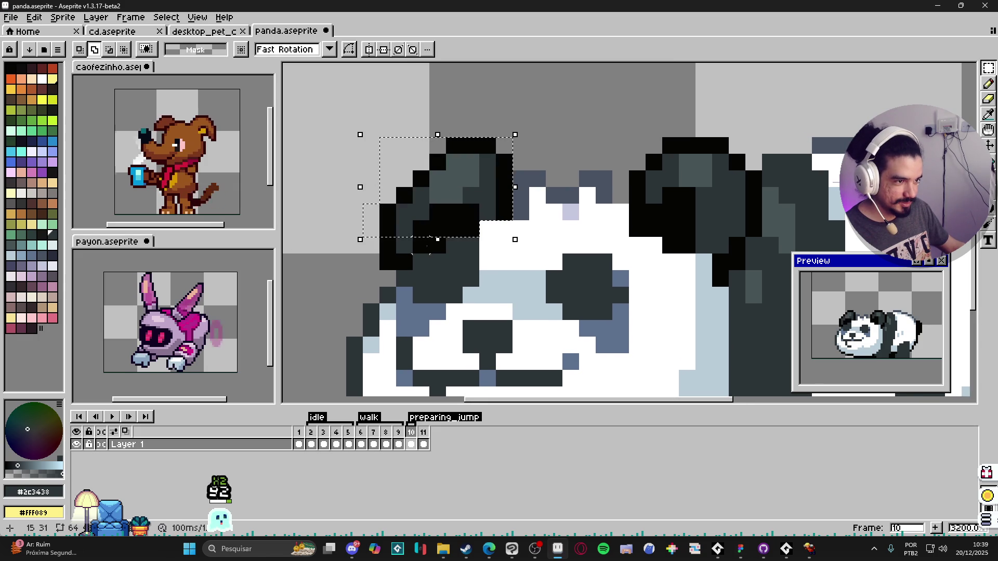
pyautogui.moveTo(362, 254); pyautogui.dragTo(379, 264)
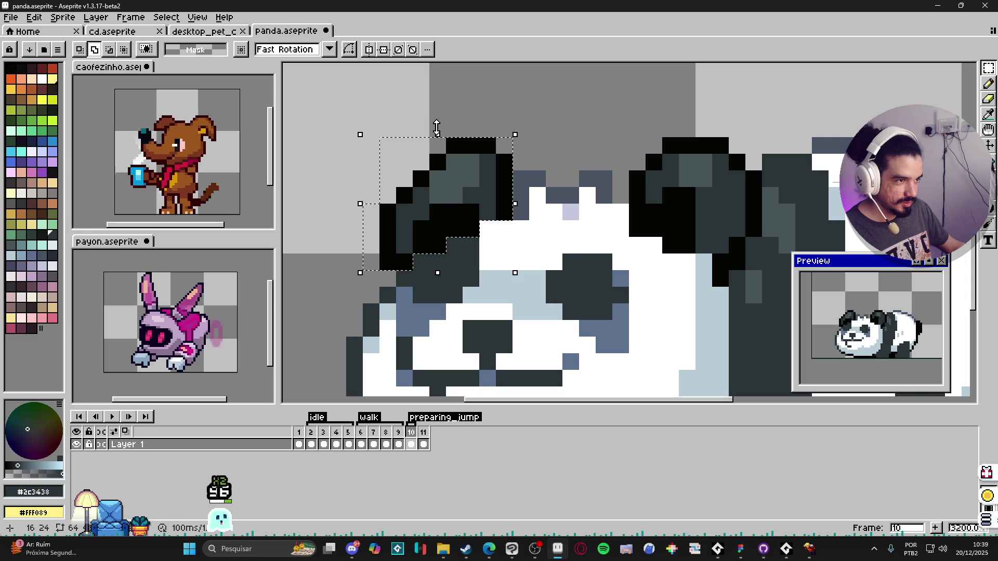
pyautogui.click(440, 133)
pyautogui.moveTo(440, 133)
pyautogui.mouseDown()
pyautogui.moveTo(451, 157)
pyautogui.moveTo(470, 158)
pyautogui.moveTo(464, 150)
pyautogui.mouseUp()
pyautogui.press('Return')
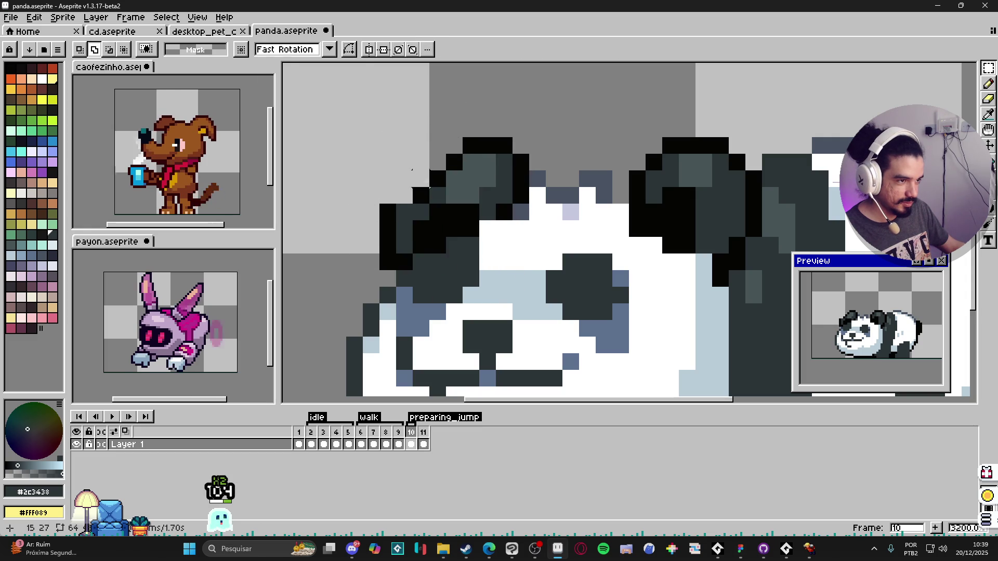
# - Draw a black outline pixel on the left ear and pick dark grey fur
pyautogui.press('b')
pyautogui.keyDown('alt'); pyautogui.click(414, 189); pyautogui.keyUp('alt')
pyautogui.click(414, 183)
pyautogui.keyDown('alt'); pyautogui.click(416, 202); pyautogui.keyUp('alt')
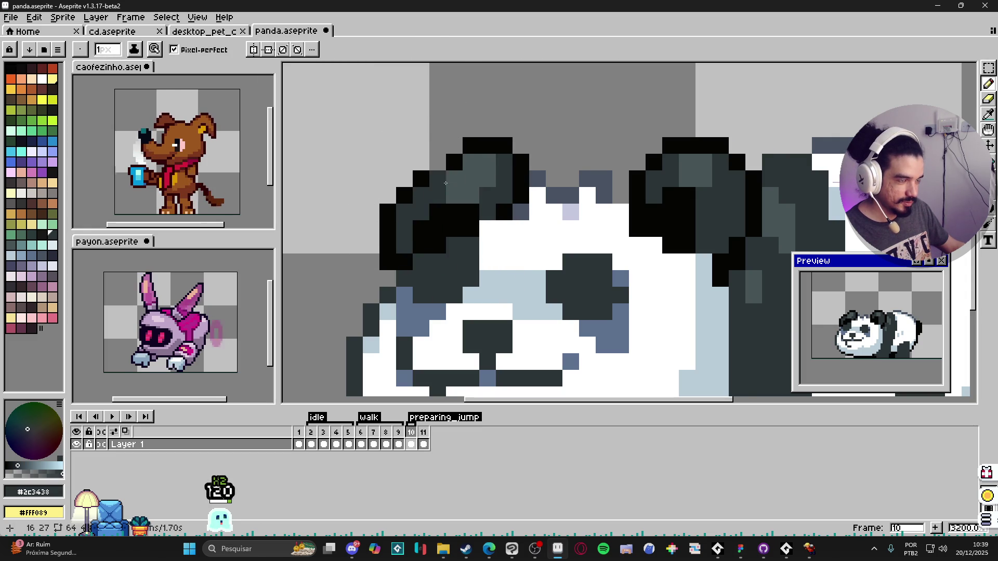
pyautogui.scroll(-2, 441, 184)
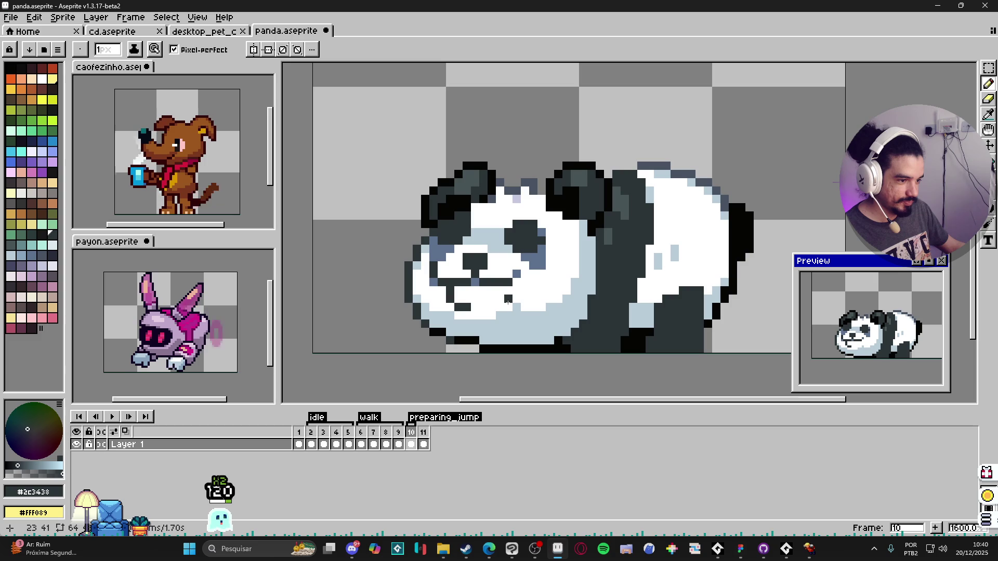
# - Erase and redraw stray pixels along the lower rear outline near the hind leg, undoing one bad erase
pyautogui.scroll(-1, 624, 281)
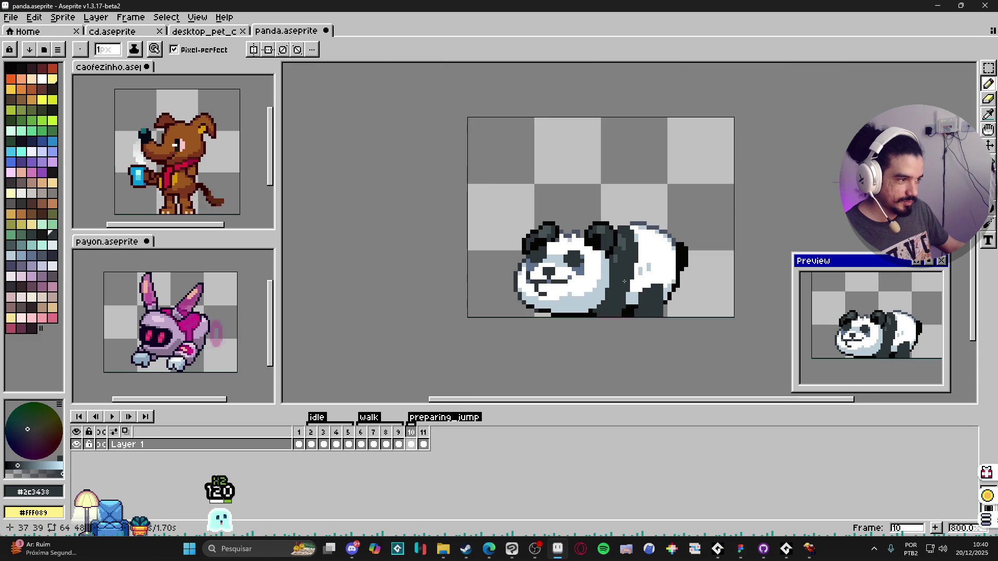
pyautogui.scroll(1, 649, 312)
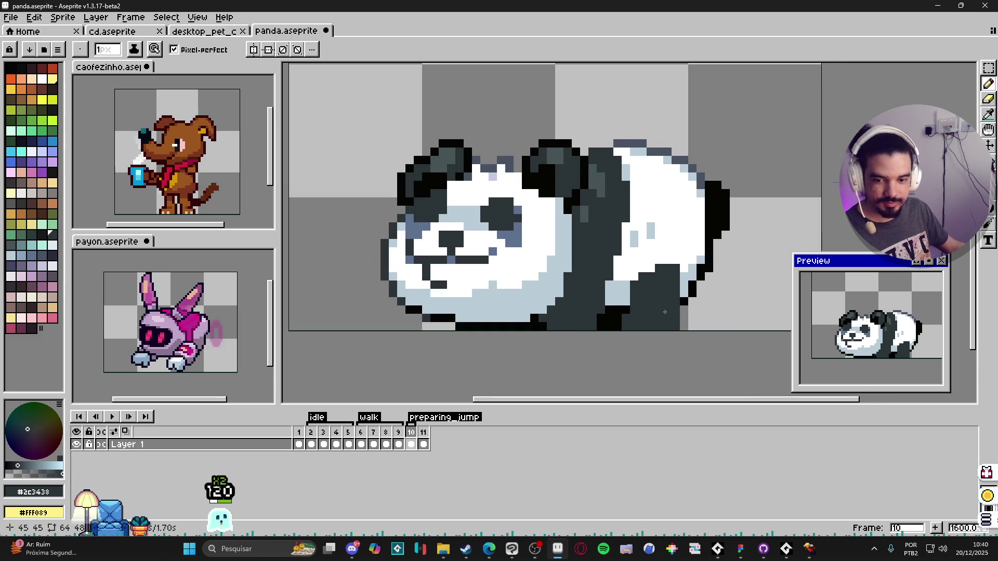
pyautogui.press('e')
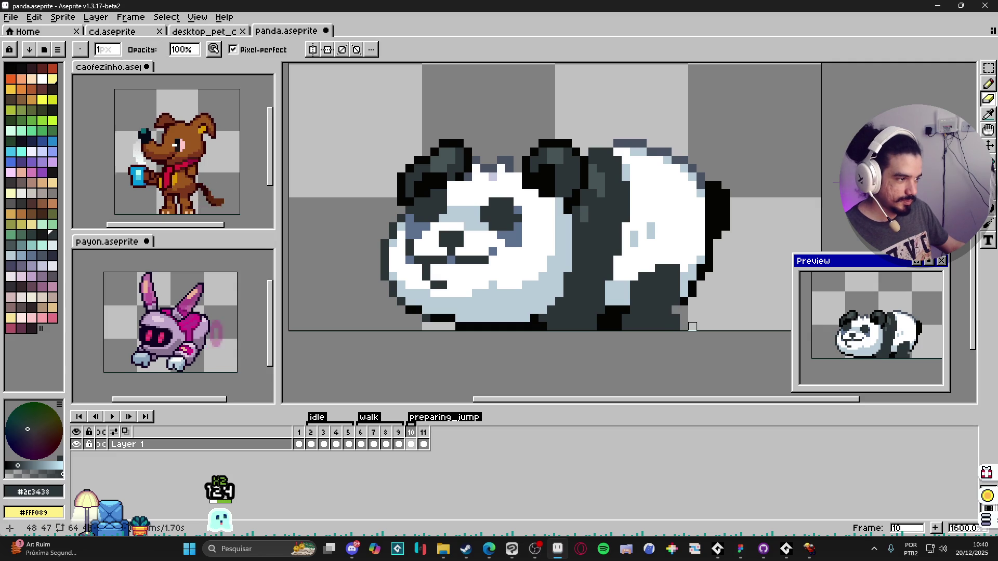
pyautogui.press('ctrl')
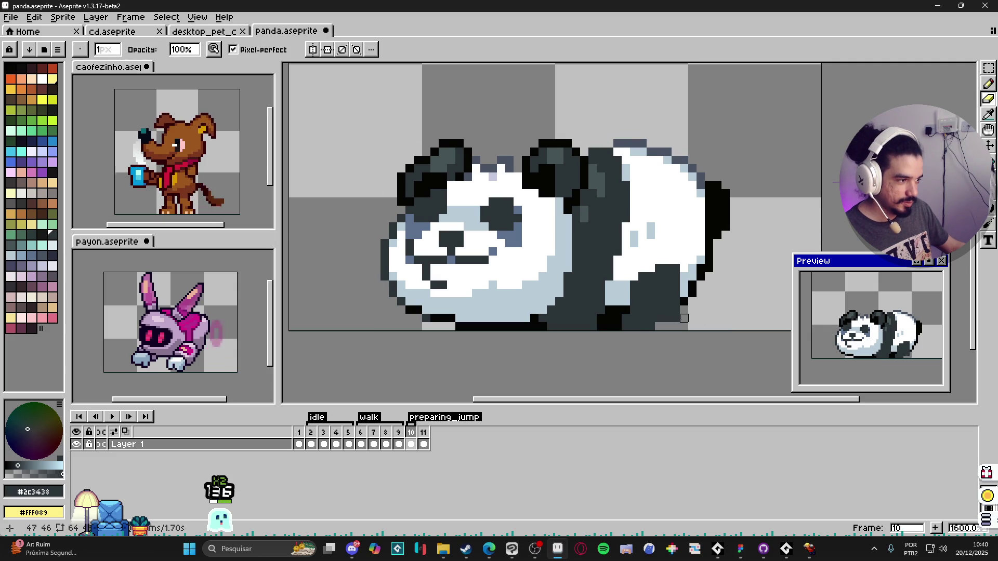
pyautogui.press('b')
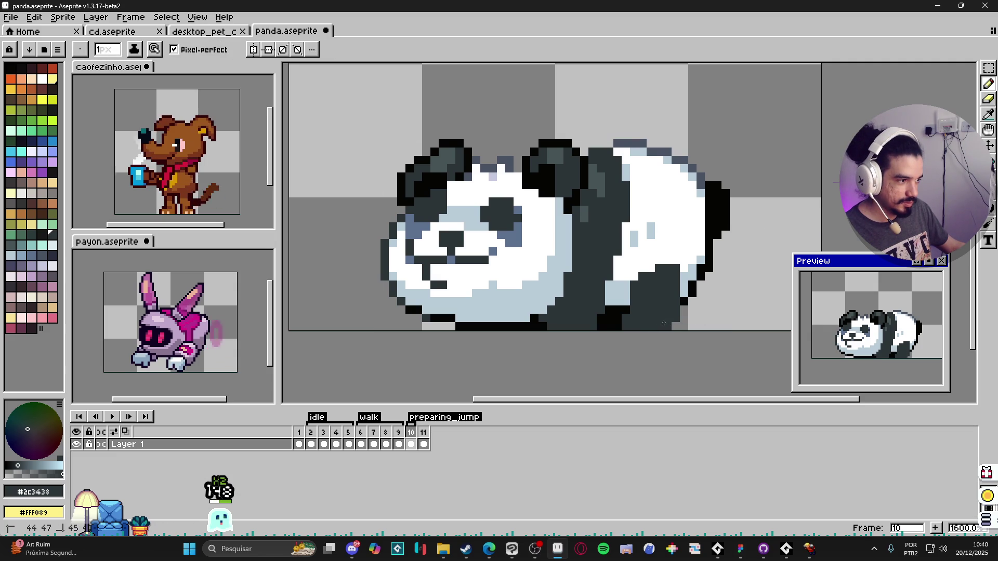
pyautogui.press('e')
pyautogui.hotkey('ctrl', 'z')
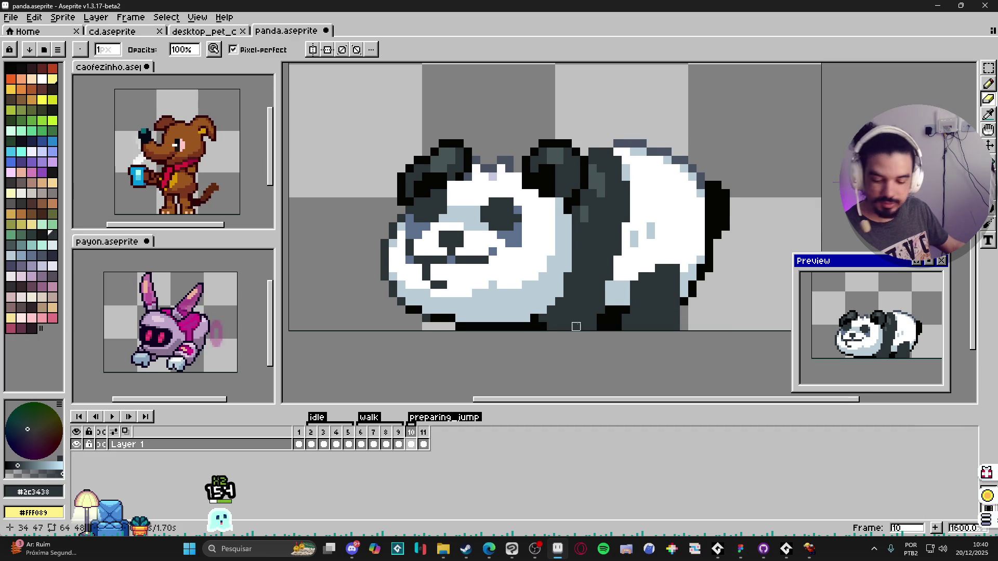
pyautogui.scroll(1, 578, 346)
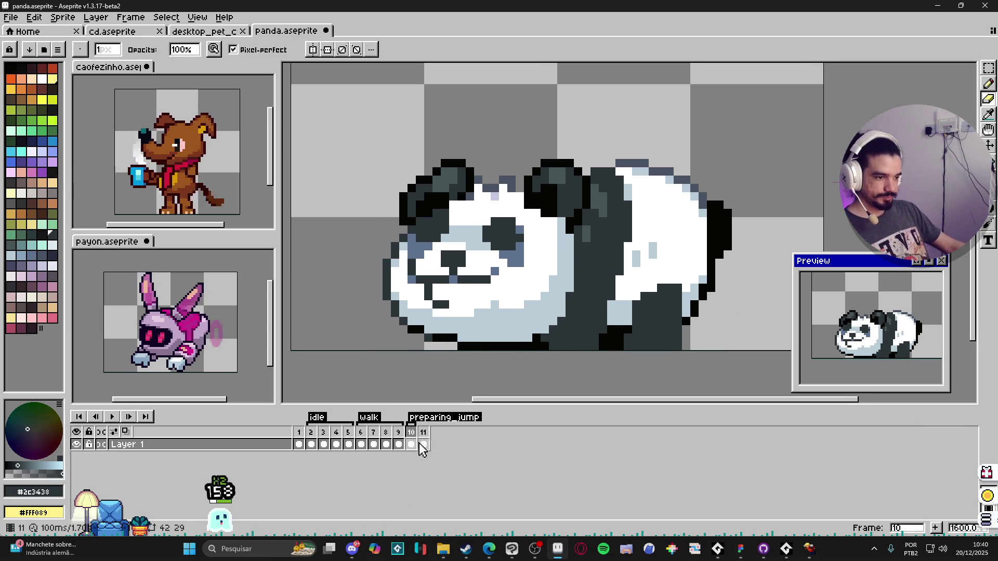
# - Save panda.aseprite, then move the whole frame 11 panda up five pixels
pyautogui.click(423, 444)
pyautogui.scroll(-3, 539, 291)
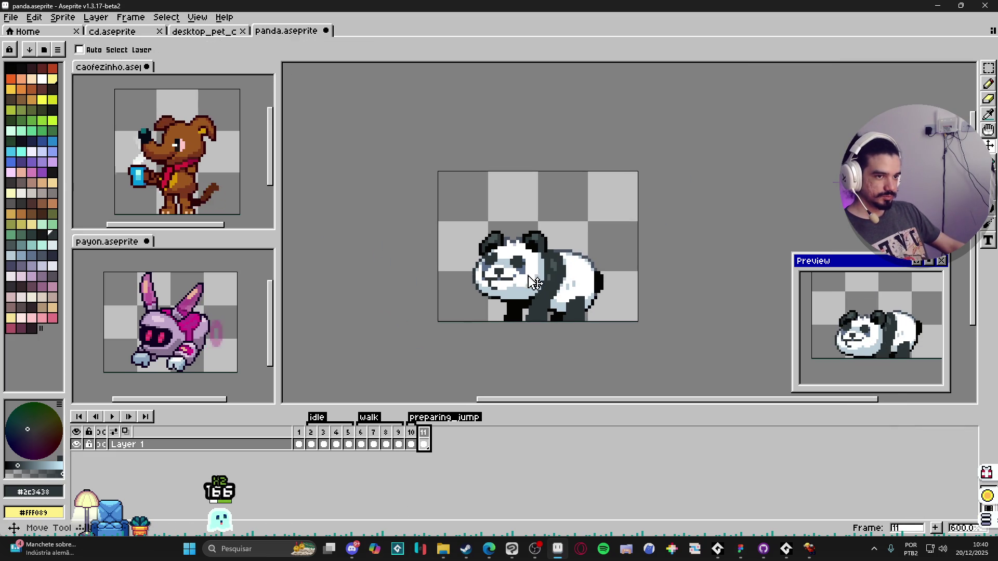
pyautogui.hotkey('ctrl', 's')
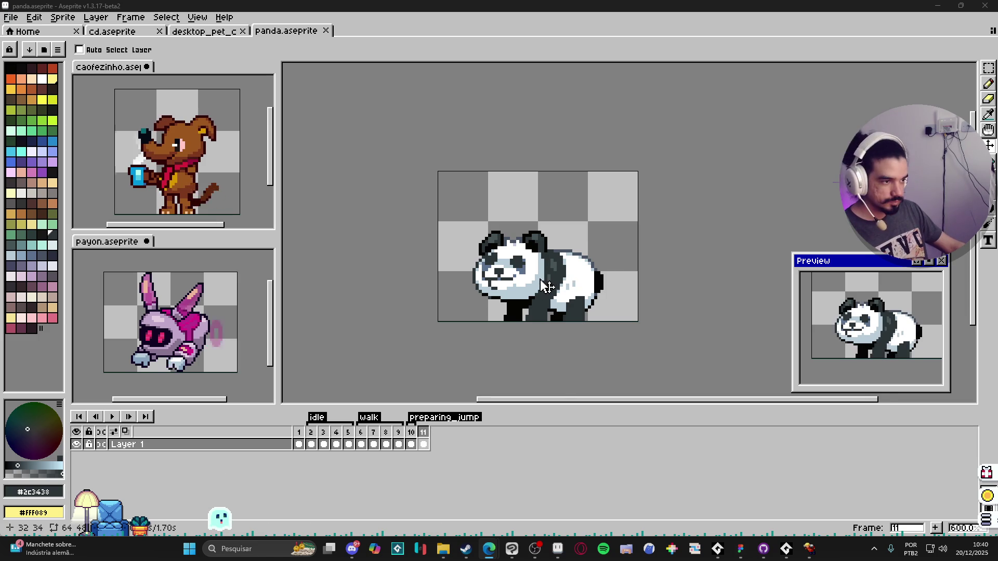
pyautogui.scroll(1, 545, 291)
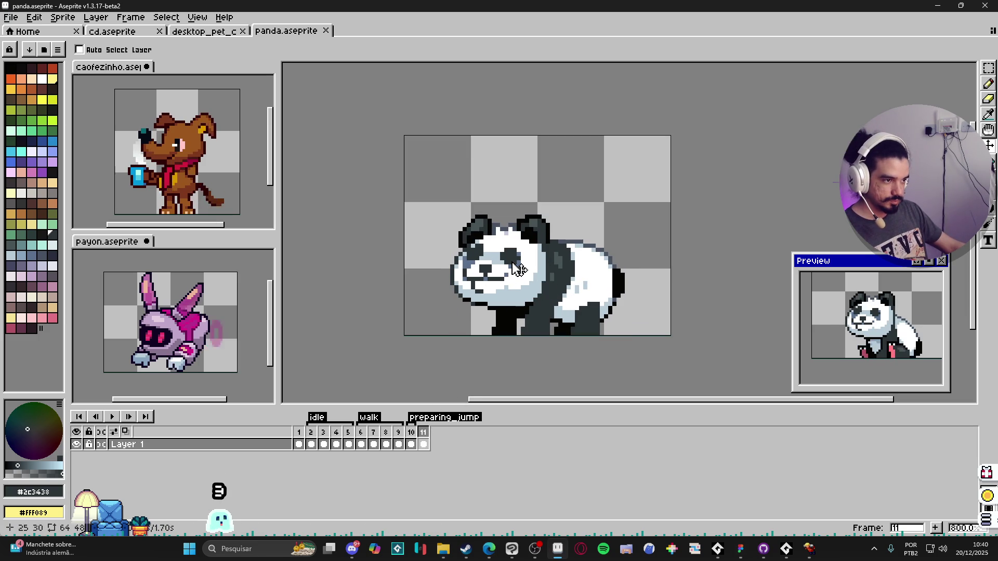
pyautogui.scroll(2, 529, 279)
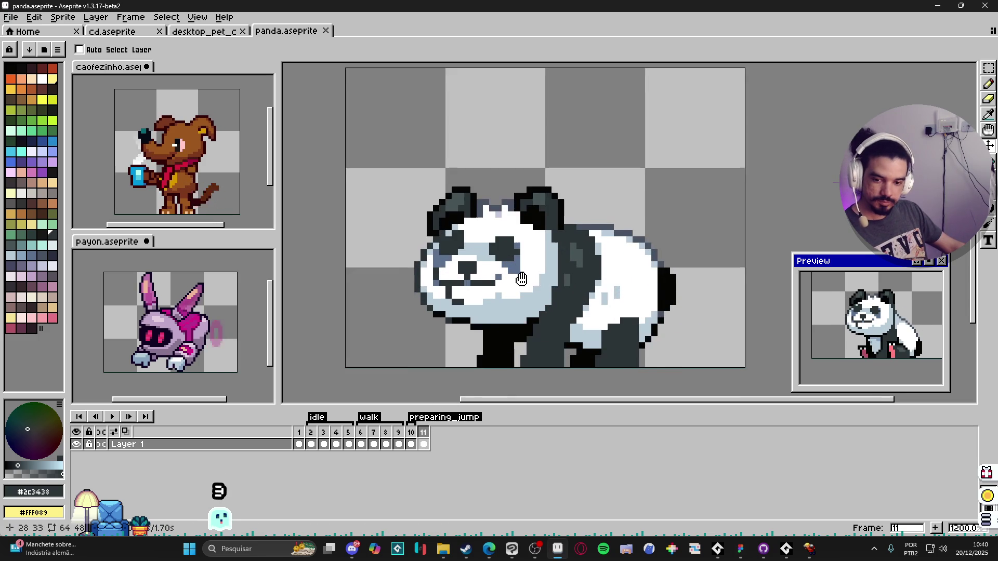
pyautogui.hotkey('ctrl', 't')
pyautogui.moveTo(527, 308); pyautogui.dragTo(525, 281)
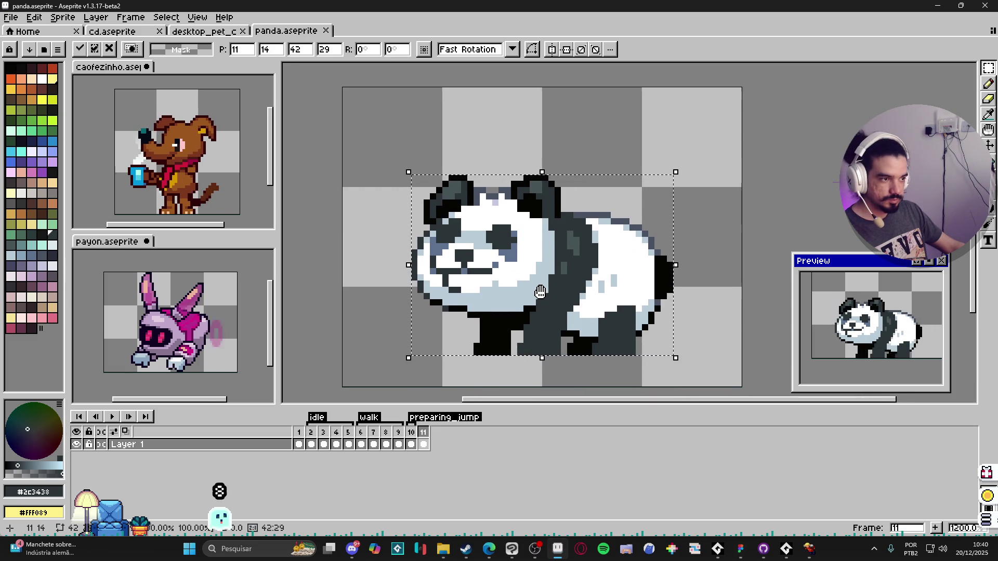
pyautogui.click(405, 205)
# - Marquee-select the panda's head including the lower face on frame 11
pyautogui.moveTo(389, 175)
pyautogui.mouseDown()
pyautogui.moveTo(435, 208)
pyautogui.moveTo(548, 255)
pyautogui.mouseUp()
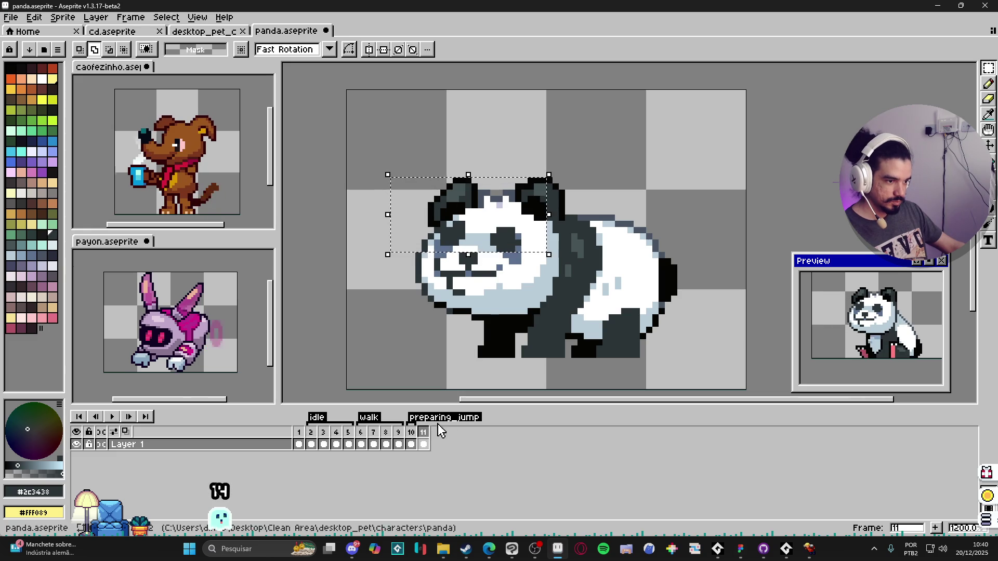
pyautogui.click(411, 432)
pyautogui.click(425, 432)
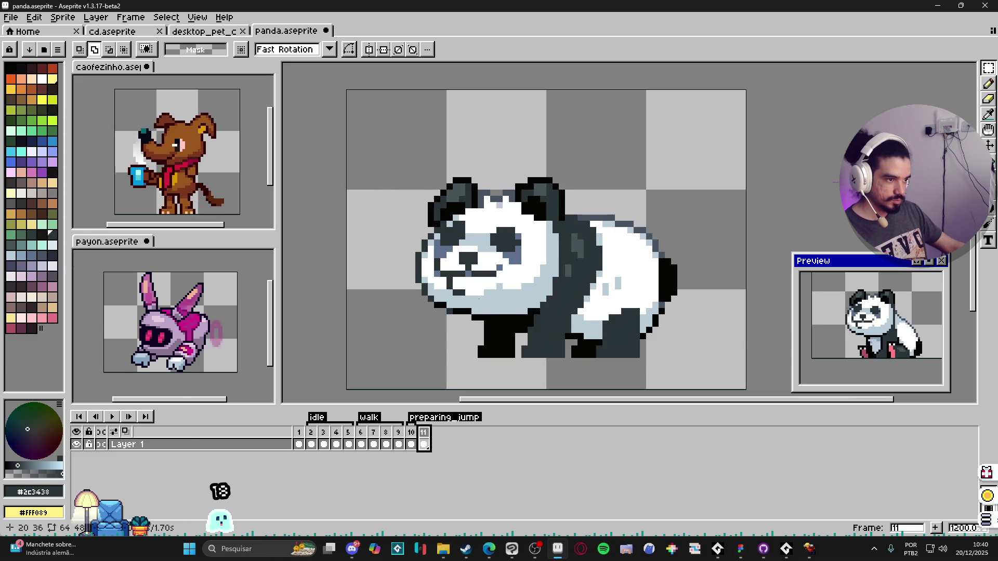
pyautogui.moveTo(404, 165); pyautogui.dragTo(567, 279)
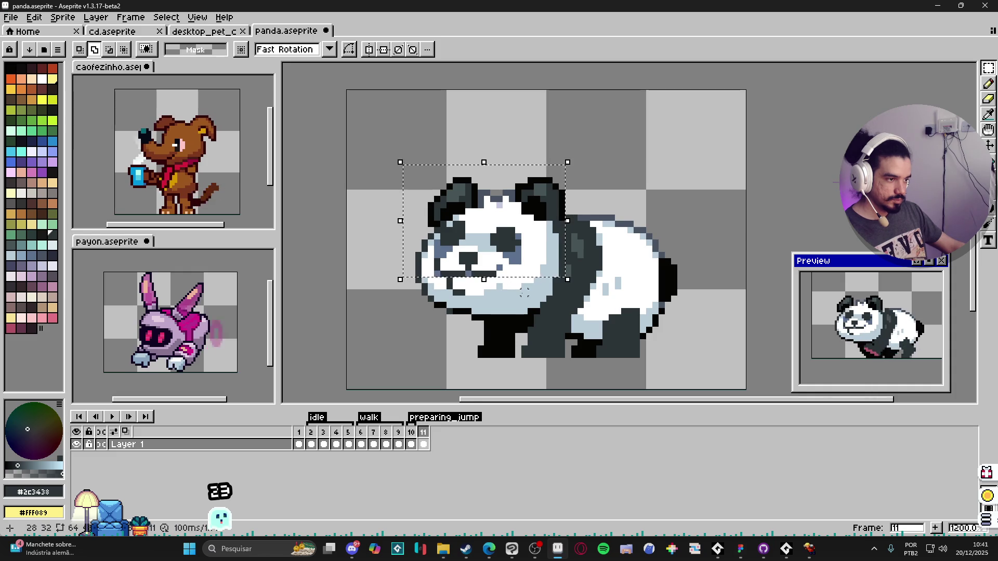
pyautogui.scroll(1, 524, 293)
pyautogui.moveTo(330, 228)
pyautogui.mouseDown()
pyautogui.moveTo(390, 283)
pyautogui.moveTo(538, 330)
pyautogui.moveTo(555, 271)
pyautogui.mouseUp()
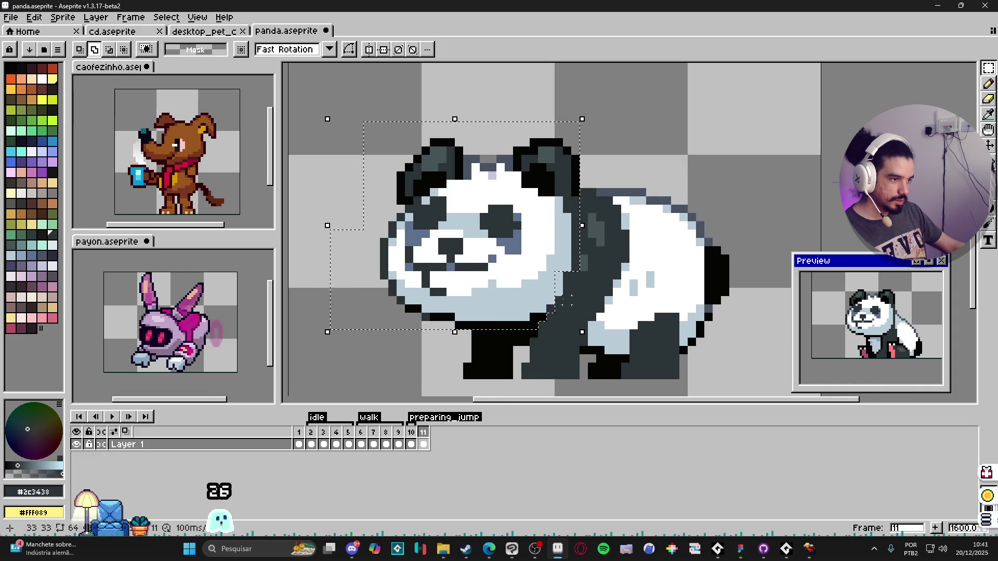
pyautogui.moveTo(563, 307); pyautogui.dragTo(571, 271)
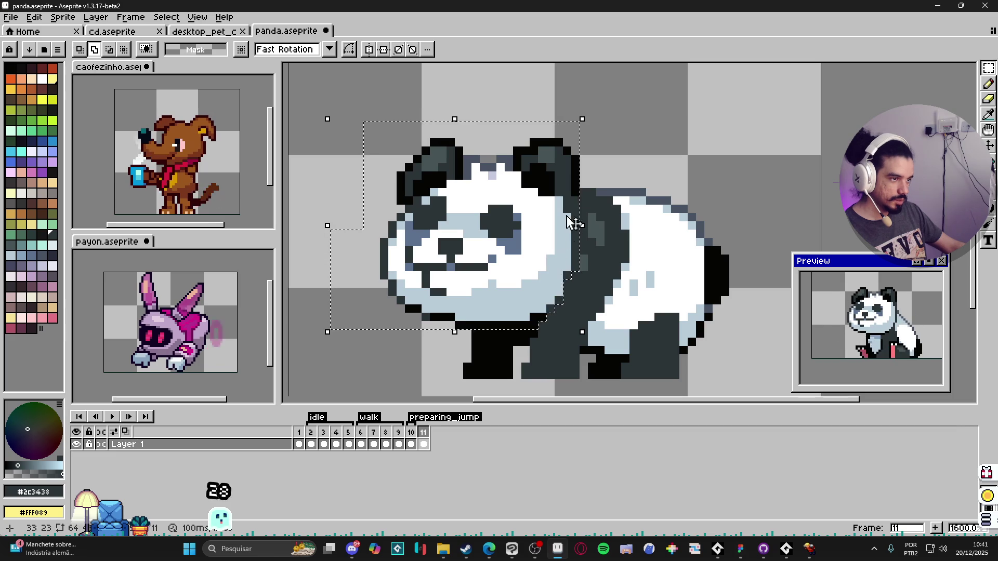
# - Trial a -26.6° head rotation, undo it, and cut the head from the body
pyautogui.moveTo(586, 108); pyautogui.dragTo(612, 184)
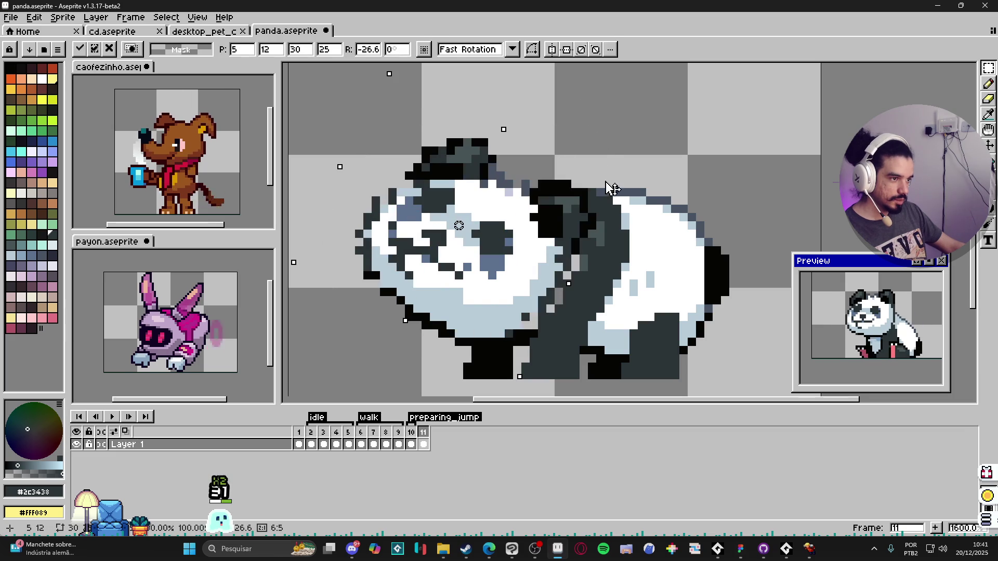
pyautogui.moveTo(500, 278); pyautogui.dragTo(517, 195)
pyautogui.press('Right')
pyautogui.press('Down')
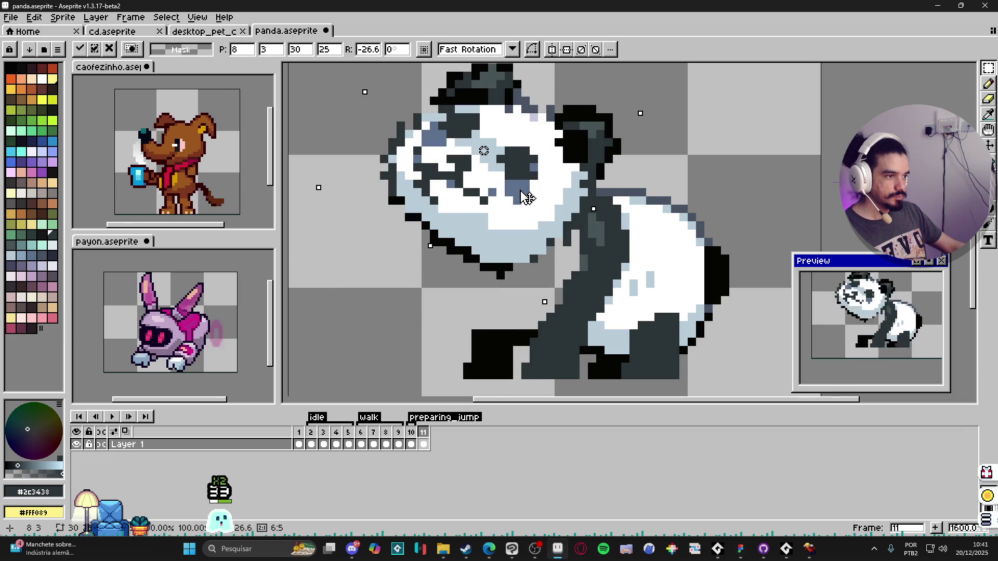
pyautogui.press('Right')
pyautogui.press('Up')
pyautogui.press('Left')
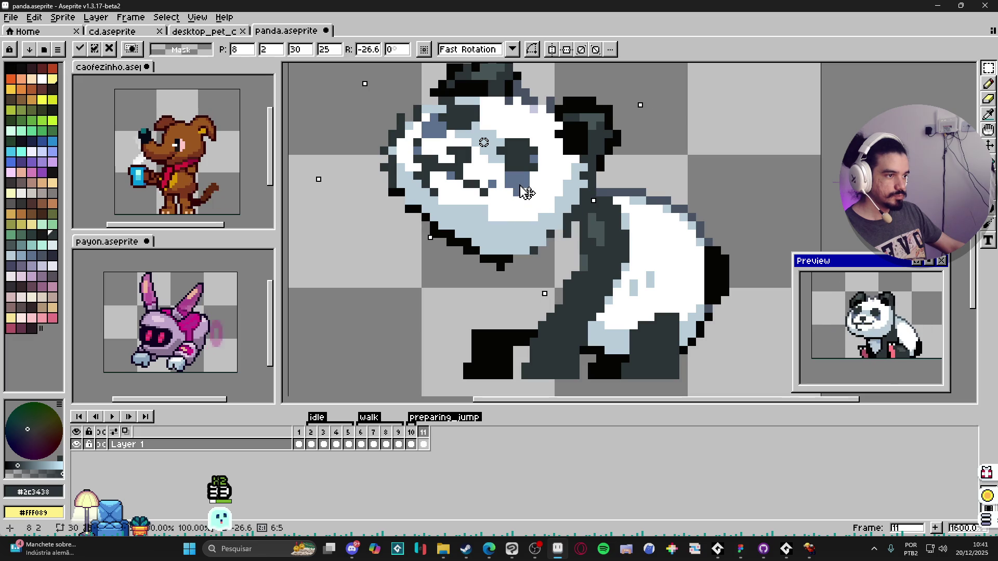
pyautogui.scroll(-1, 530, 203)
pyautogui.press('Return')
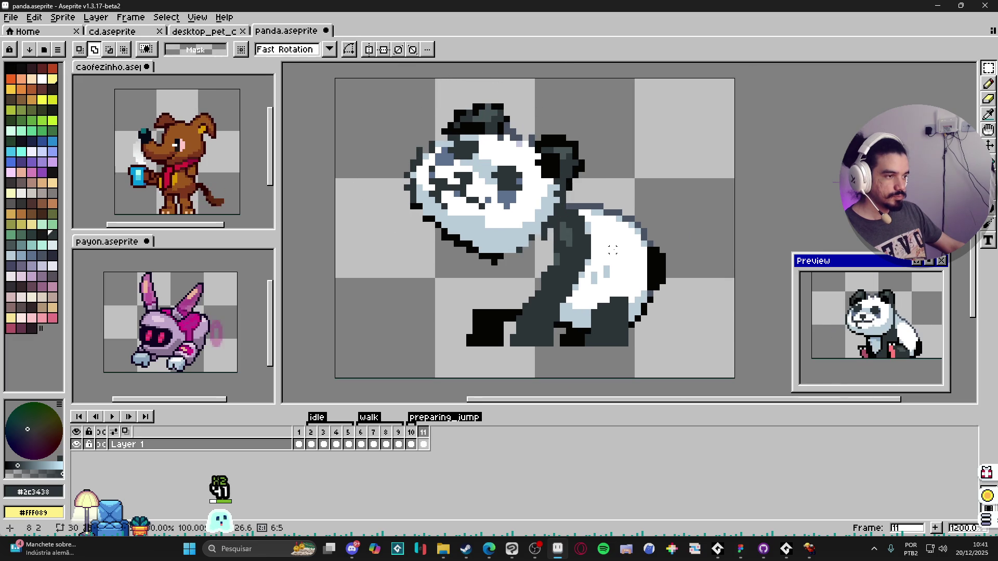
pyautogui.hotkey('ctrl', 'z')
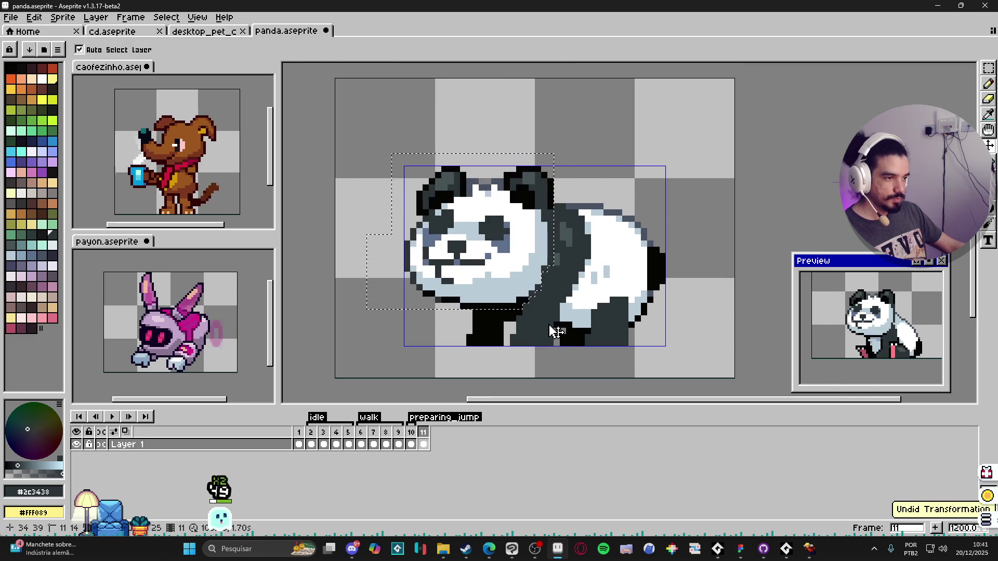
pyautogui.hotkey('ctrl', 'x')
# - Paste the head onto a new Layer 2 and tilt it about -26.6°, moved up and right
pyautogui.hotkey('shift', 'n')
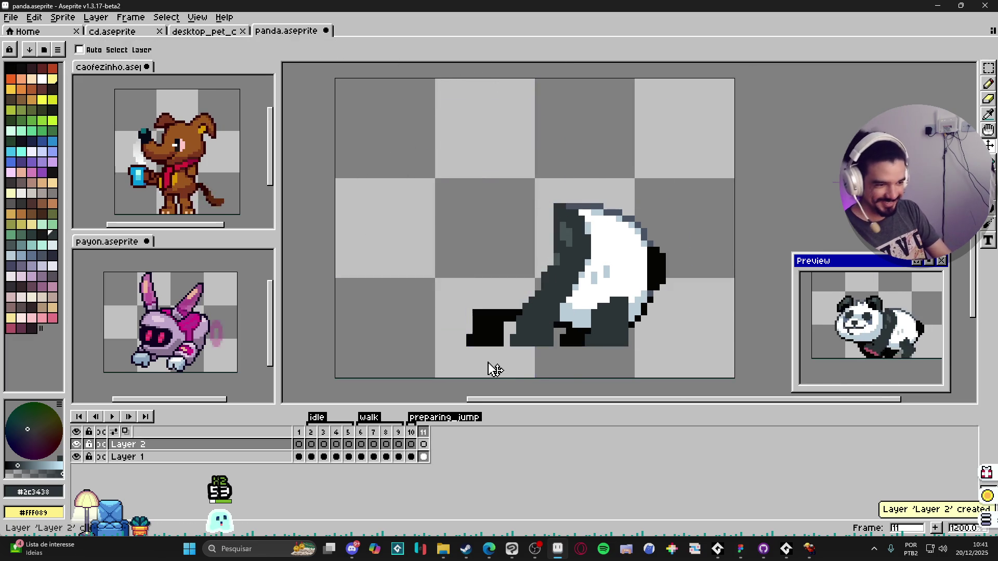
pyautogui.hotkey('ctrl', 'v')
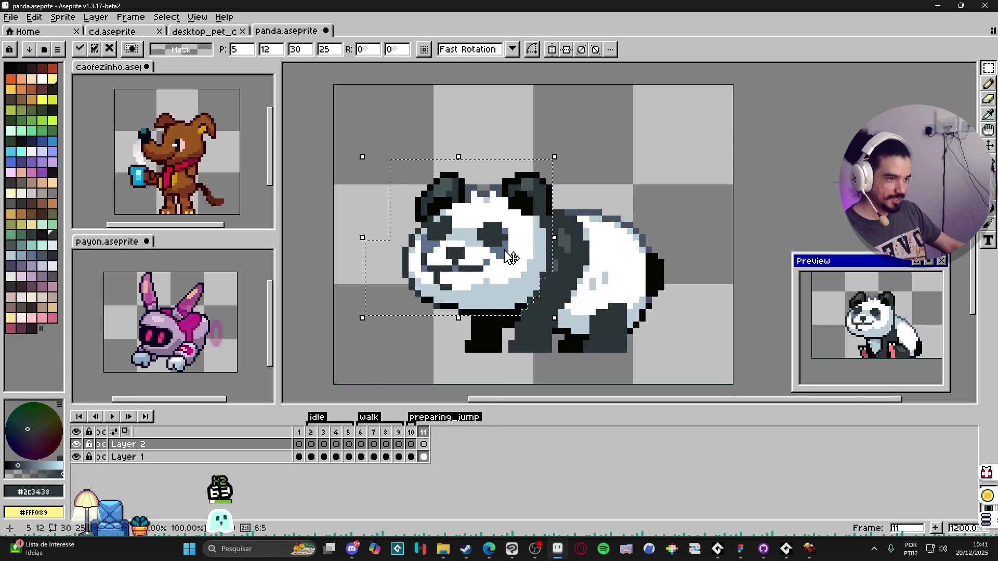
pyautogui.press('Return')
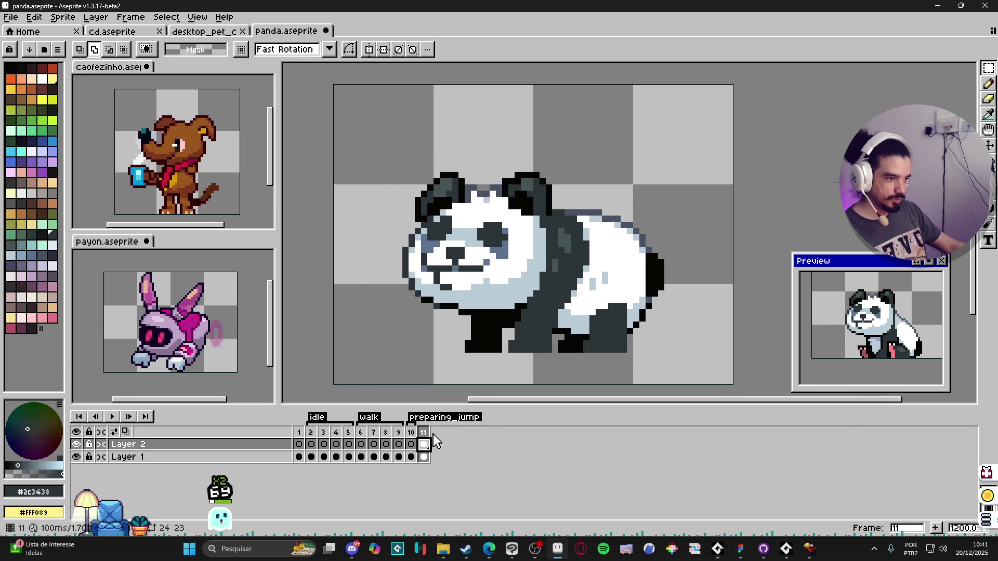
pyautogui.moveTo(563, 159); pyautogui.dragTo(583, 213)
pyautogui.moveTo(516, 255); pyautogui.dragTo(530, 206)
pyautogui.press('Return')
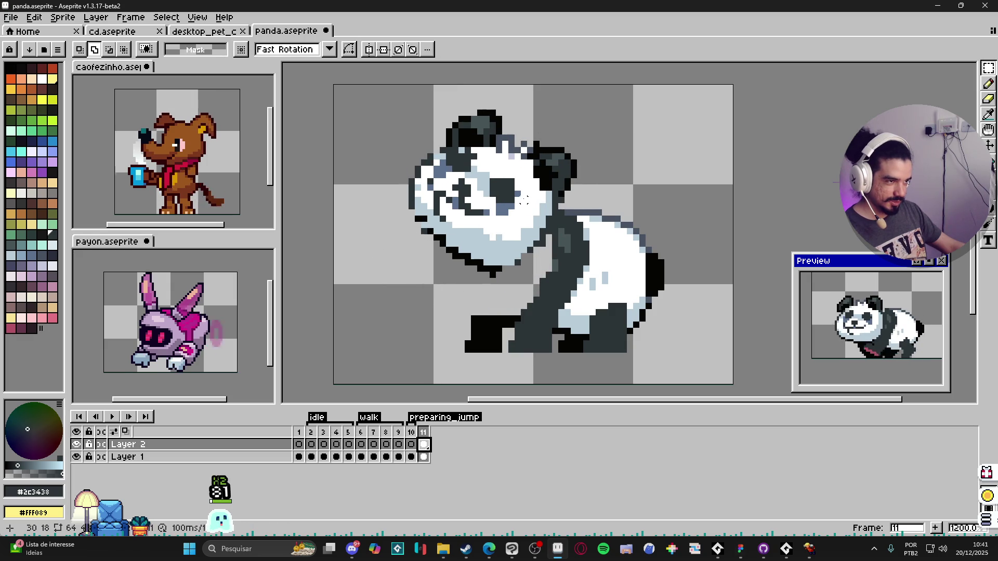
# - Rotate the body on Layer 1 about -26.6° and shift it two pixels left
pyautogui.press('v')
pyautogui.keyDown('ctrl'); pyautogui.click(556, 266); pyautogui.keyUp('ctrl')
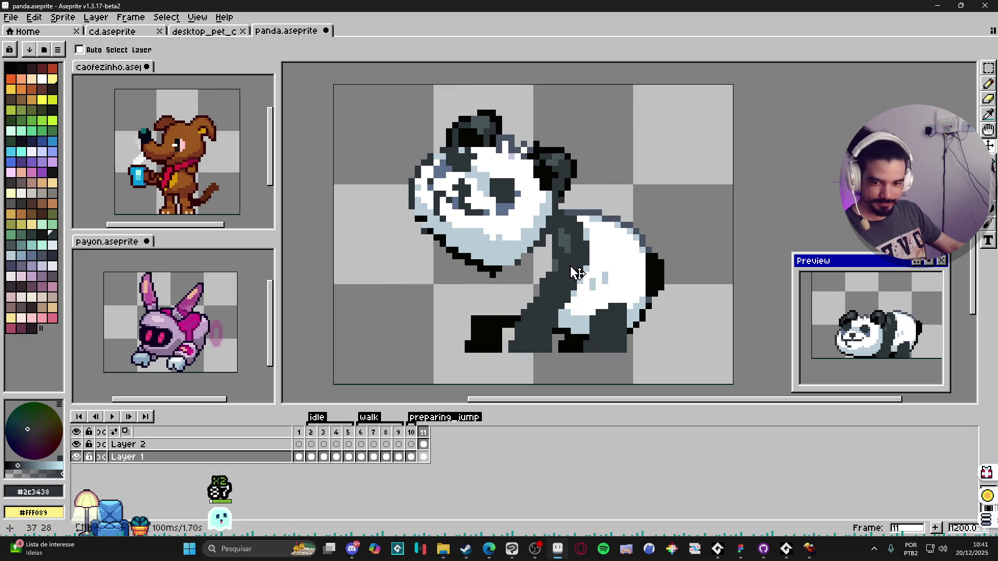
pyautogui.moveTo(562, 265); pyautogui.dragTo(555, 267)
pyautogui.hotkey('ctrl', 't')
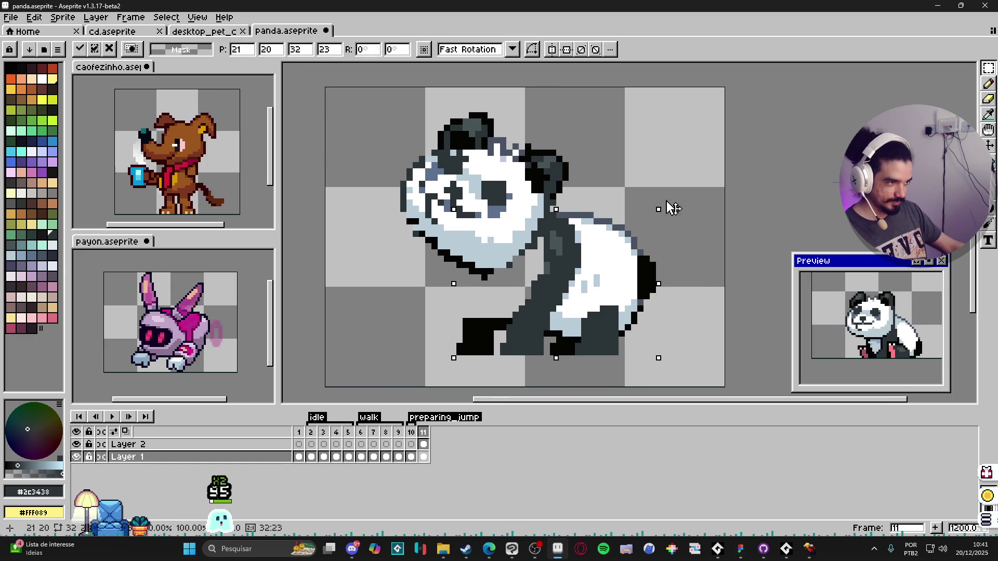
pyautogui.moveTo(667, 207); pyautogui.dragTo(681, 255)
pyautogui.moveTo(619, 287); pyautogui.dragTo(612, 294)
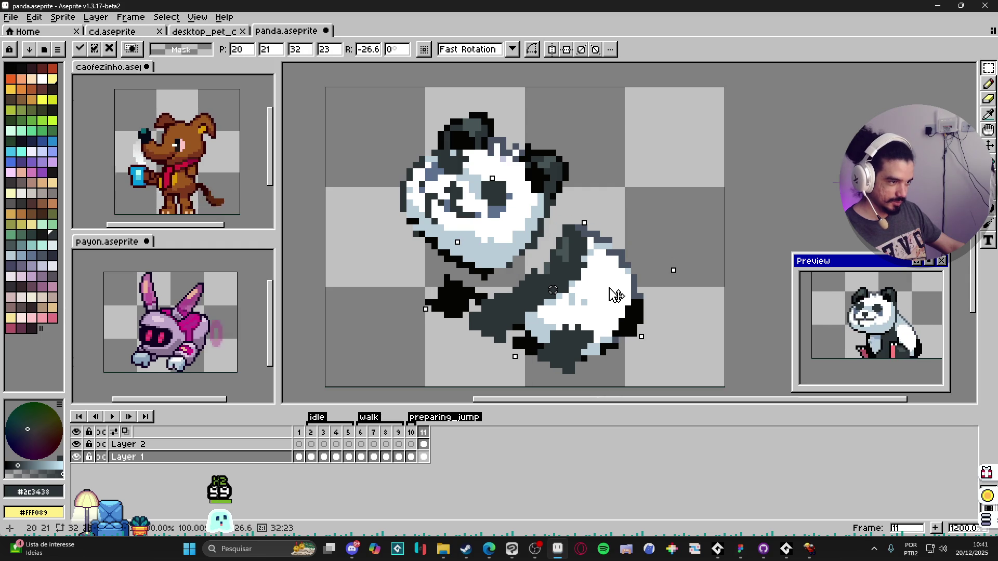
pyautogui.press('Return')
# - Fit the head onto the body by adjusting both layers, with onion skin turned on
pyautogui.press('Up')
pyautogui.moveTo(517, 216)
pyautogui.mouseDown()
pyautogui.moveTo(538, 218)
pyautogui.moveTo(533, 229)
pyautogui.mouseUp()
pyautogui.press('Down')
pyautogui.moveTo(583, 290)
pyautogui.mouseDown()
pyautogui.moveTo(596, 303)
pyautogui.moveTo(586, 297)
pyautogui.mouseUp()
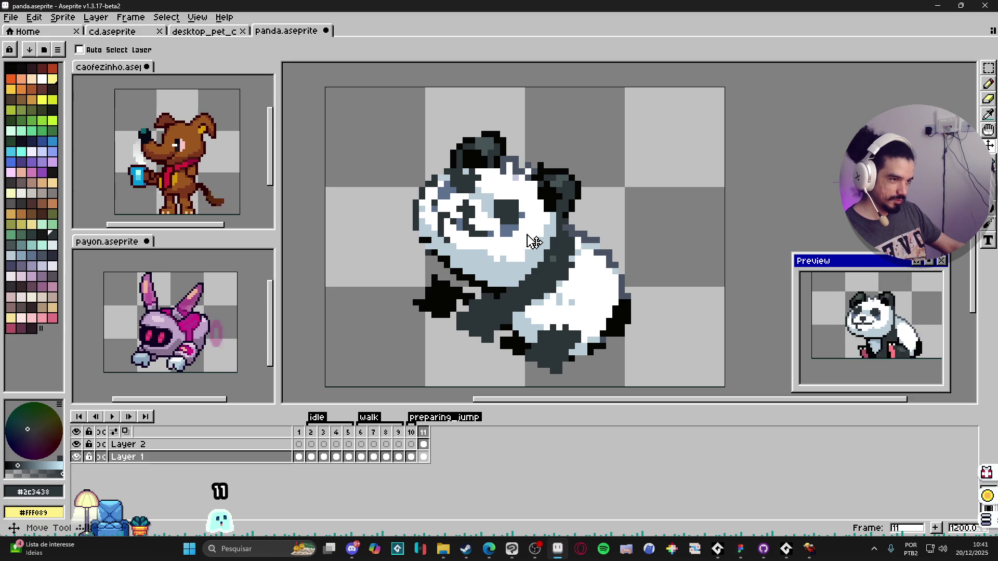
pyautogui.press('Up')
pyautogui.moveTo(528, 229); pyautogui.dragTo(536, 224)
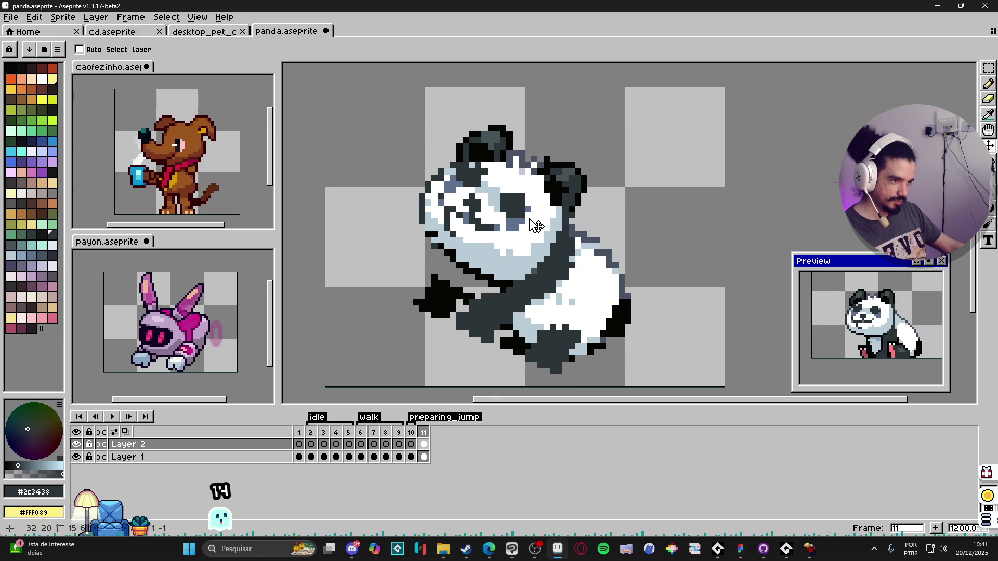
pyautogui.press('F3')
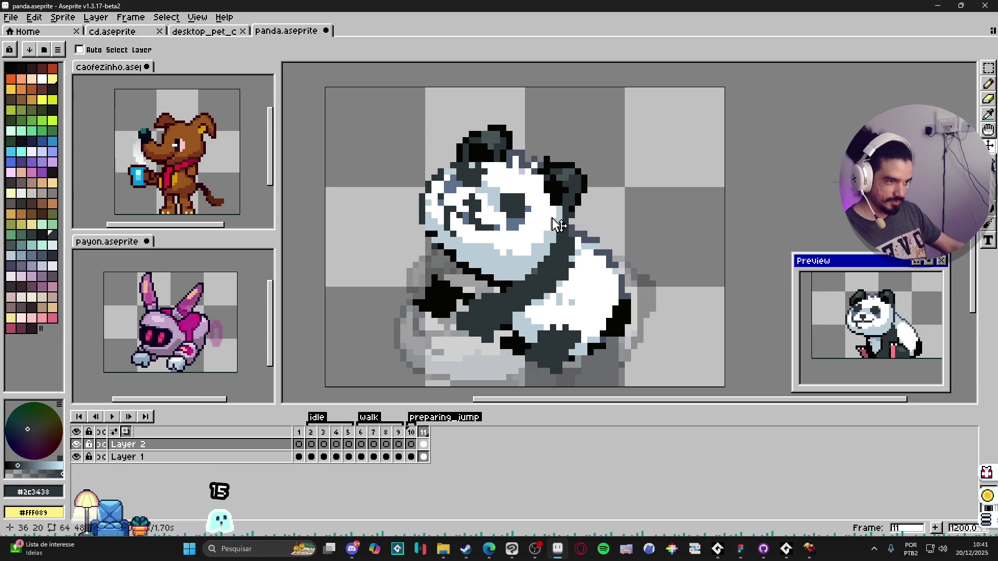
pyautogui.press('Down')
pyautogui.moveTo(571, 301)
pyautogui.mouseDown()
pyautogui.moveTo(574, 313)
pyautogui.moveTo(588, 311)
pyautogui.moveTo(575, 301)
pyautogui.mouseUp()
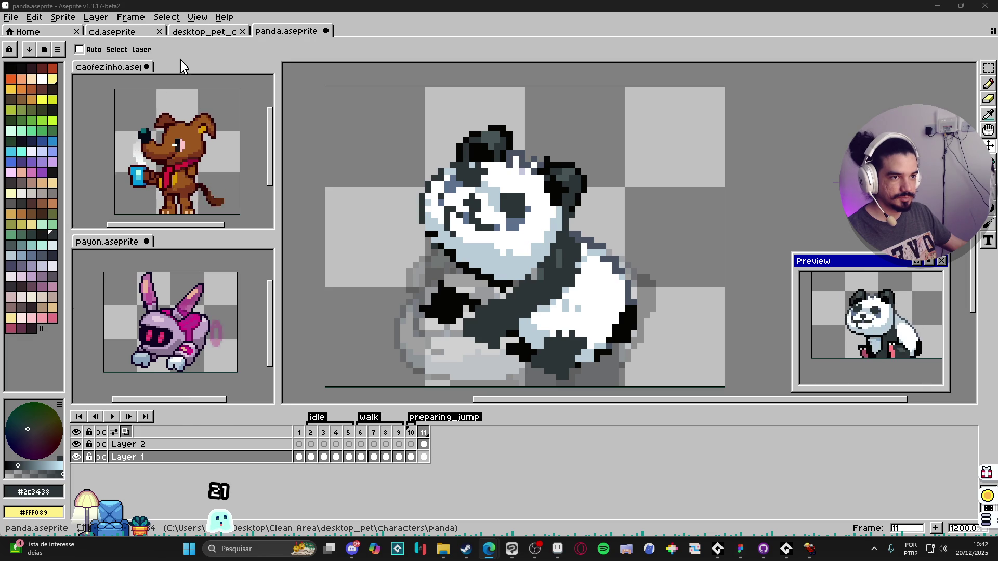
# - Open the desktop_pet_character sprite sheet and dock it as its own pane
pyautogui.click(219, 32)
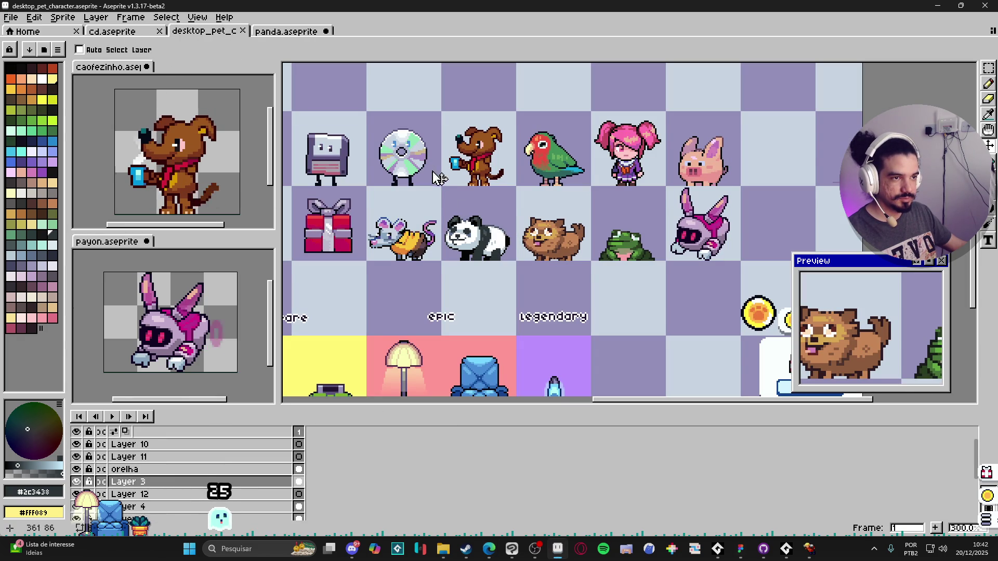
pyautogui.moveTo(198, 32)
pyautogui.mouseDown()
pyautogui.moveTo(203, 67)
pyautogui.moveTo(58, 158)
pyautogui.moveTo(83, 171)
pyautogui.mouseUp()
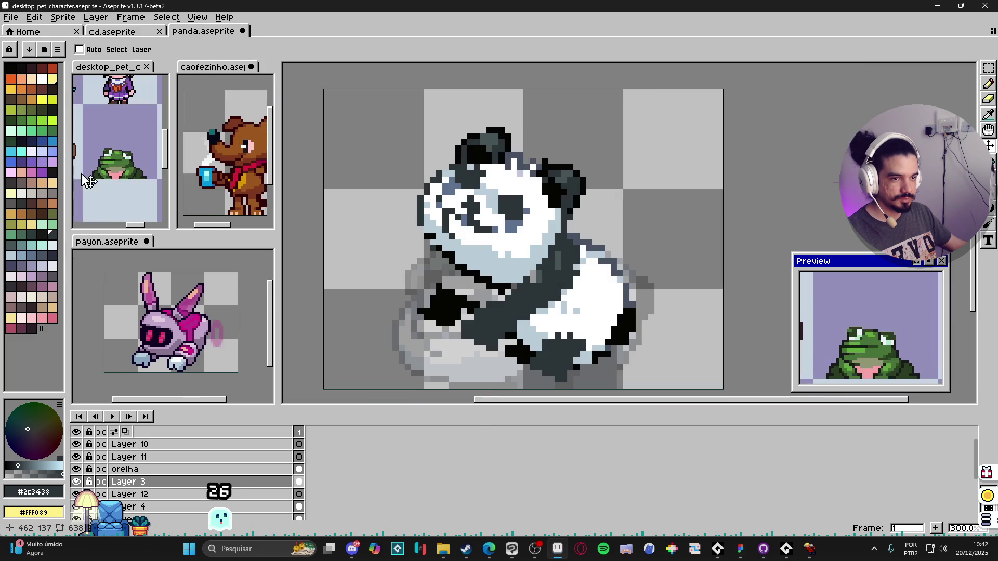
pyautogui.moveTo(95, 68)
pyautogui.mouseDown()
pyautogui.moveTo(75, 149)
pyautogui.moveTo(78, 248)
pyautogui.moveTo(85, 245)
pyautogui.moveTo(75, 223)
pyautogui.moveTo(74, 266)
pyautogui.moveTo(74, 244)
pyautogui.moveTo(95, 219)
pyautogui.moveTo(285, 231)
pyautogui.mouseUp()
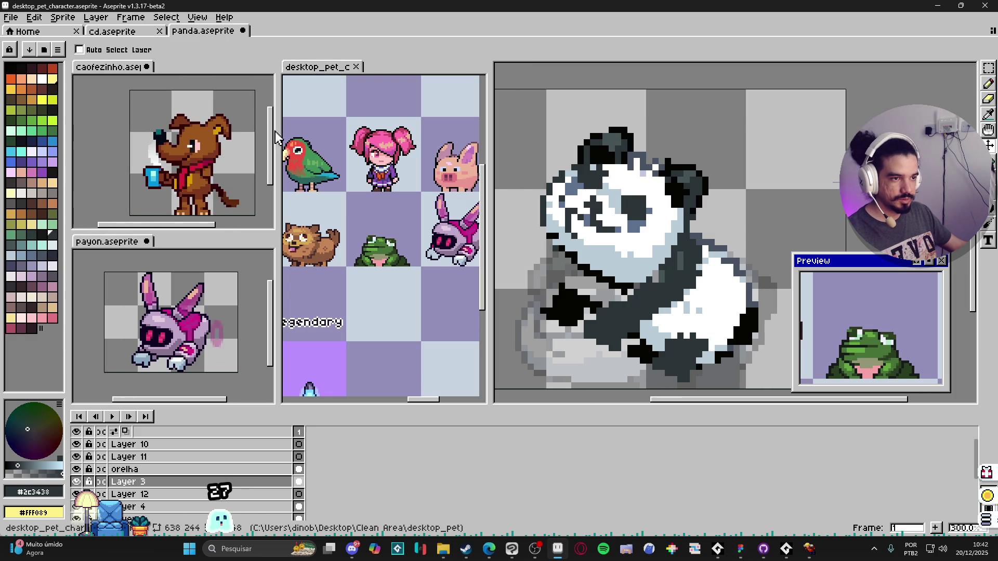
pyautogui.moveTo(280, 117); pyautogui.dragTo(168, 118)
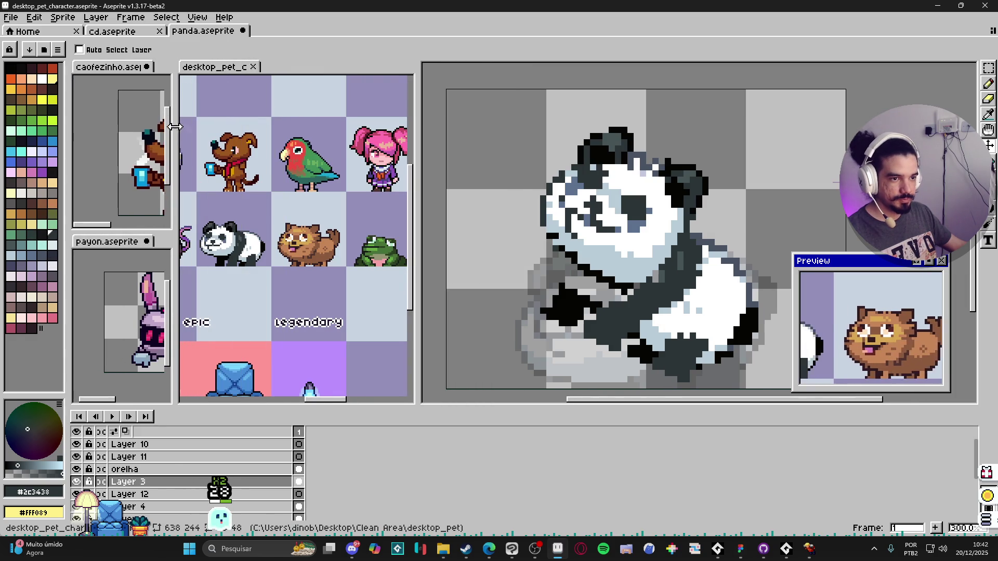
# - Make panda.aseprite the active document, narrow the pet sprites panel and recentre the panda
pyautogui.click(136, 176)
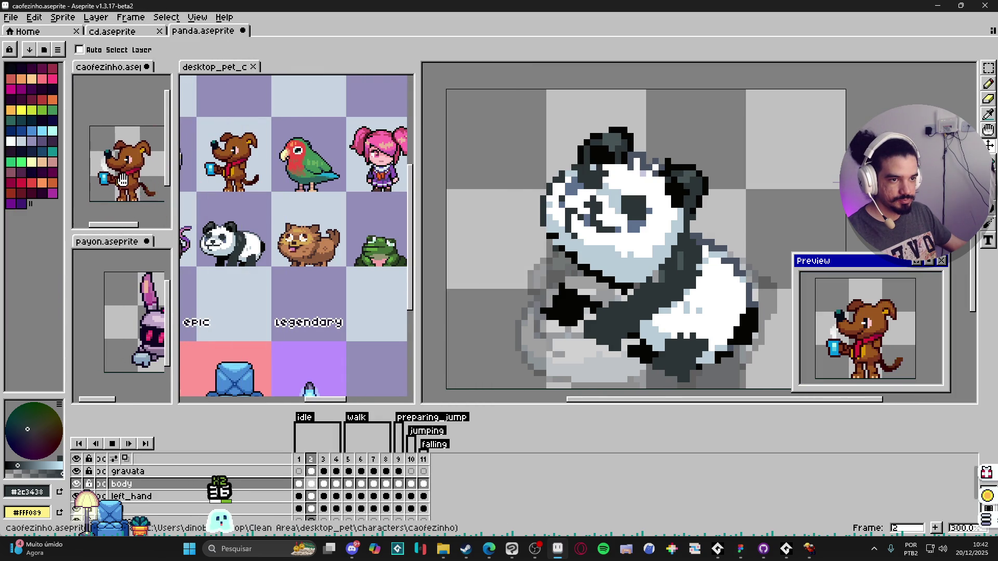
pyautogui.click(134, 347)
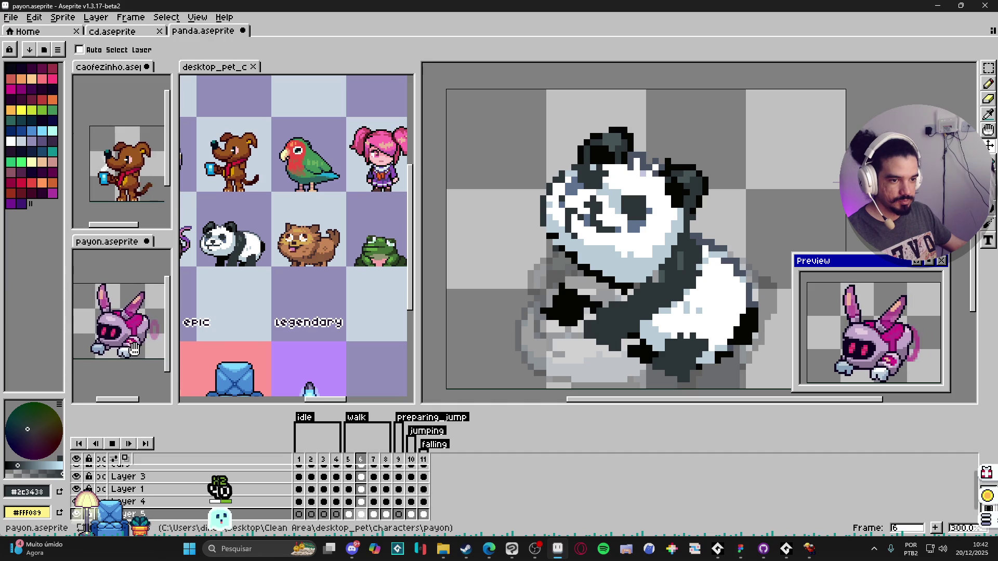
pyautogui.click(327, 308)
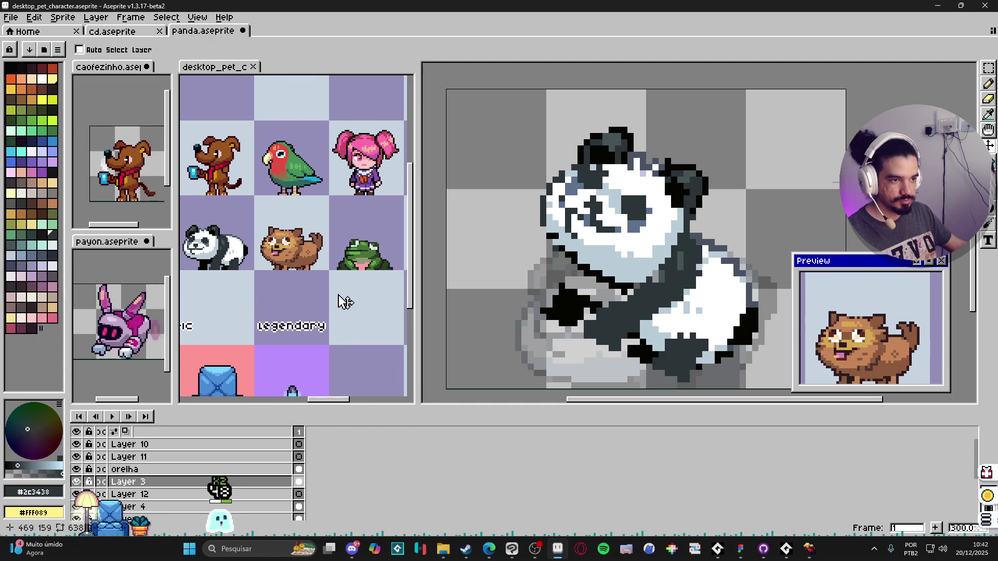
pyautogui.click(425, 296)
pyautogui.moveTo(419, 289)
pyautogui.mouseDown()
pyautogui.moveTo(308, 286)
pyautogui.moveTo(241, 268)
pyautogui.moveTo(263, 291)
pyautogui.moveTo(255, 297)
pyautogui.mouseUp()
pyautogui.click(470, 283)
pyautogui.moveTo(496, 250); pyautogui.dragTo(500, 249)
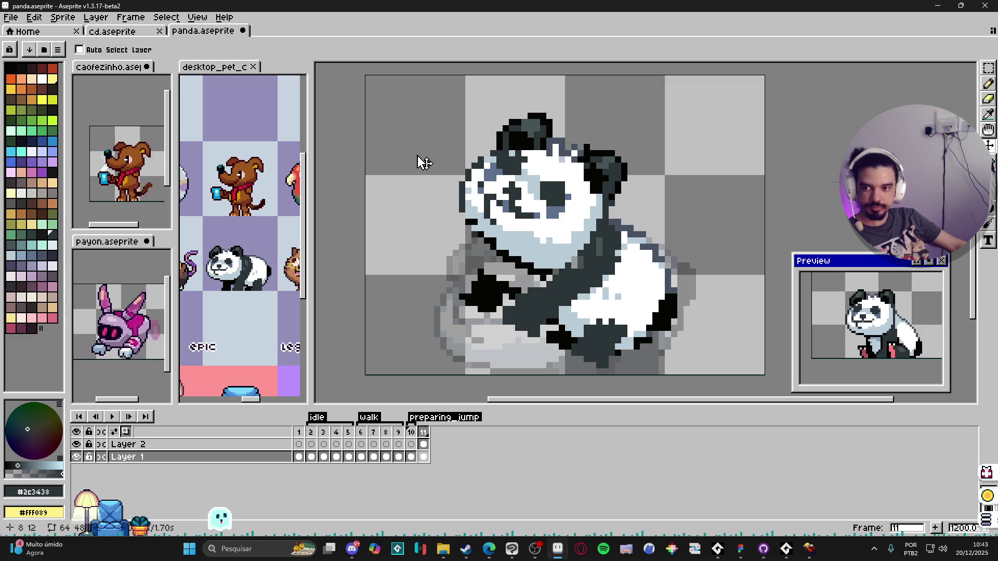
# - Select Layer 2 and sample the outline, fur and ear colours from the panda
pyautogui.press('ctrl')
pyautogui.keyDown('ctrl'); pyautogui.click(466, 210); pyautogui.keyUp('ctrl')
pyautogui.scroll(1, 460, 185)
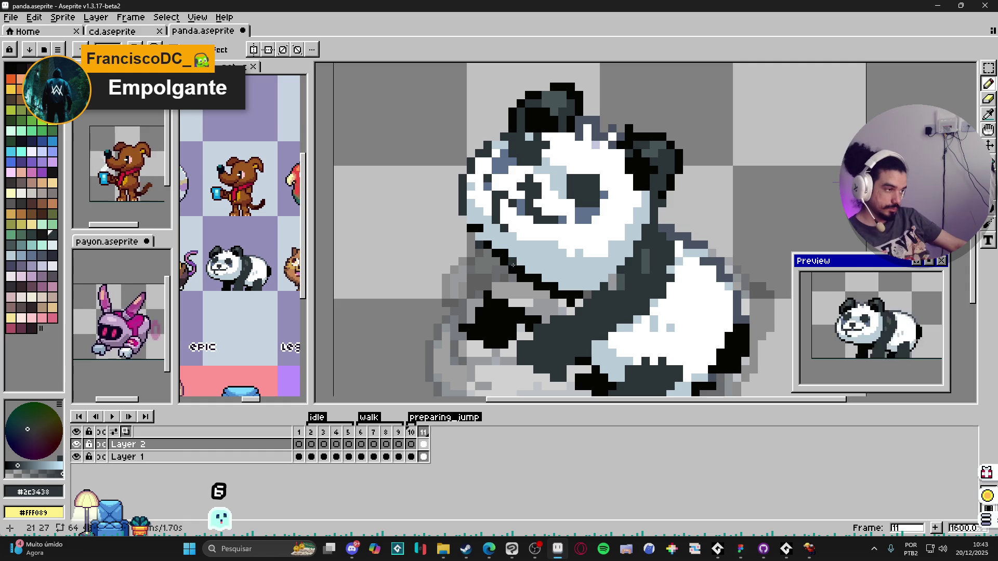
pyautogui.moveTo(446, 218); pyautogui.dragTo(417, 225)
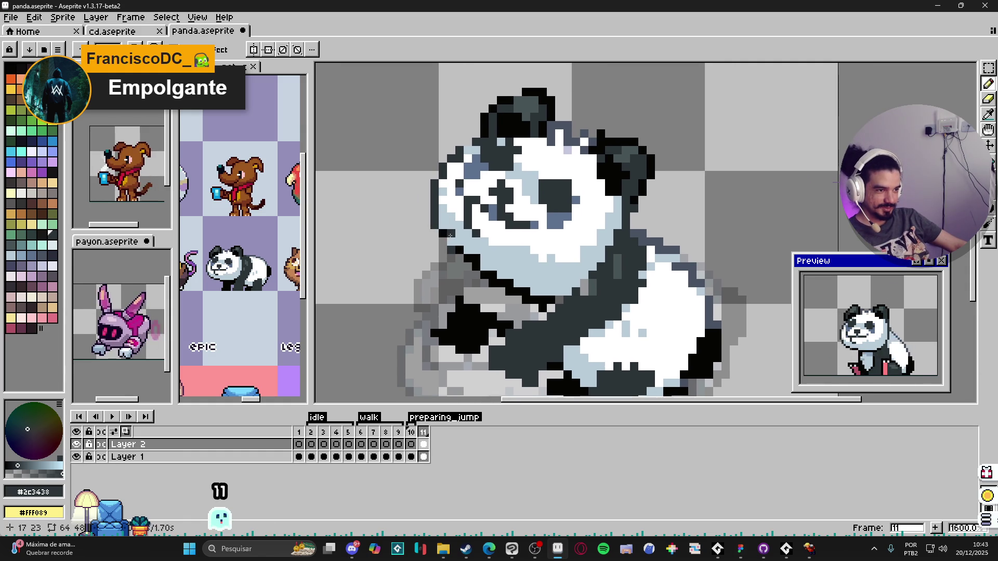
pyautogui.keyDown('alt'); pyautogui.click(453, 242); pyautogui.keyUp('alt')
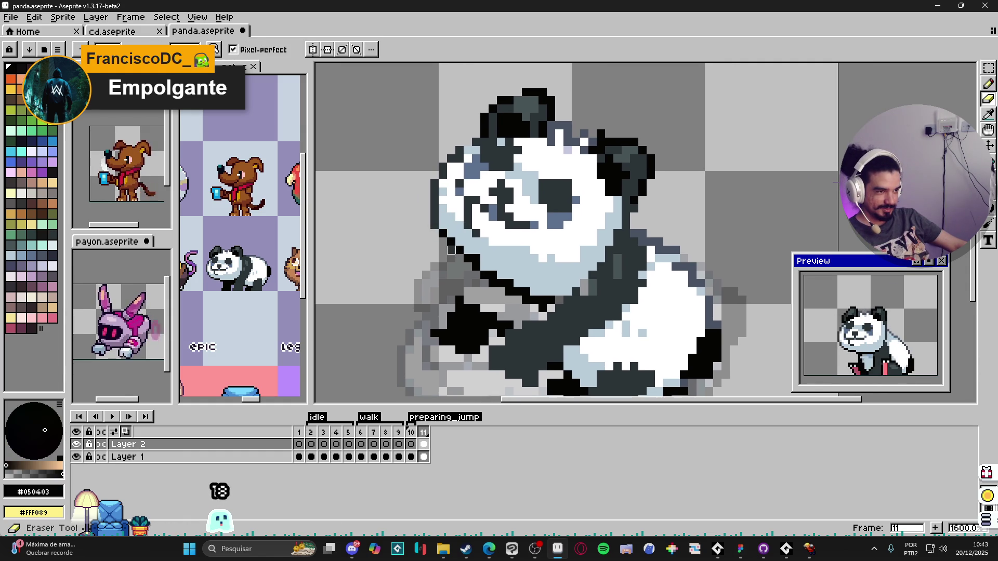
pyautogui.keyDown('alt'); pyautogui.click(478, 259); pyautogui.keyUp('alt')
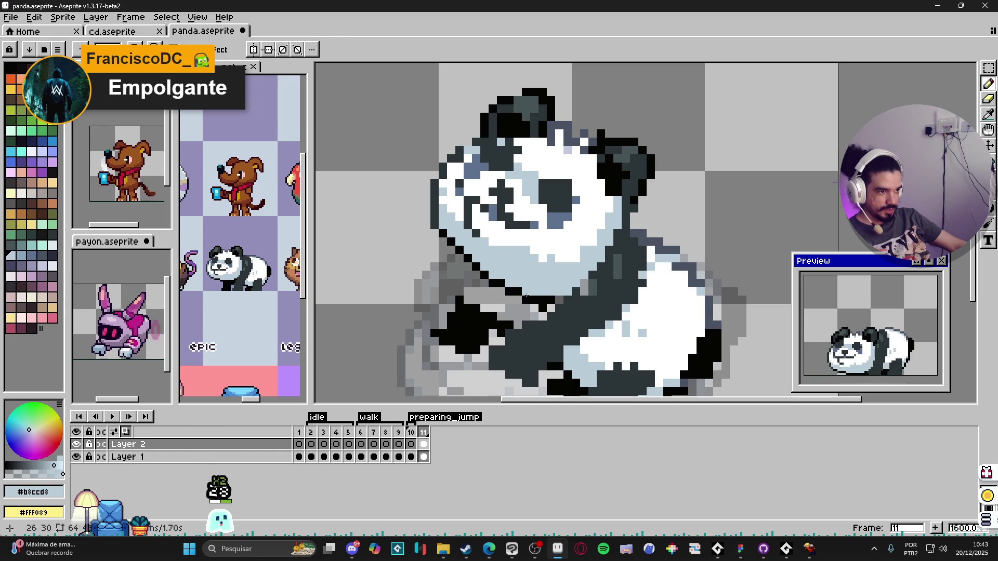
pyautogui.scroll(1, 594, 226)
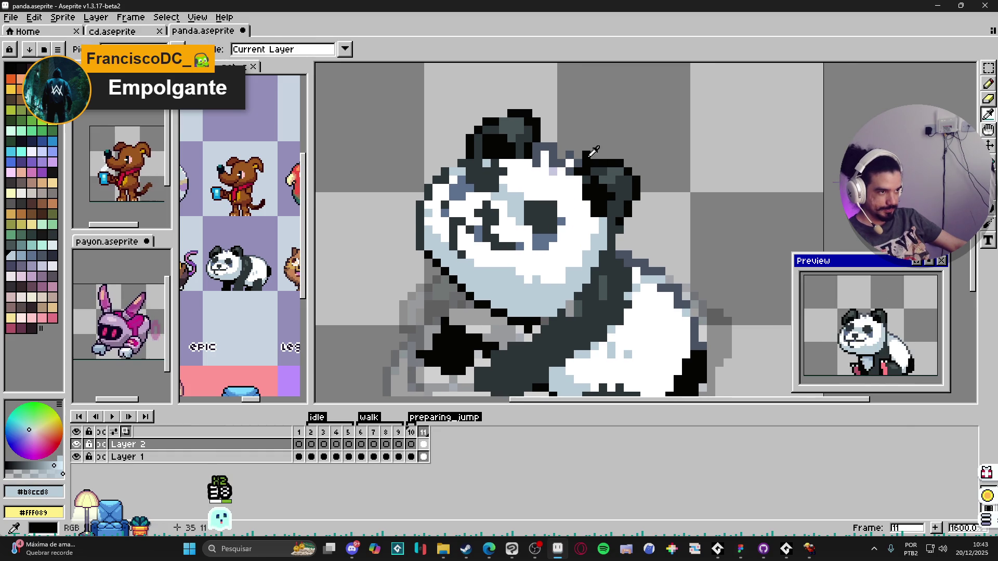
pyautogui.keyDown('alt'); pyautogui.click(596, 155); pyautogui.keyUp('alt')
pyautogui.keyDown('alt'); pyautogui.click(598, 166); pyautogui.keyUp('alt')
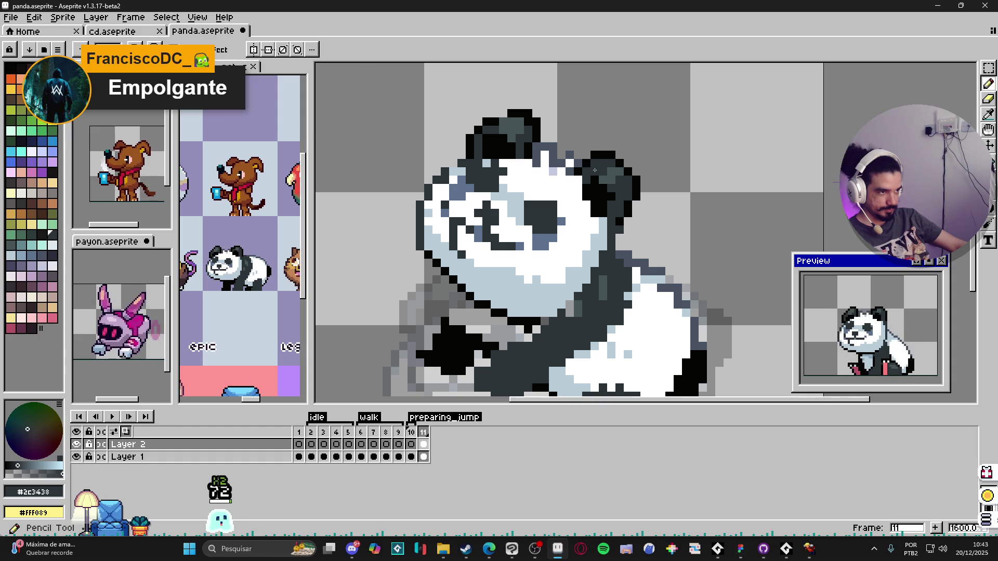
# - Add dark grey shading pixels on the panda's head
pyautogui.press('alt')
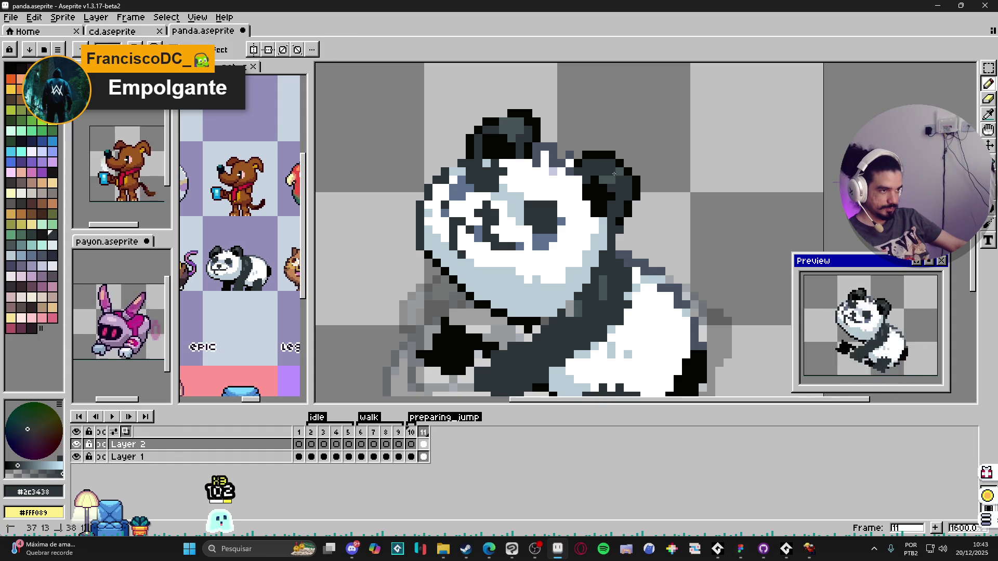
pyautogui.keyDown('alt'); pyautogui.click(610, 201); pyautogui.keyUp('alt')
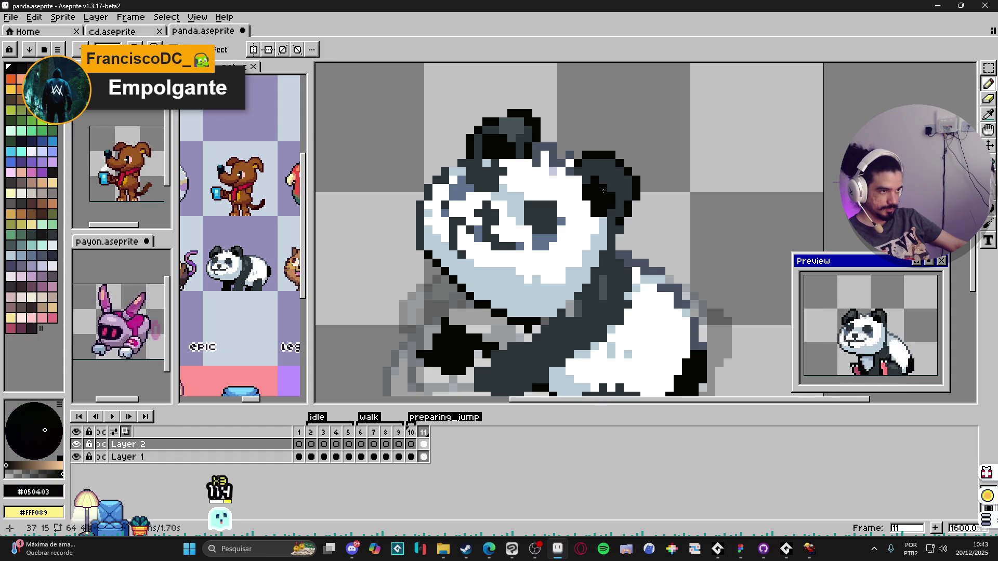
pyautogui.keyDown('alt'); pyautogui.click(580, 180); pyautogui.keyUp('alt')
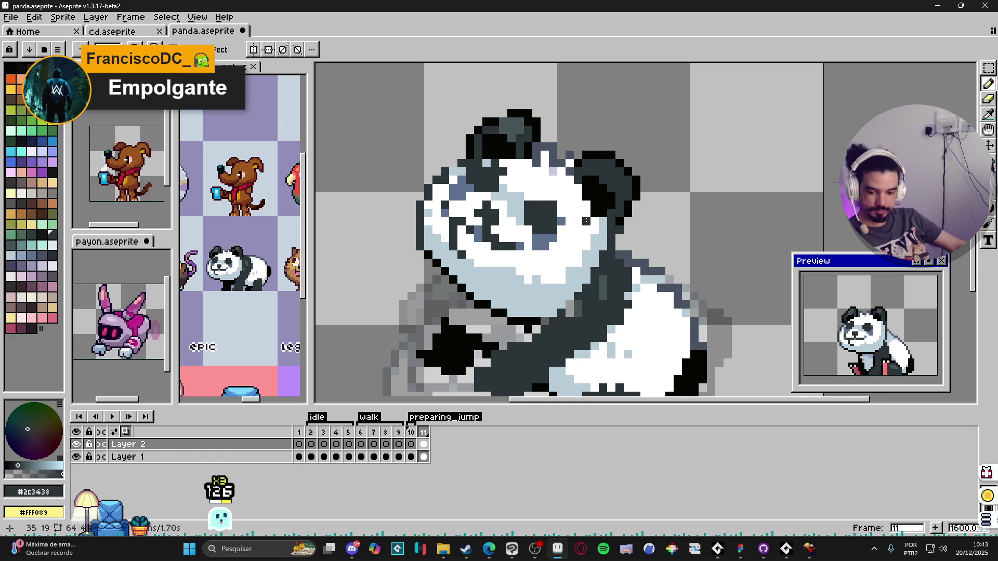
pyautogui.moveTo(585, 223); pyautogui.dragTo(573, 224)
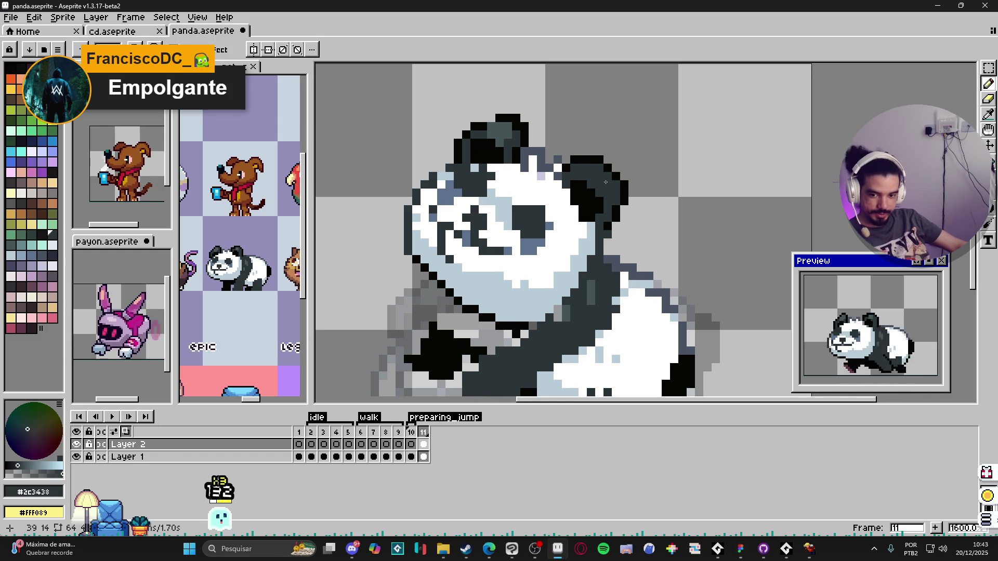
pyautogui.keyDown('alt'); pyautogui.click(564, 153); pyautogui.keyUp('alt')
pyautogui.click(506, 176)
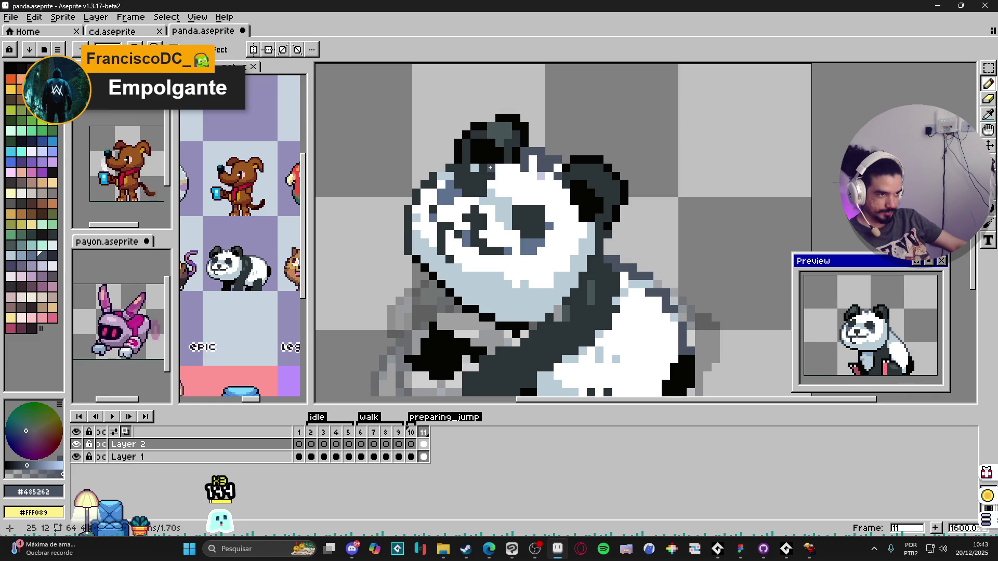
pyautogui.keyDown('alt'); pyautogui.click(491, 178); pyautogui.keyUp('alt')
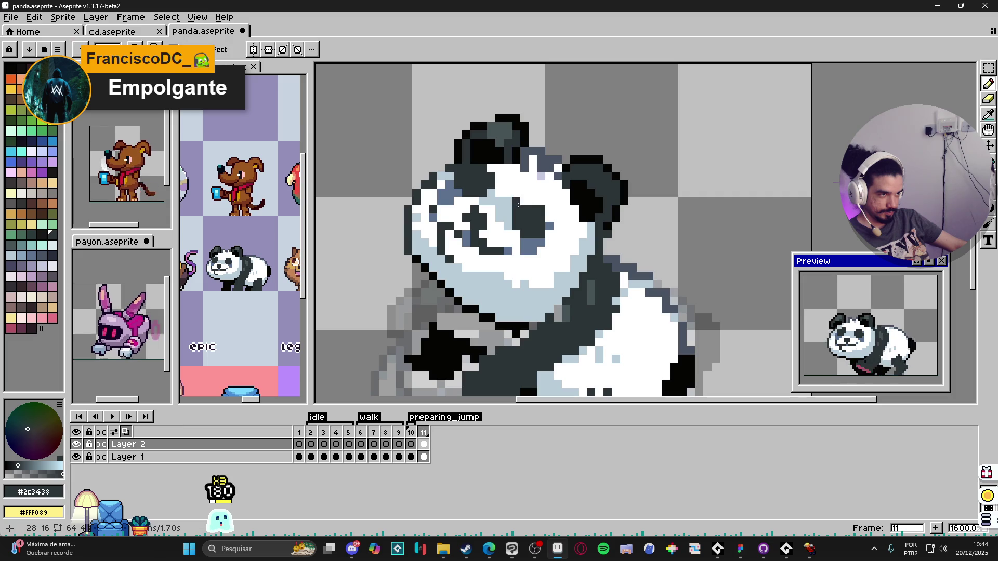
# - Recolour the white pixels near the panda's ear to light slate blue
pyautogui.keyDown('alt'); pyautogui.click(522, 232); pyautogui.keyUp('alt')
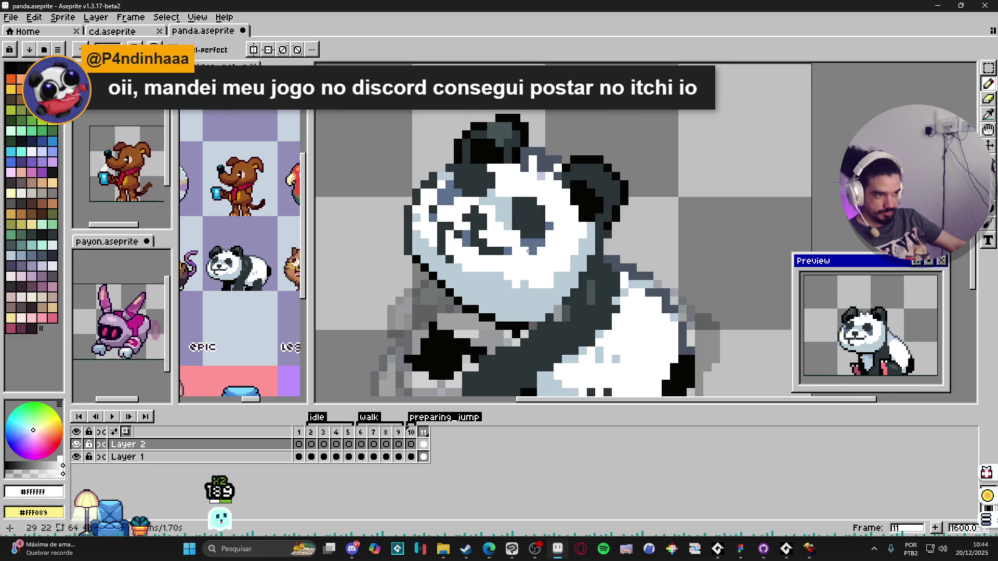
pyautogui.scroll(2, 525, 253)
pyautogui.keyDown('alt'); pyautogui.click(550, 250); pyautogui.keyUp('alt')
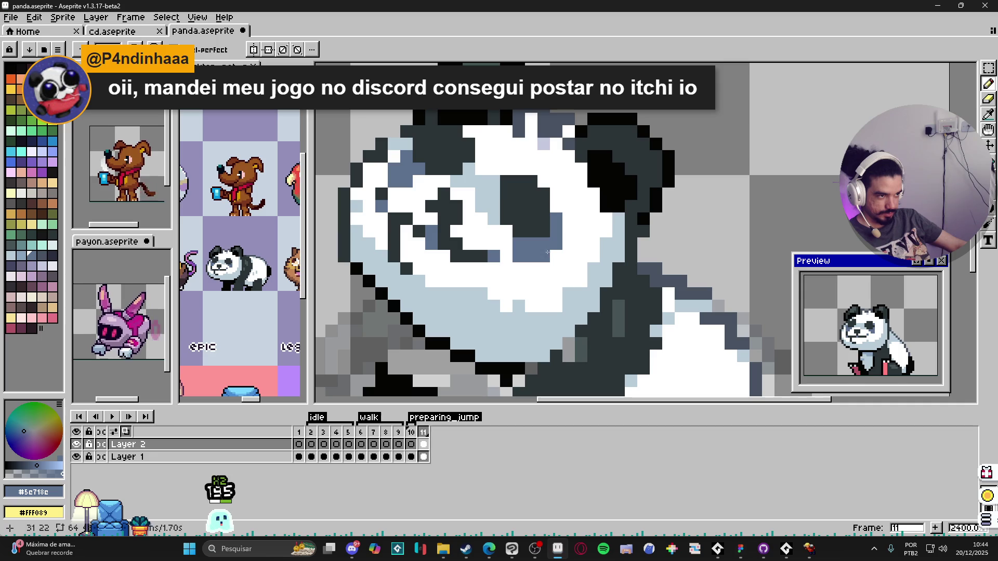
pyautogui.keyDown('alt'); pyautogui.click(387, 140); pyautogui.keyUp('alt')
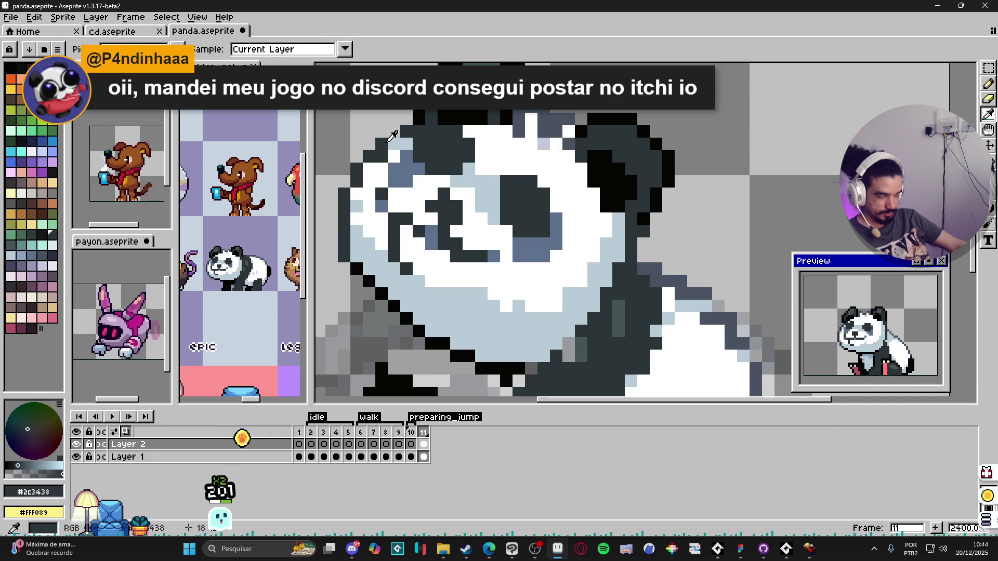
pyautogui.keyDown('alt'); pyautogui.click(359, 217); pyautogui.keyUp('alt')
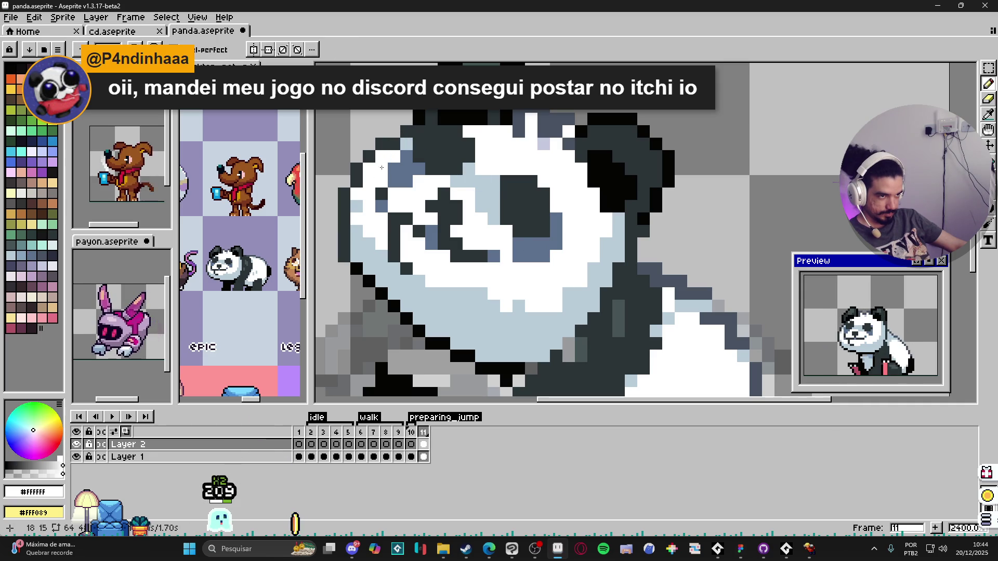
pyautogui.keyDown('alt'); pyautogui.click(358, 218); pyautogui.keyUp('alt')
pyautogui.click(369, 169)
pyautogui.click(381, 156)
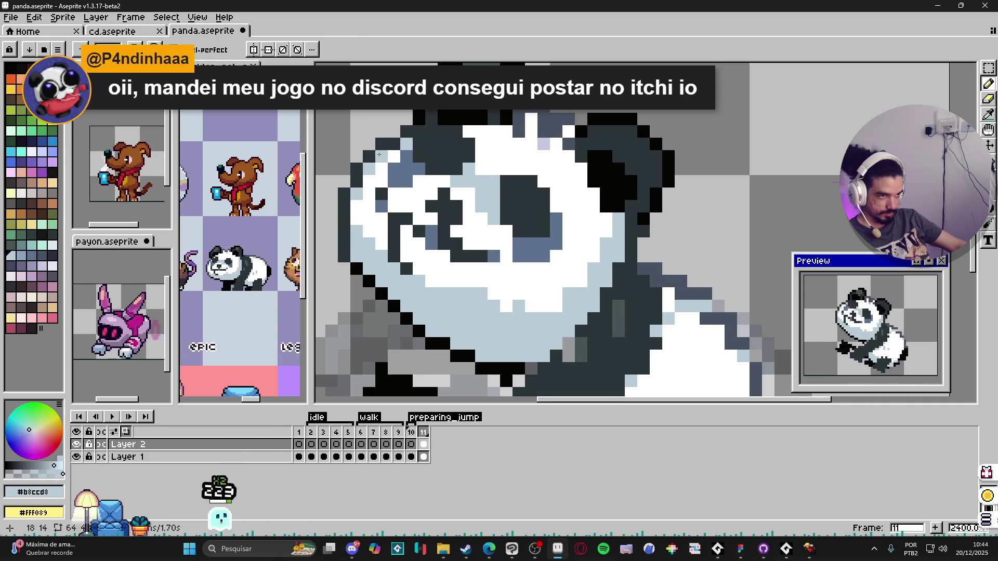
# - Paint a pink open mouth block on the panda's face
pyautogui.scroll(-3, 513, 222)
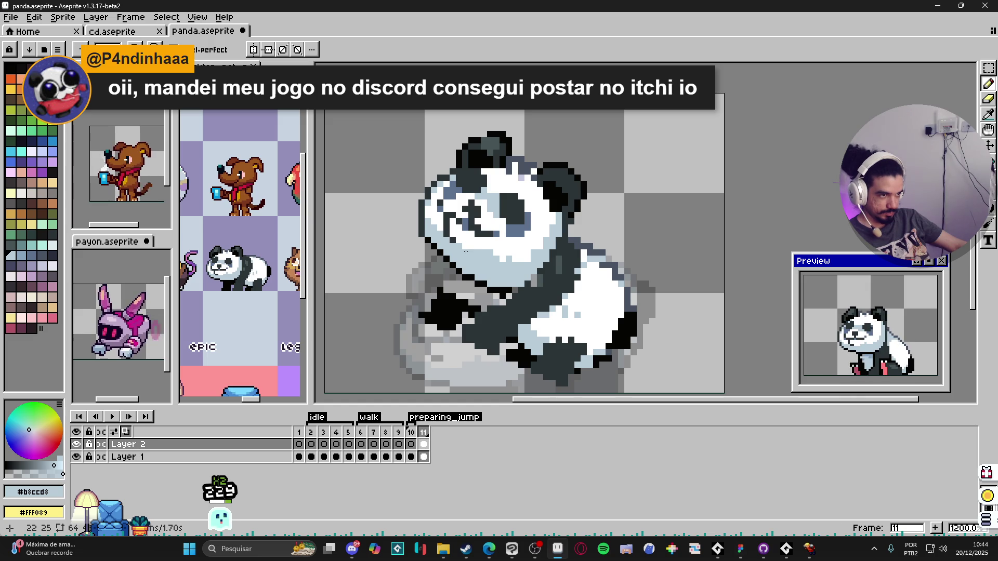
pyautogui.scroll(1, 468, 210)
pyautogui.keyDown('alt'); pyautogui.click(431, 202); pyautogui.keyUp('alt')
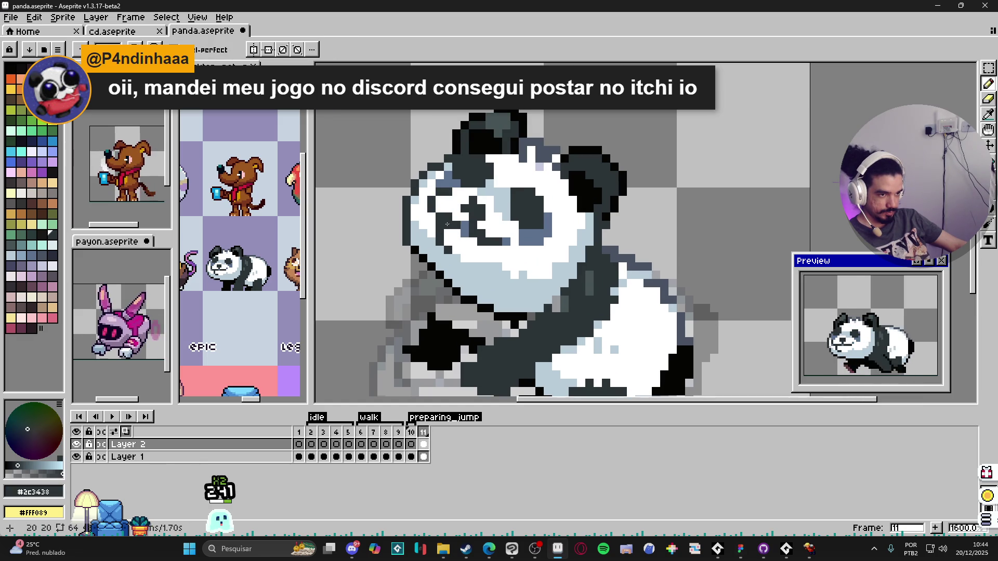
pyautogui.keyDown('alt'); pyautogui.click(453, 244); pyautogui.keyUp('alt')
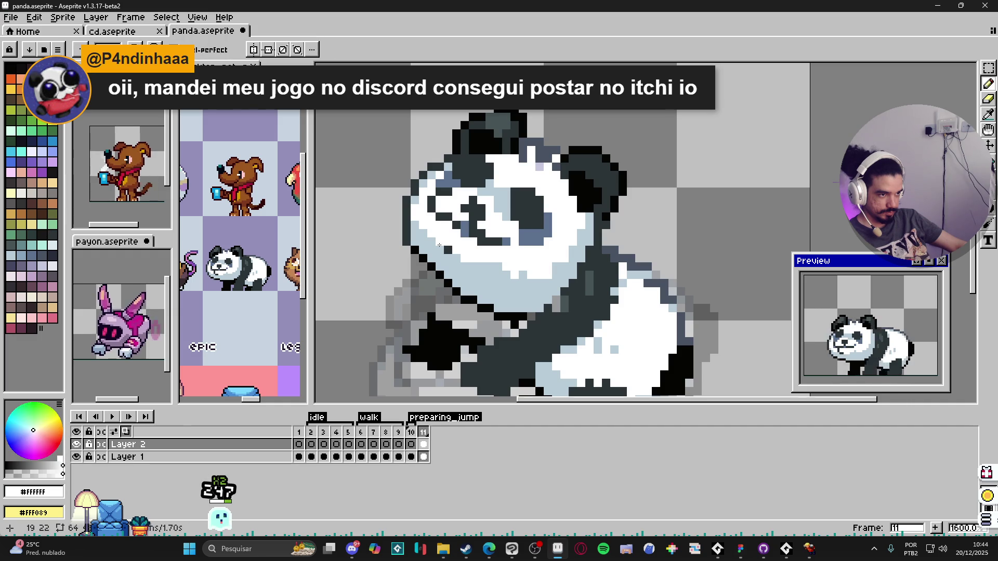
pyautogui.click(52, 318)
pyautogui.moveTo(463, 241)
pyautogui.mouseDown()
pyautogui.moveTo(471, 249)
pyautogui.moveTo(448, 234)
pyautogui.mouseUp()
pyautogui.click(481, 250)
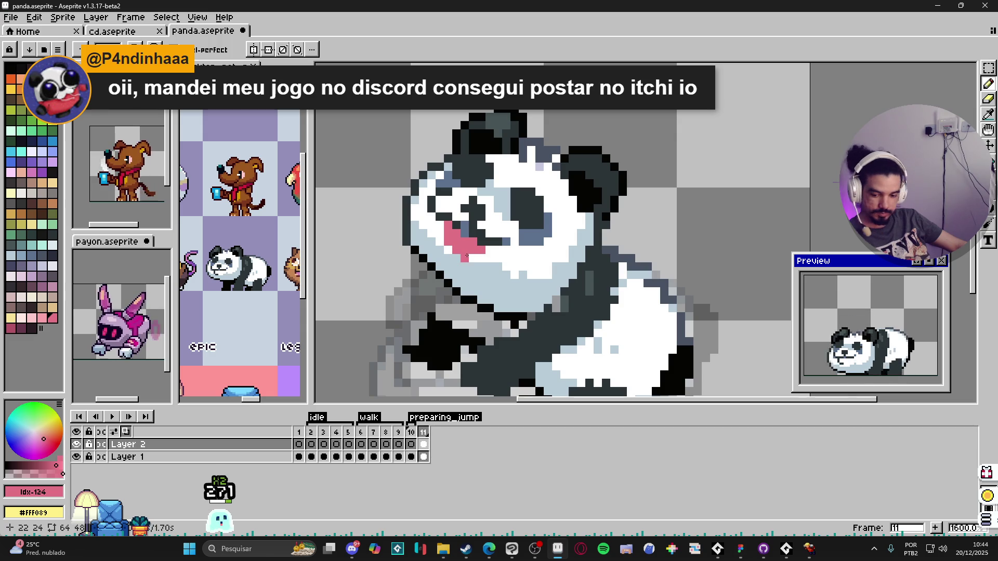
# - Outline the bottom of the pink mouth in dark grey and darken two lower-right tongue pixels
pyautogui.keyDown('alt'); pyautogui.click(488, 250); pyautogui.keyUp('alt')
pyautogui.moveTo(483, 258); pyautogui.dragTo(462, 258)
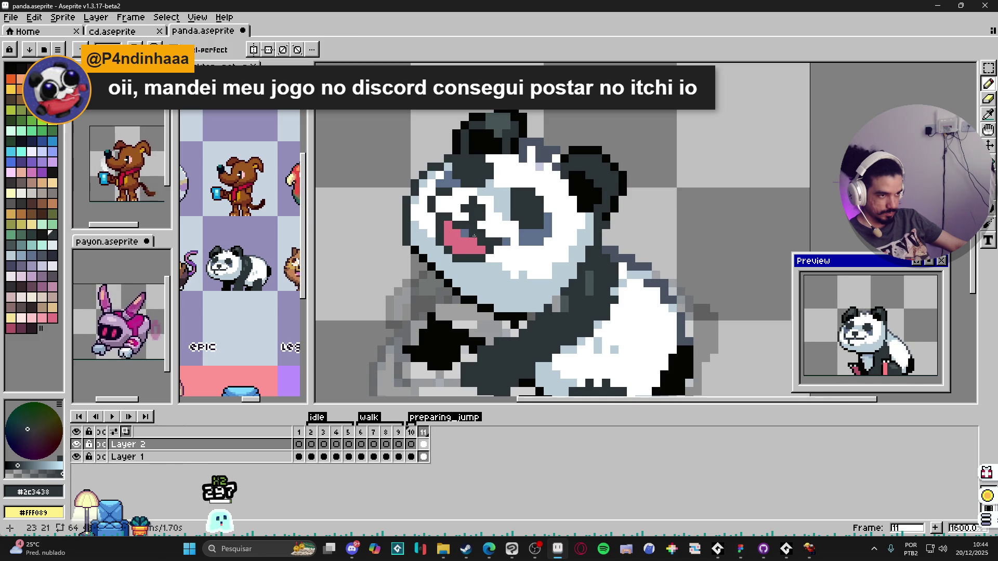
pyautogui.keyDown('alt'); pyautogui.click(462, 238); pyautogui.keyUp('alt')
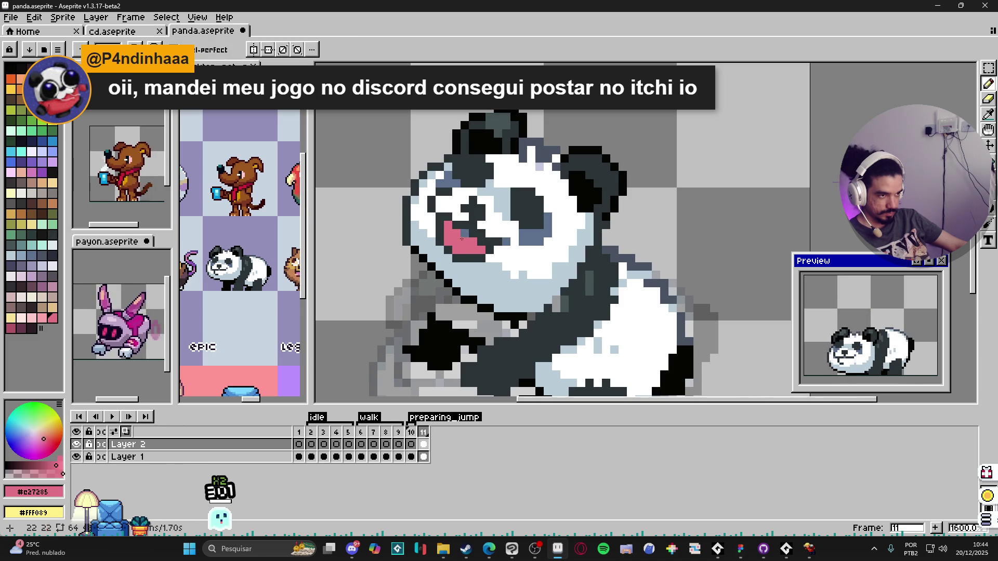
pyautogui.keyDown('alt'); pyautogui.click(499, 231); pyautogui.keyUp('alt')
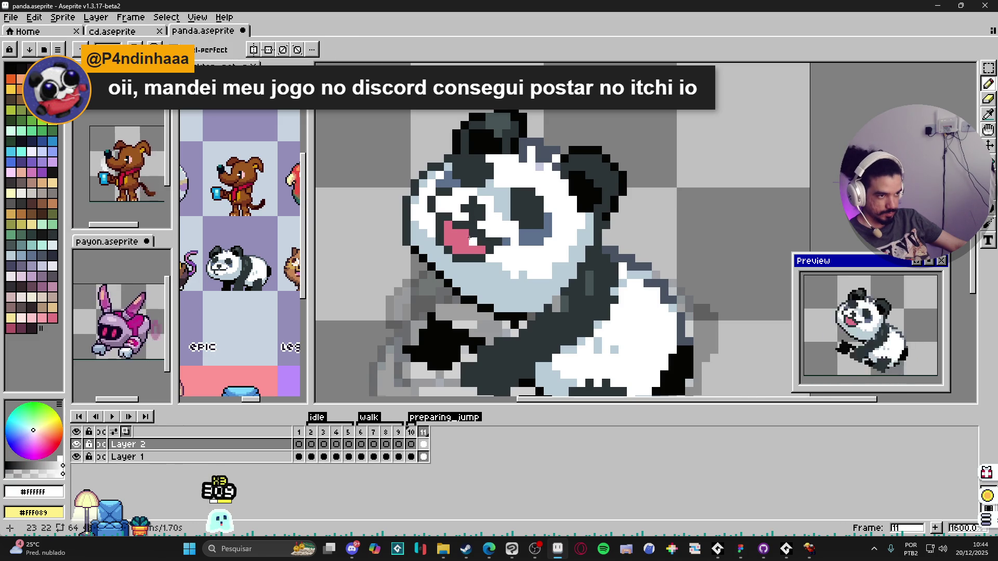
pyautogui.keyDown('alt'); pyautogui.click(473, 248); pyautogui.keyUp('alt')
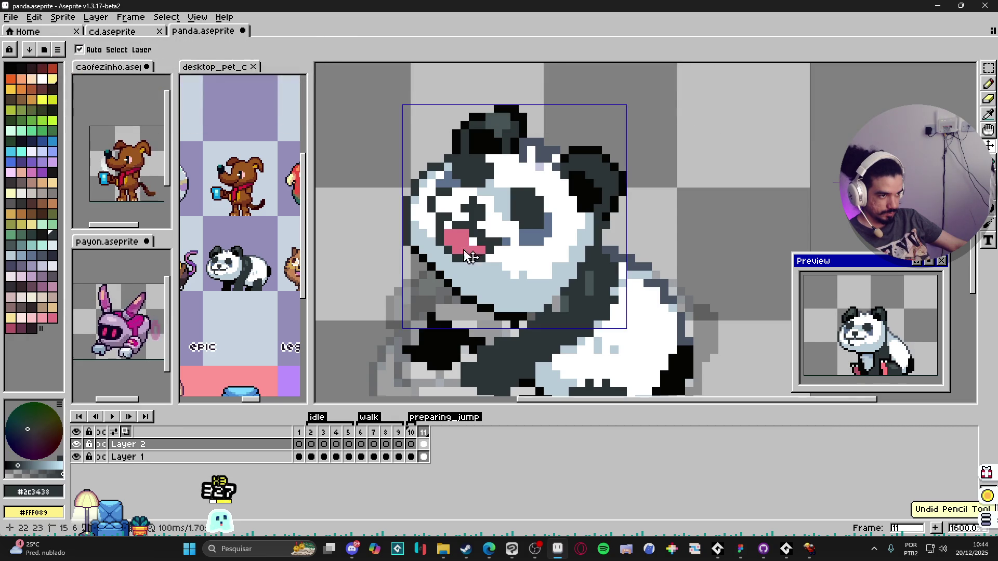
pyautogui.click(482, 249)
pyautogui.click(473, 249)
# - Paint dark maroon shadow pixels onto the panda's tongue
pyautogui.scroll(-2, 445, 238)
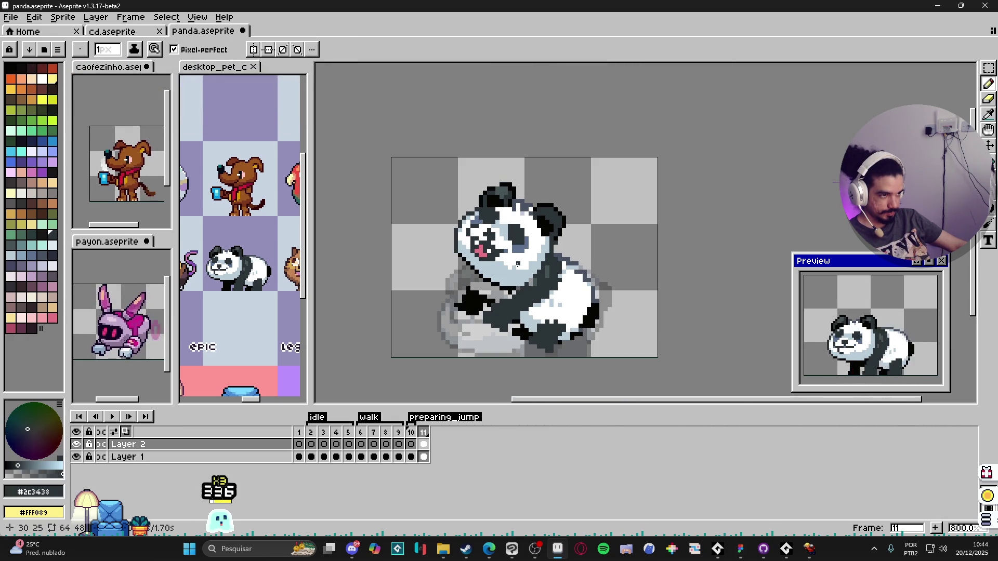
pyautogui.scroll(4, 486, 257)
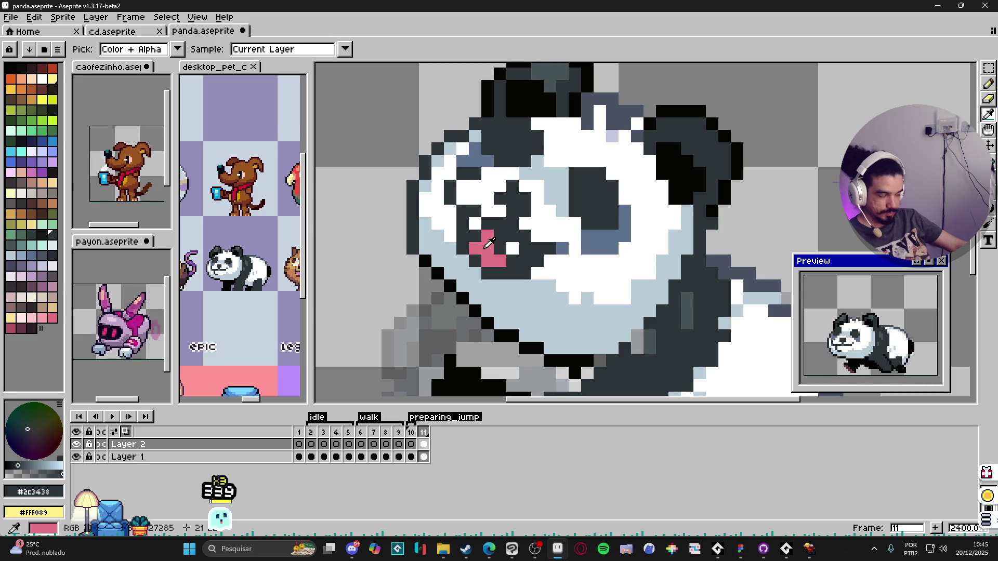
pyautogui.click(53, 317)
pyautogui.click(21, 328)
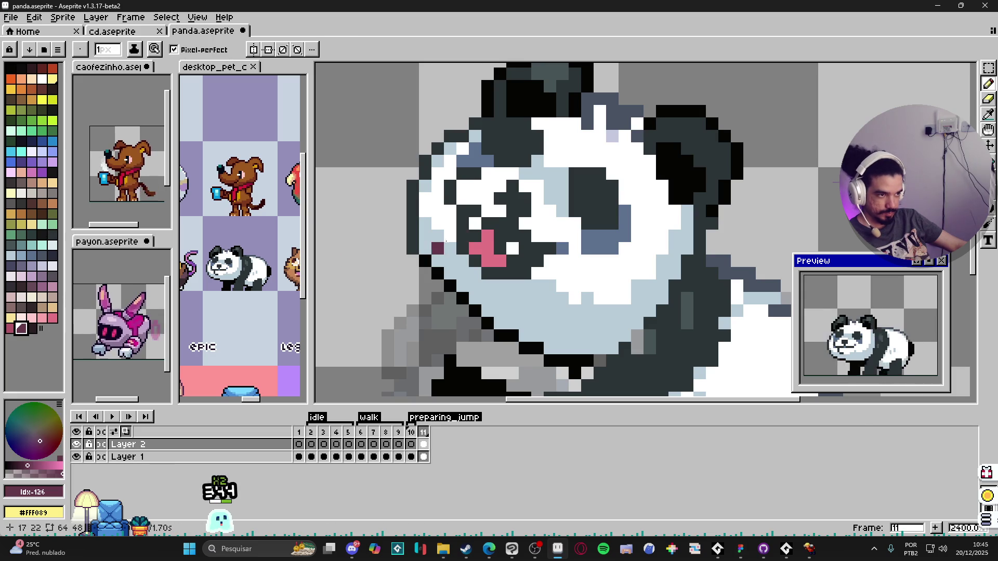
pyautogui.click(474, 235)
pyautogui.click(504, 257)
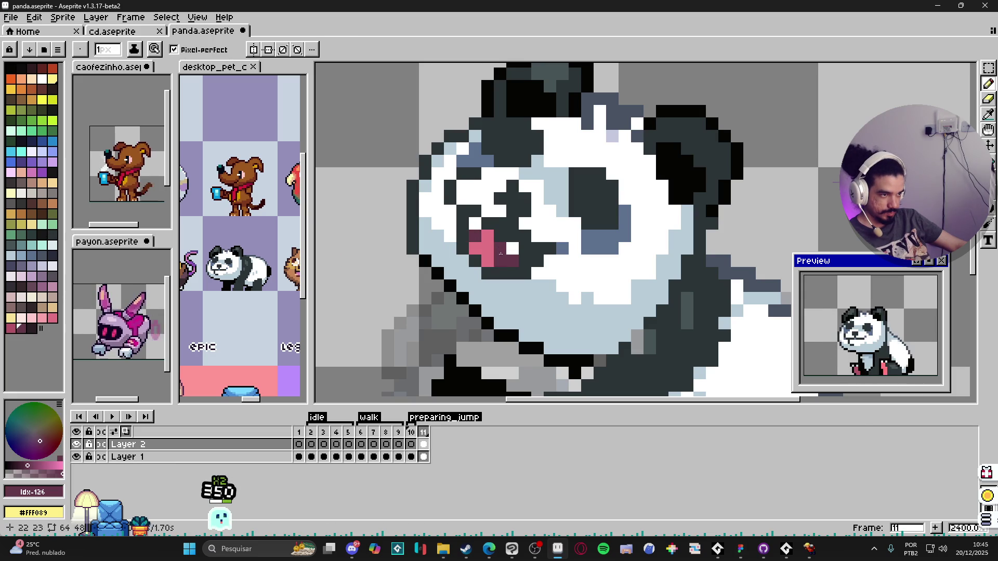
pyautogui.click(487, 236)
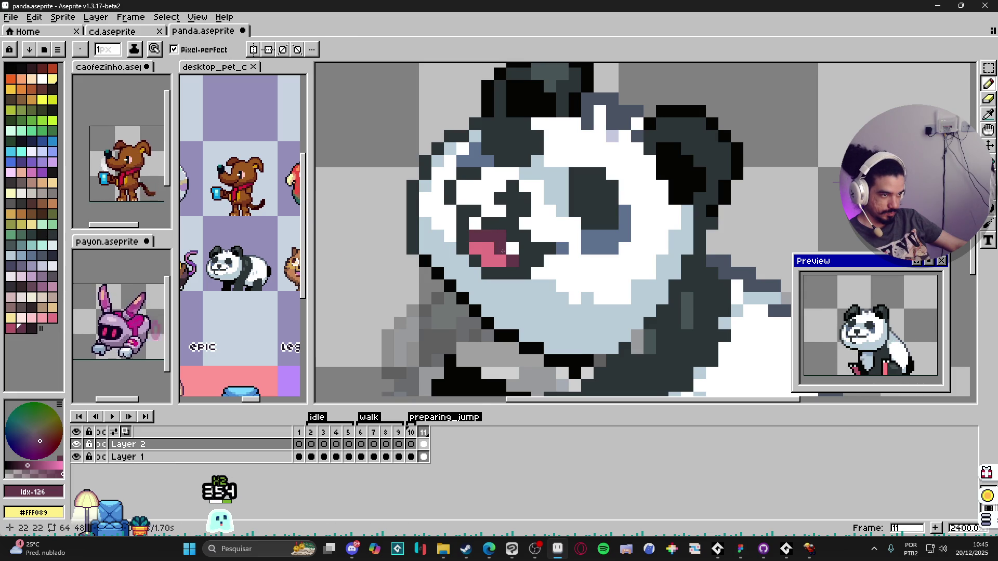
# - Sample the black outline colour from the ear and save panda.aseprite
pyautogui.scroll(-3, 521, 277)
pyautogui.moveTo(522, 276); pyautogui.dragTo(510, 298)
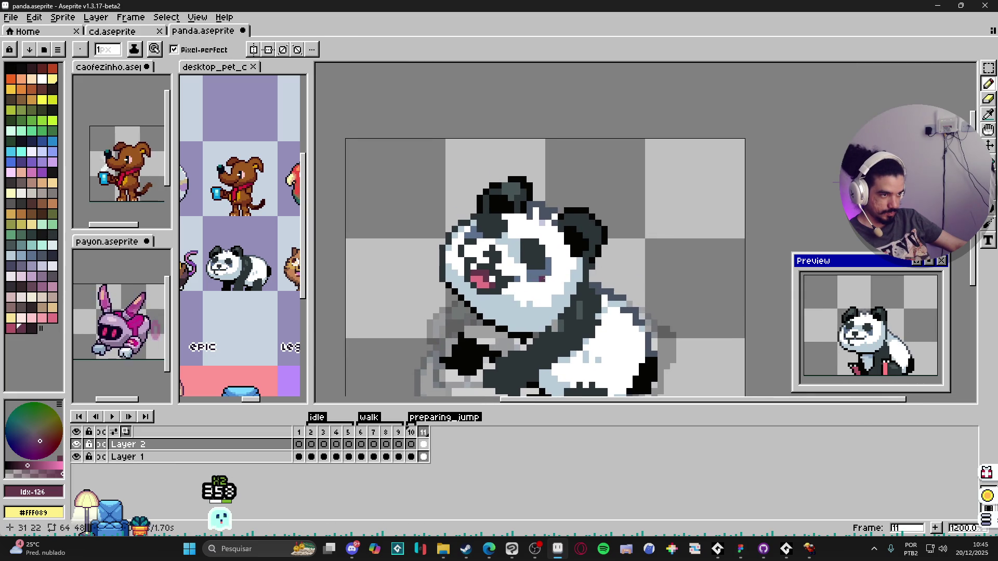
pyautogui.hscroll(1, 540, 279)
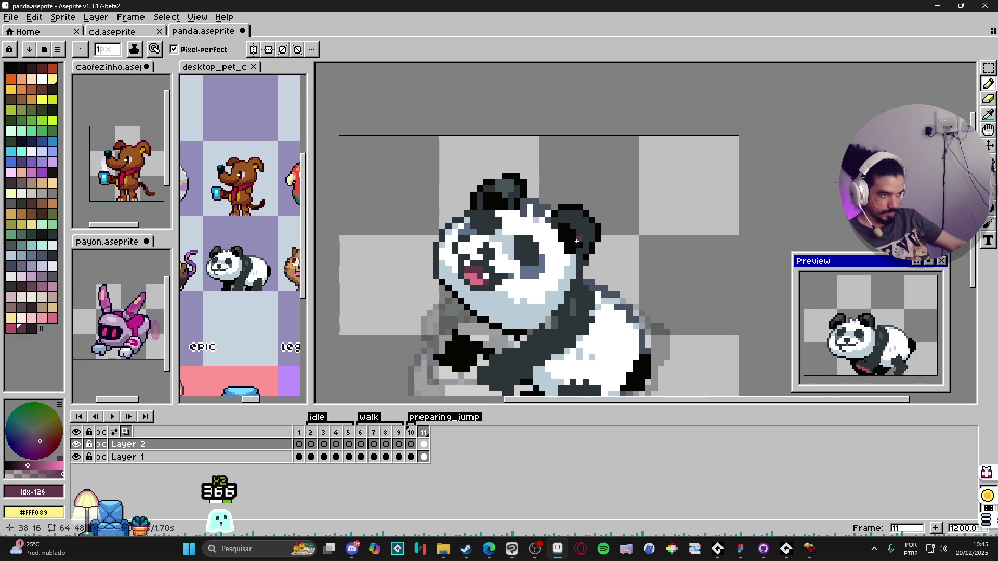
pyautogui.scroll(-1, 530, 208)
pyautogui.keyDown('alt'); pyautogui.click(551, 231); pyautogui.keyUp('alt')
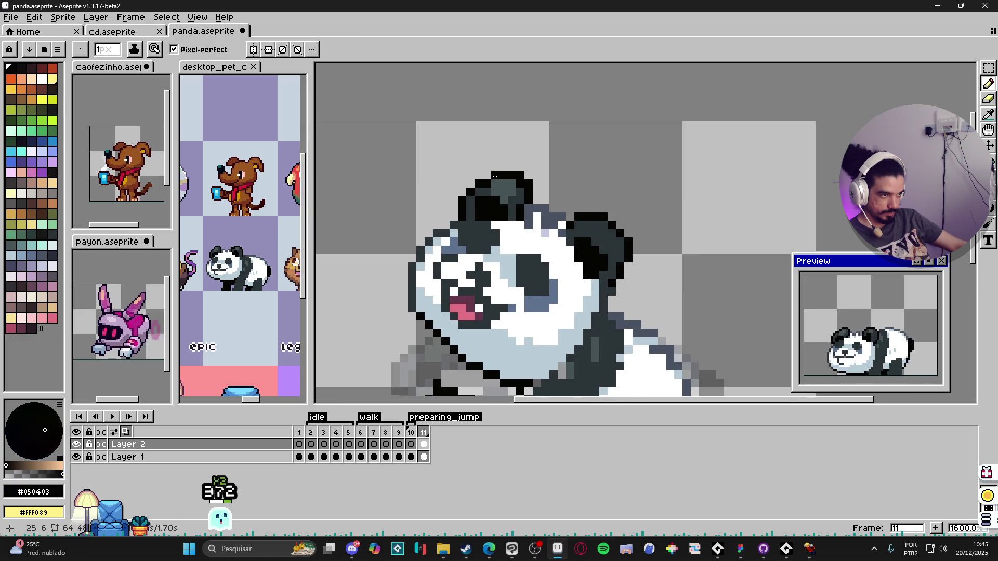
pyautogui.scroll(-1, 551, 232)
pyautogui.scroll(3, 540, 218)
pyautogui.scroll(-1, 539, 213)
pyautogui.scroll(-1, 538, 213)
pyautogui.hotkey('ctrl', 's')
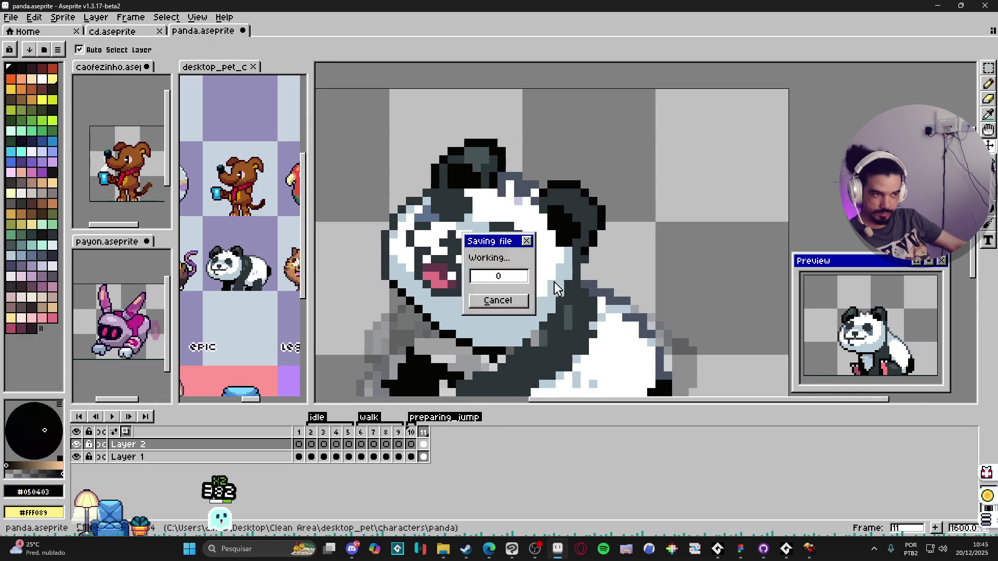
# - Return to the Pencil and sample white and dark grey #2C3438 from the sprite
pyautogui.scroll(3, 520, 309)
pyautogui.click(510, 362)
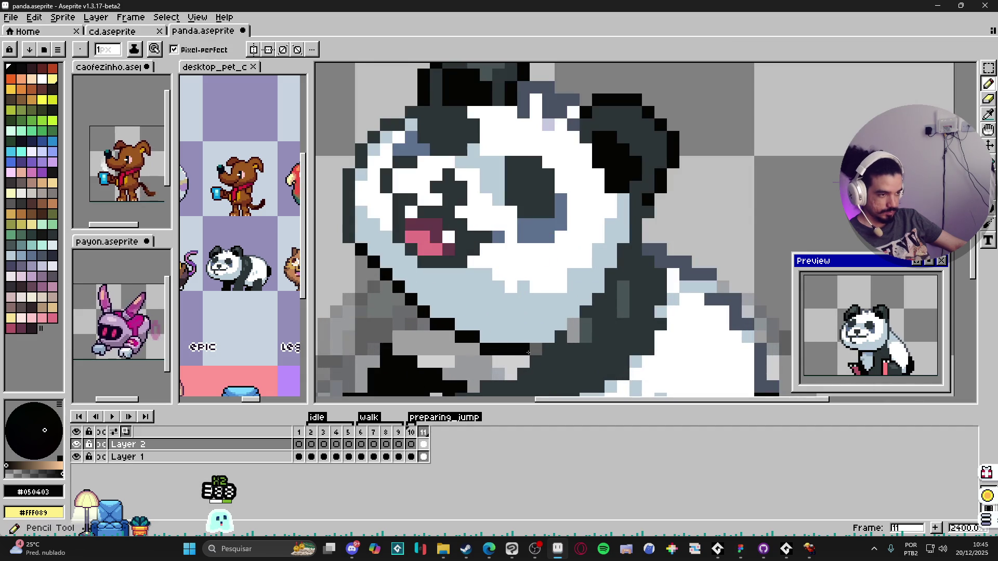
pyautogui.press('b')
pyautogui.scroll(-2, 530, 327)
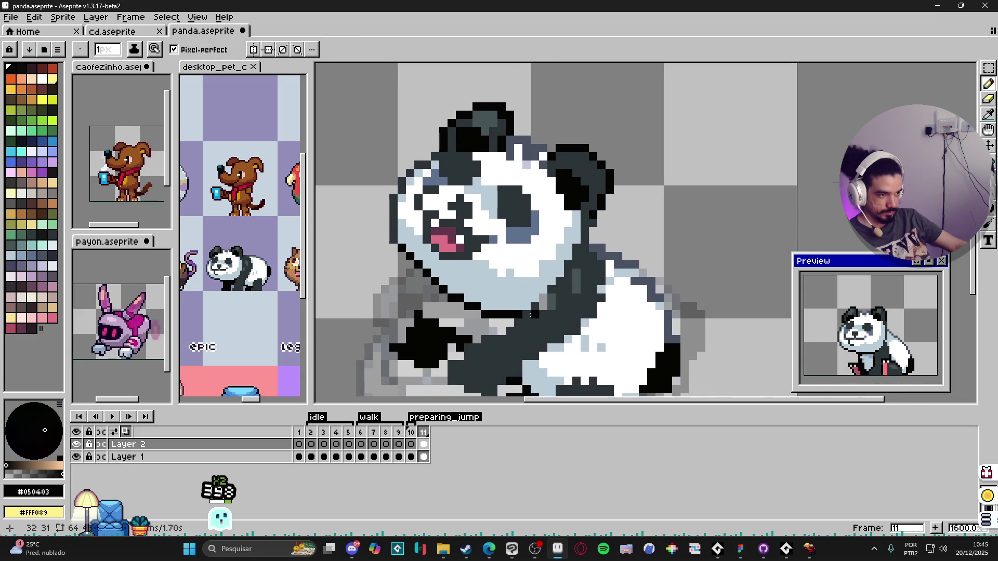
pyautogui.keyDown('alt'); pyautogui.click(516, 273); pyautogui.keyUp('alt')
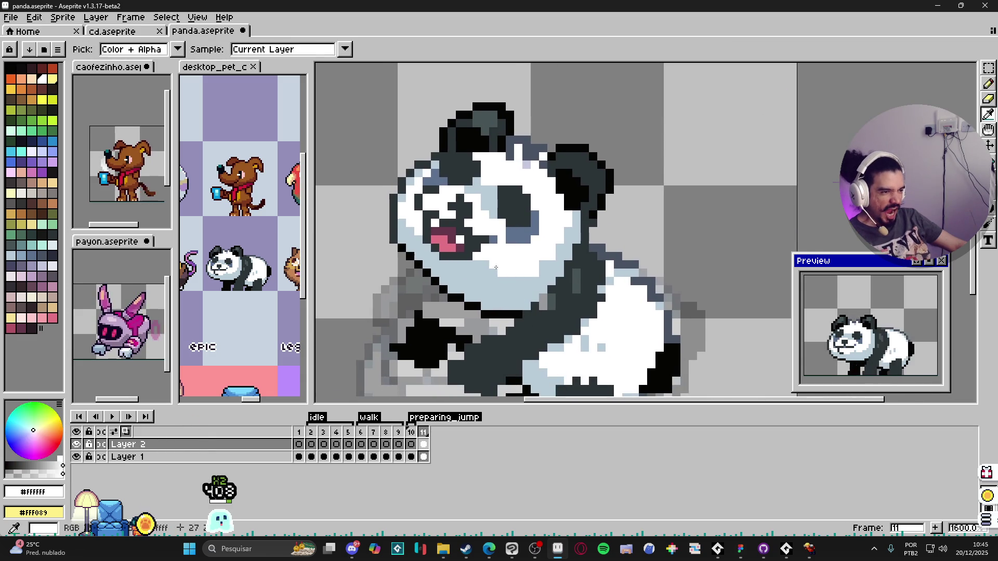
pyautogui.keyDown('alt'); pyautogui.click(488, 240); pyautogui.keyUp('alt')
pyautogui.scroll(-2, 492, 241)
pyautogui.scroll(2, 491, 249)
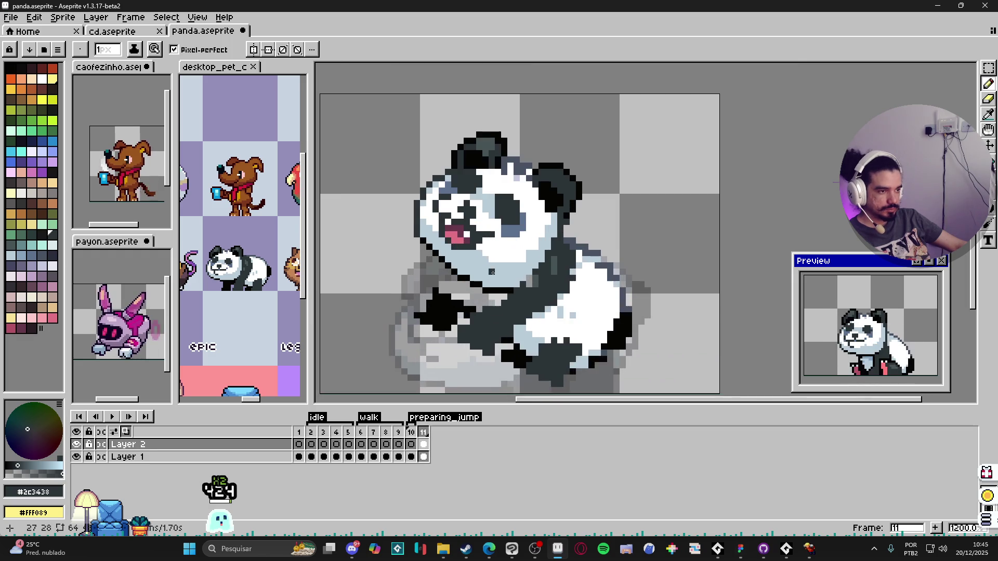
# - Sample pale blue #B3CCD8 and black #050403 from the panda, then switch to Discord
pyautogui.keyDown('alt'); pyautogui.click(488, 259); pyautogui.keyUp('alt')
pyautogui.scroll(-2, 488, 259)
pyautogui.scroll(2, 530, 254)
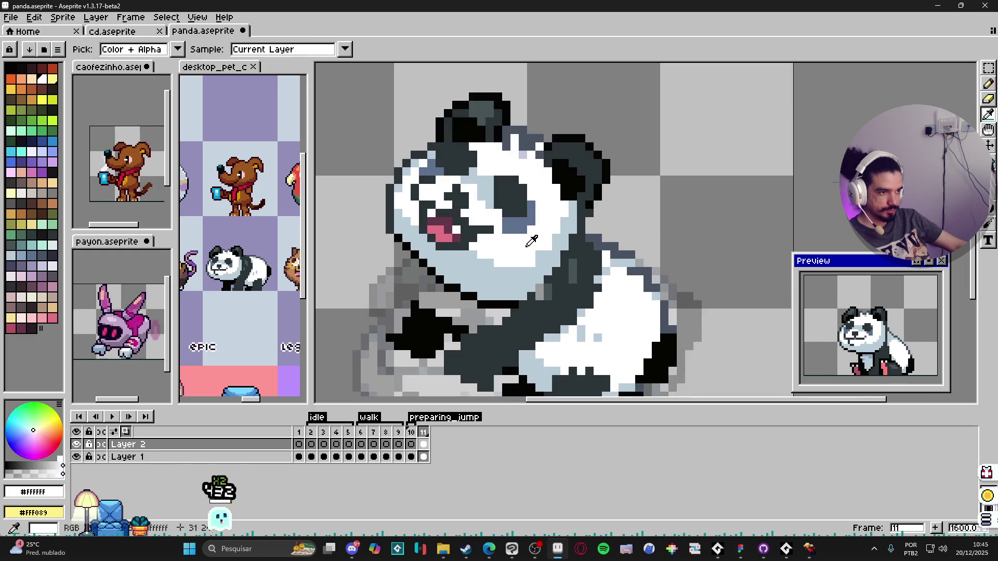
pyautogui.scroll(-2, 533, 266)
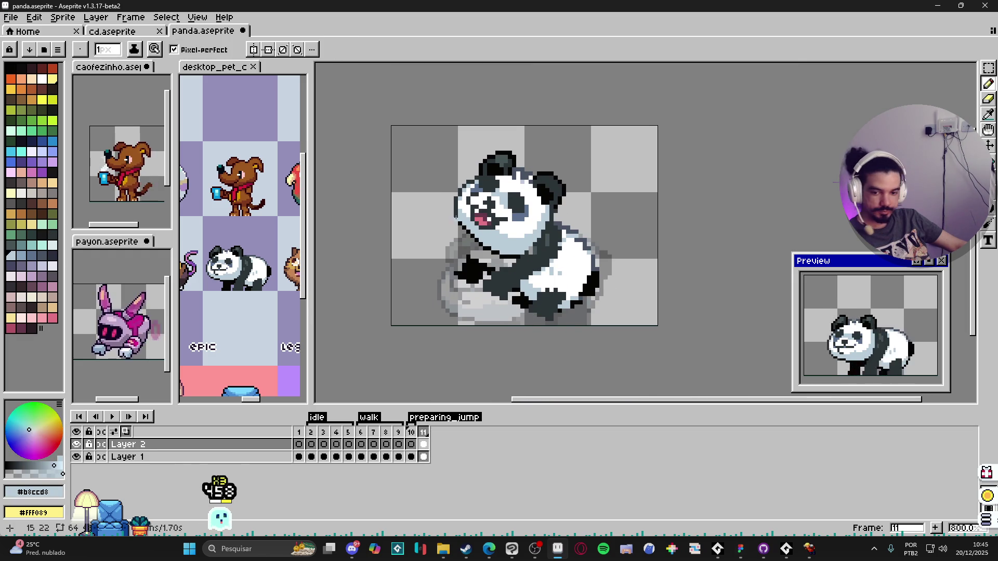
pyautogui.scroll(3, 456, 215)
pyautogui.keyDown('alt'); pyautogui.click(464, 236); pyautogui.keyUp('alt')
pyautogui.scroll(-3, 462, 236)
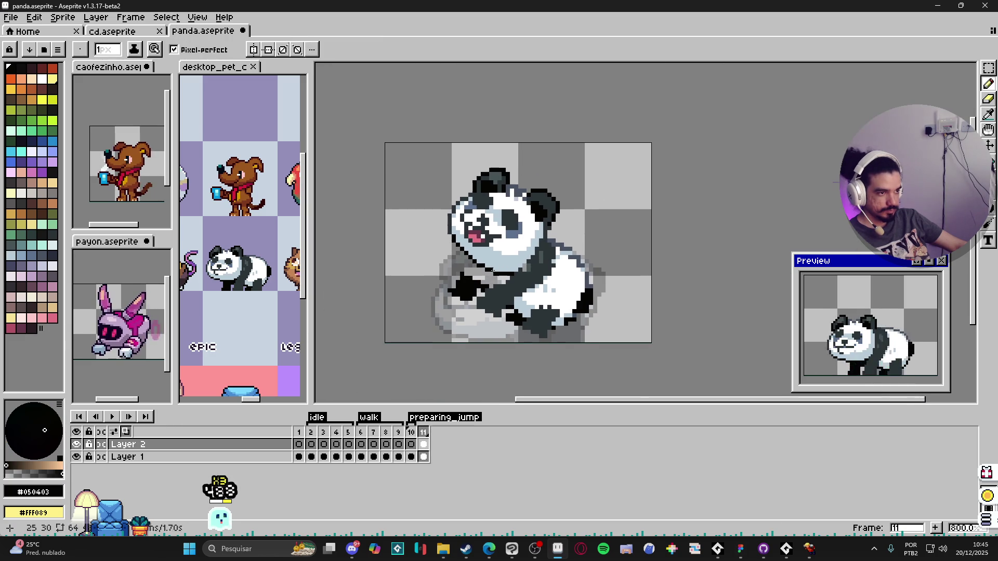
pyautogui.scroll(-1, 540, 266)
pyautogui.scroll(1, 520, 264)
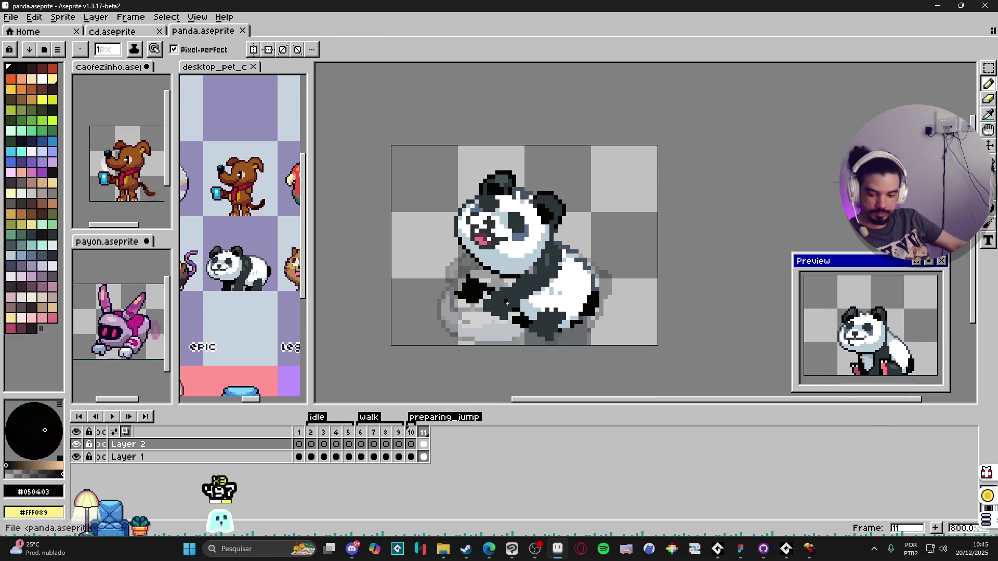
pyautogui.click(353, 550)
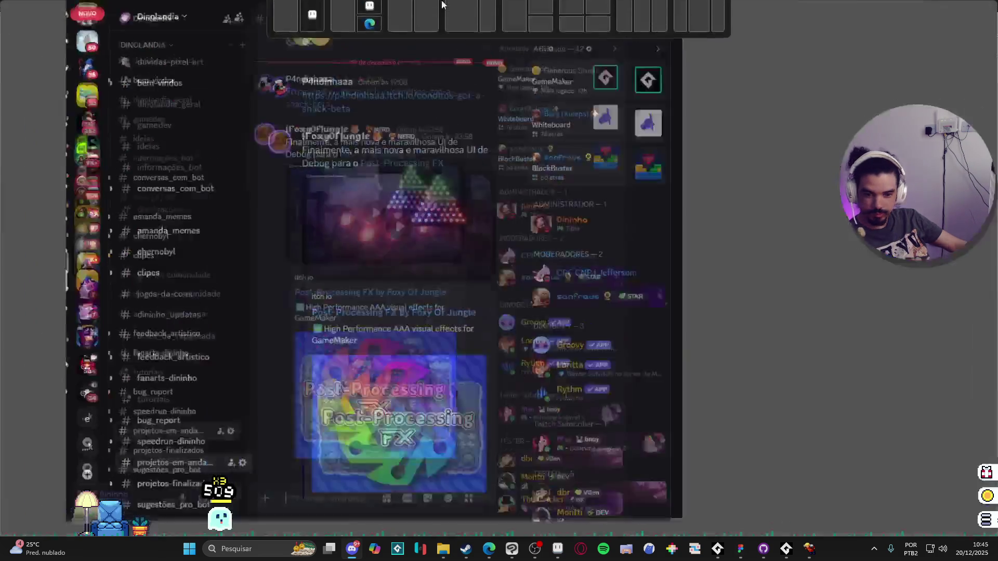
# - Play the shared Post-Processing FX video in fullscreen
pyautogui.scroll(2, 324, 208)
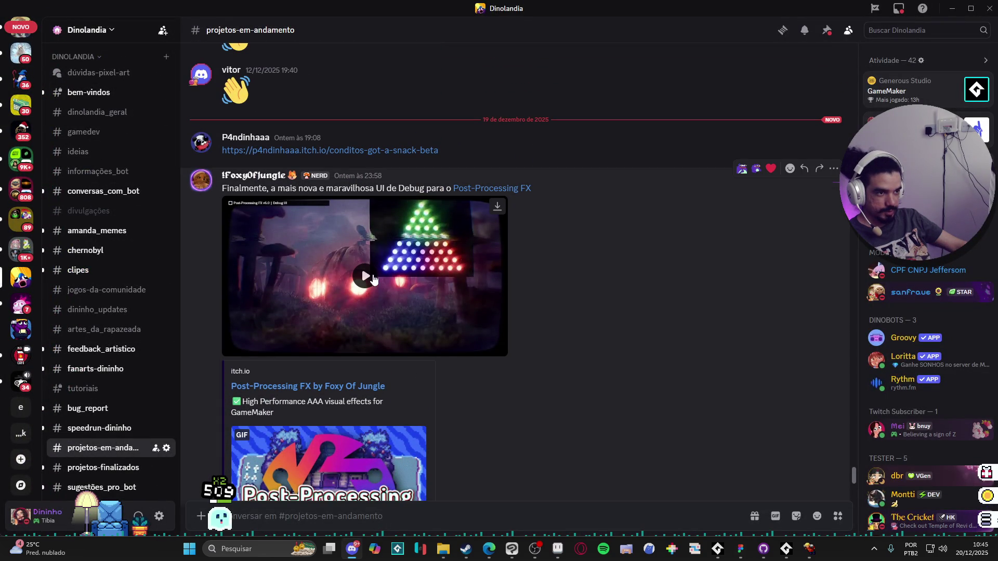
pyautogui.click(373, 279)
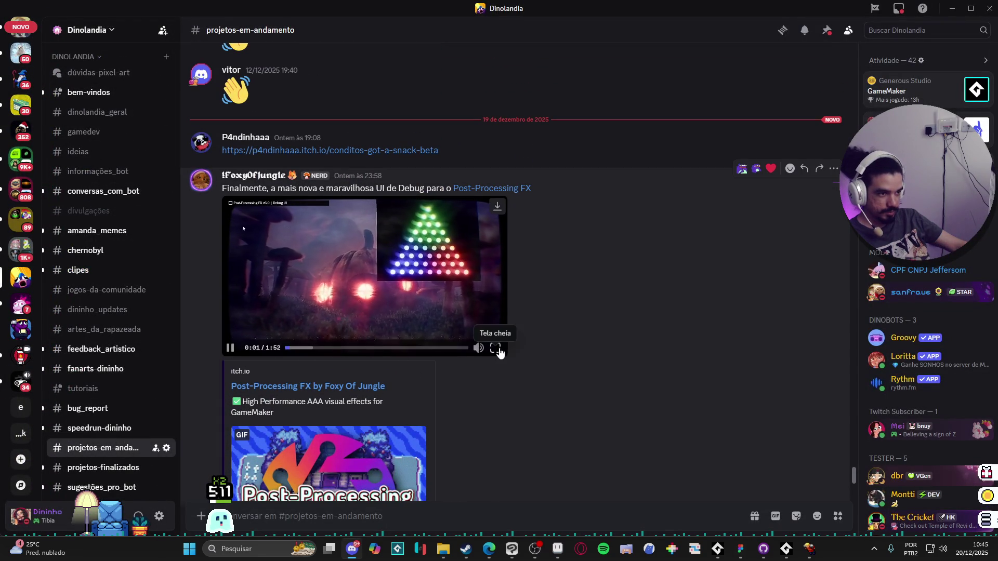
pyautogui.click(500, 350)
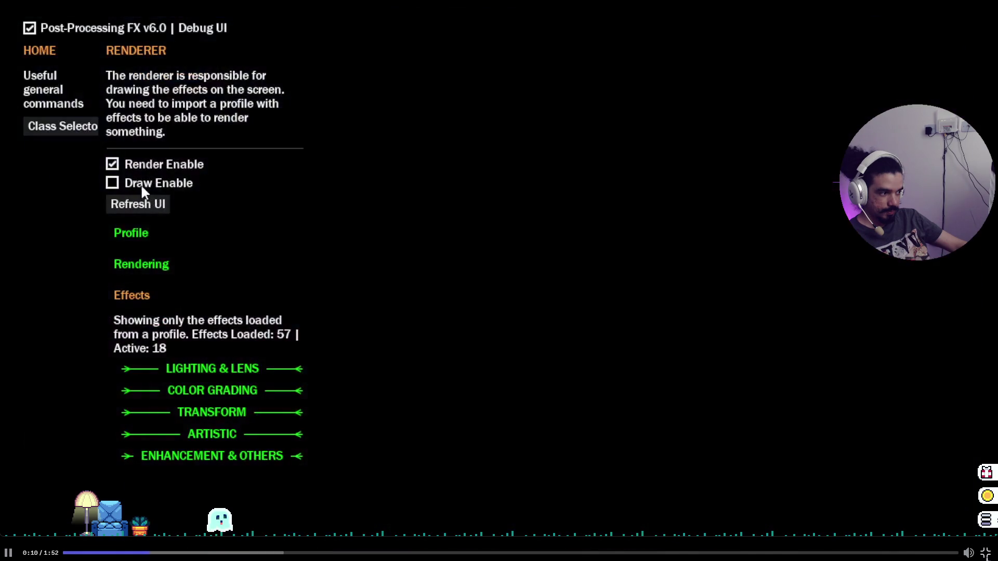
# - Click around the fullscreen video, then leave it back to #projetos-em-andamento
pyautogui.click(142, 186)
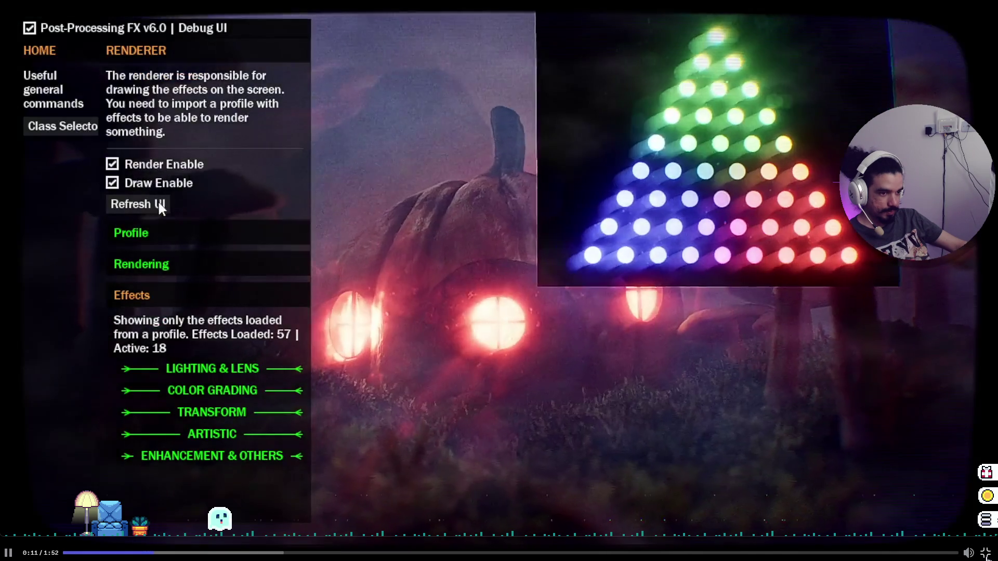
pyautogui.click(148, 234)
pyautogui.scroll(-3, 182, 260)
pyautogui.click(192, 232)
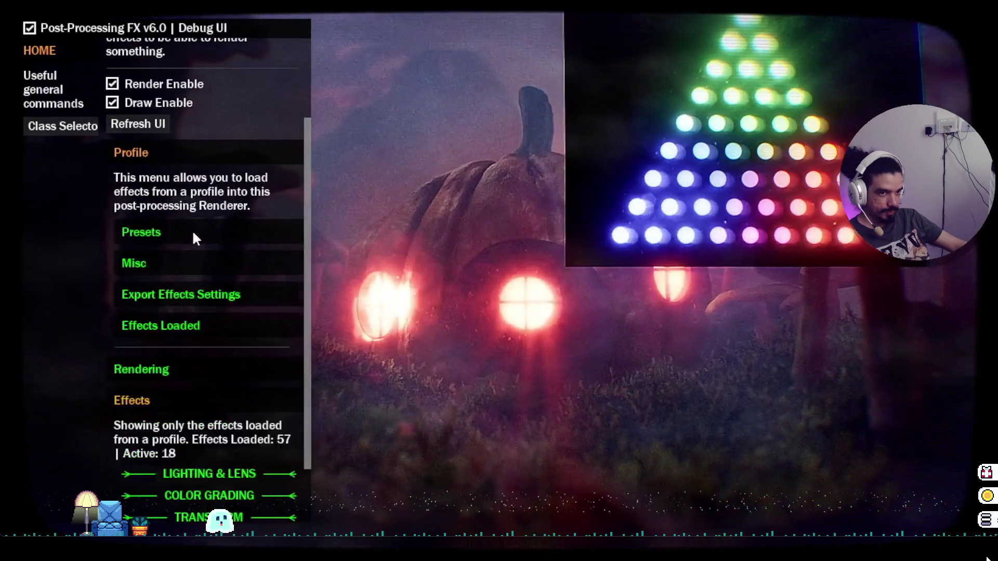
pyautogui.click(185, 261)
pyautogui.scroll(-3, 218, 259)
pyautogui.click(219, 259)
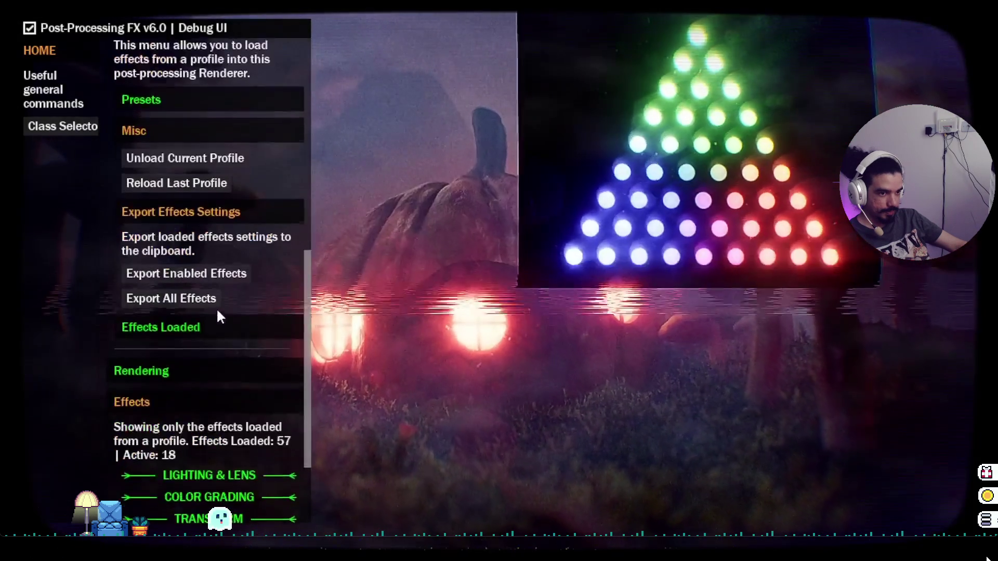
pyautogui.click(216, 325)
pyautogui.click(216, 372)
pyautogui.scroll(2, 225, 360)
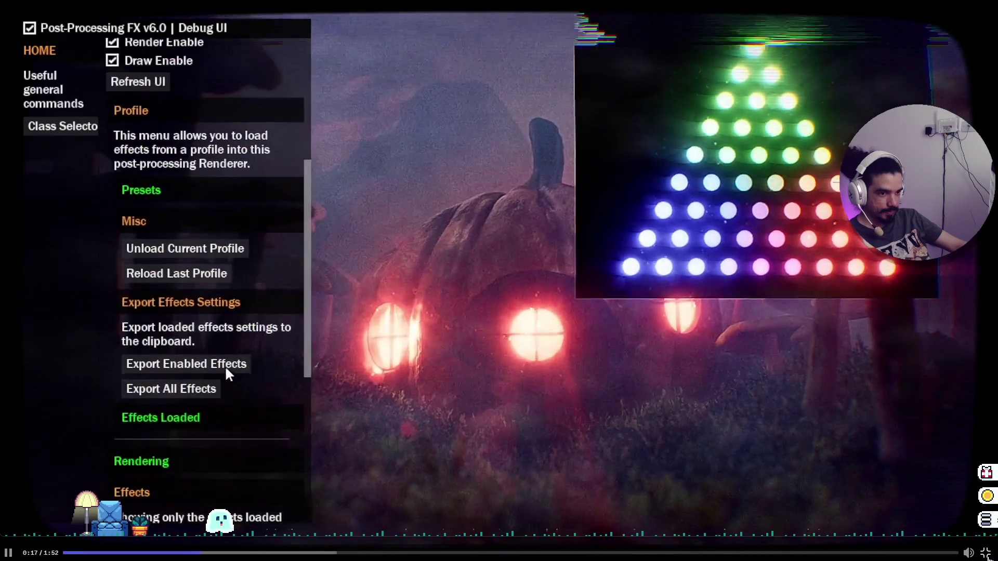
pyautogui.click(196, 308)
pyautogui.click(146, 227)
pyautogui.click(158, 119)
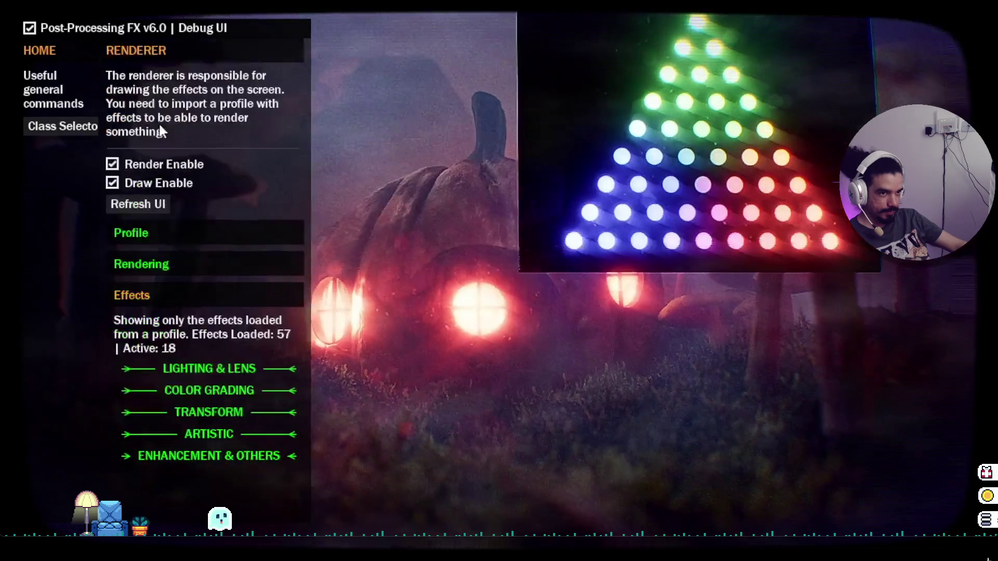
pyautogui.click(170, 295)
pyautogui.click(161, 263)
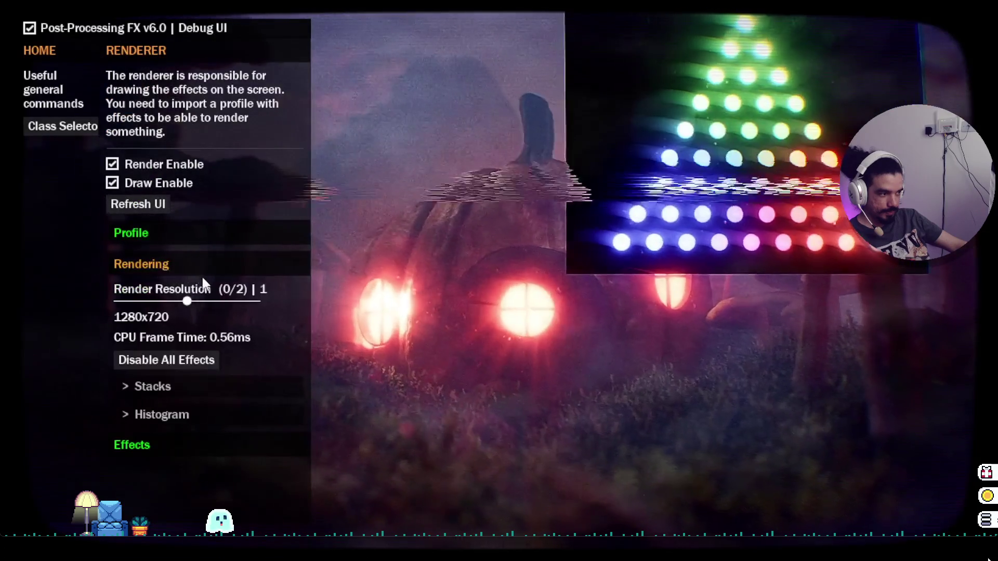
pyautogui.moveTo(194, 299); pyautogui.dragTo(138, 296)
pyautogui.hotkey('alt', 'Tab')
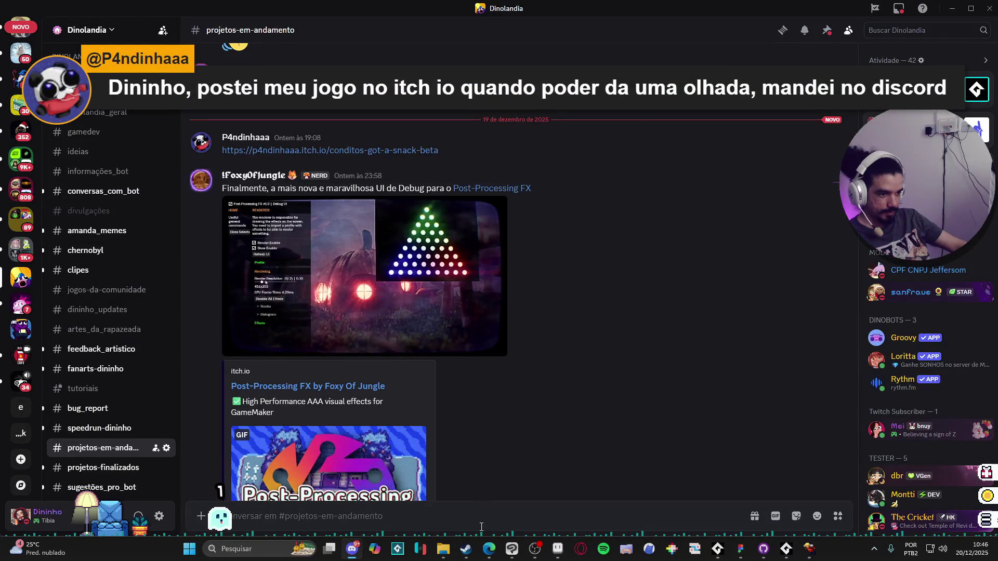
# - Reply 'insane debug mechanics' and open the itch.io game link shared earlier
pyautogui.write('insane debug mechan')
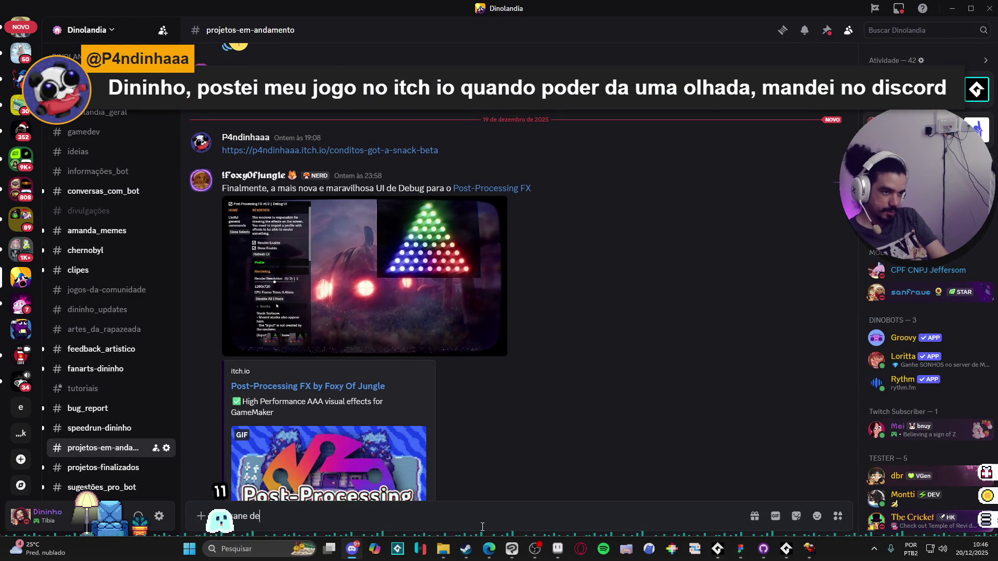
pyautogui.write('ics')
pyautogui.press('Return')
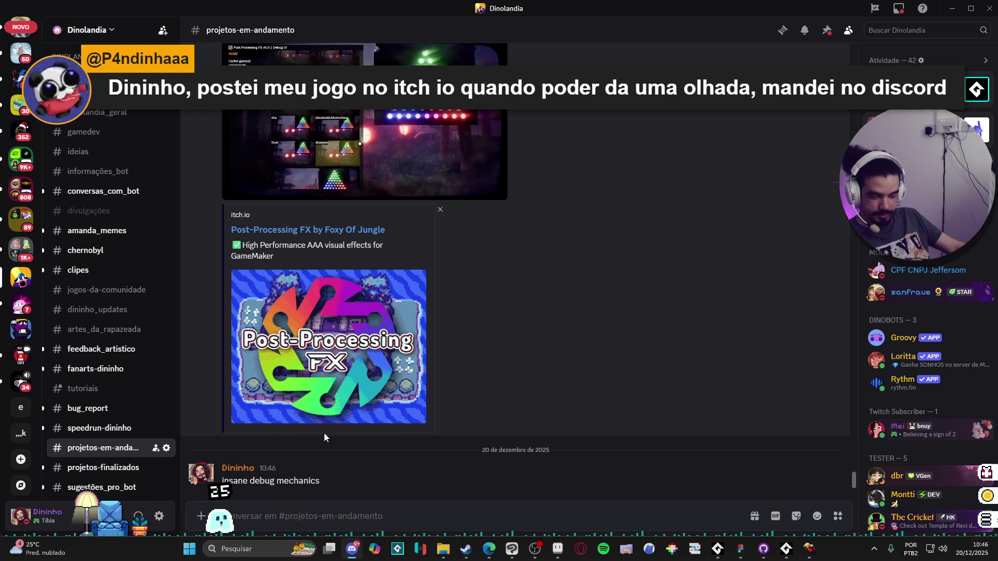
pyautogui.scroll(5, 466, 394)
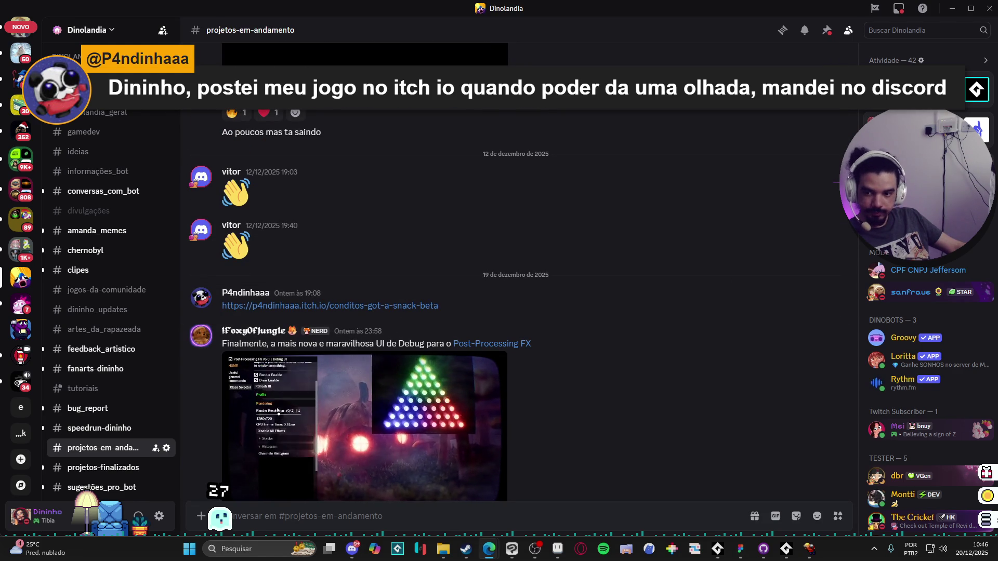
pyautogui.click(330, 305)
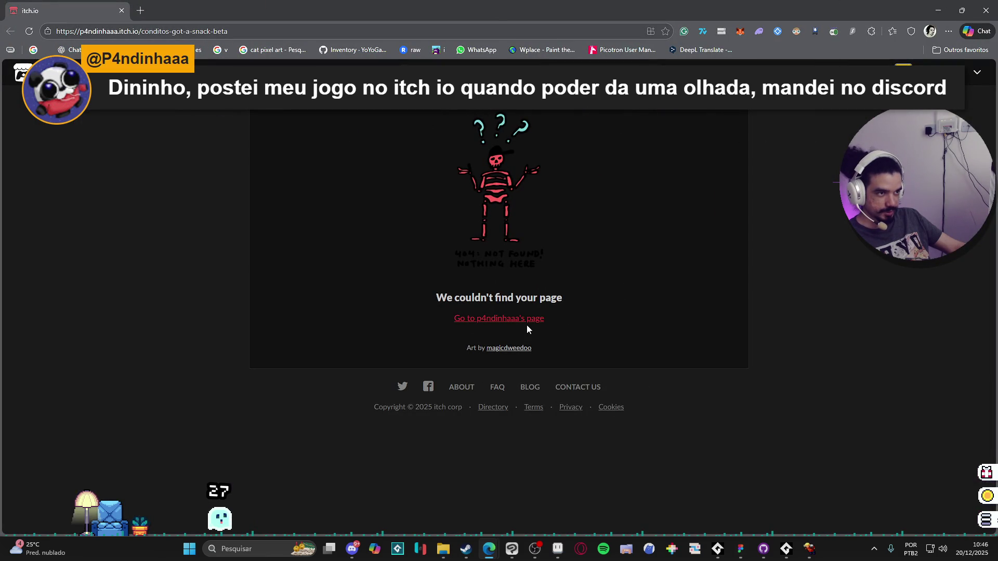
# - Visit the developer's itch.io profile, then return to Discord and close its window
pyautogui.click(516, 322)
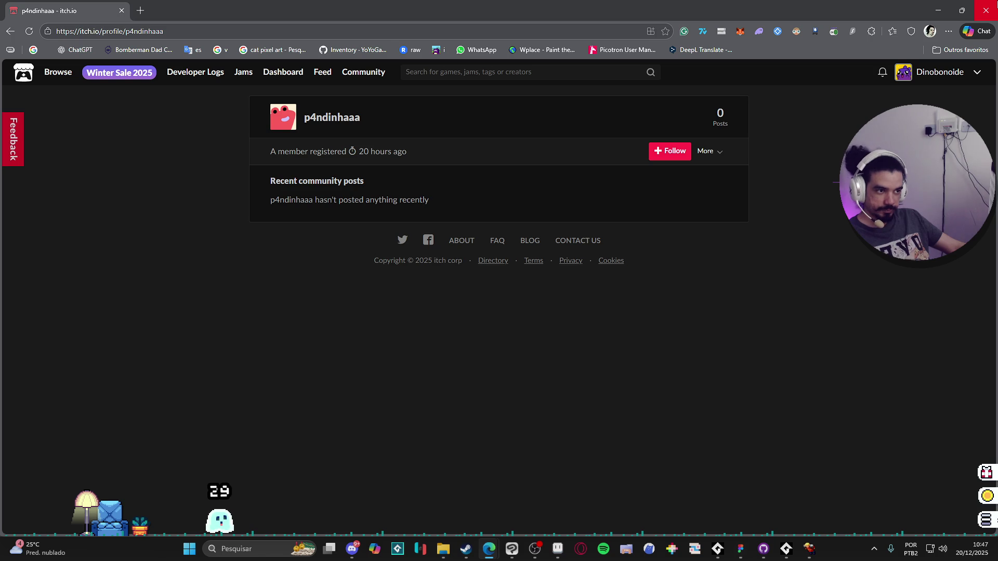
pyautogui.hotkey('alt', 'Tab')
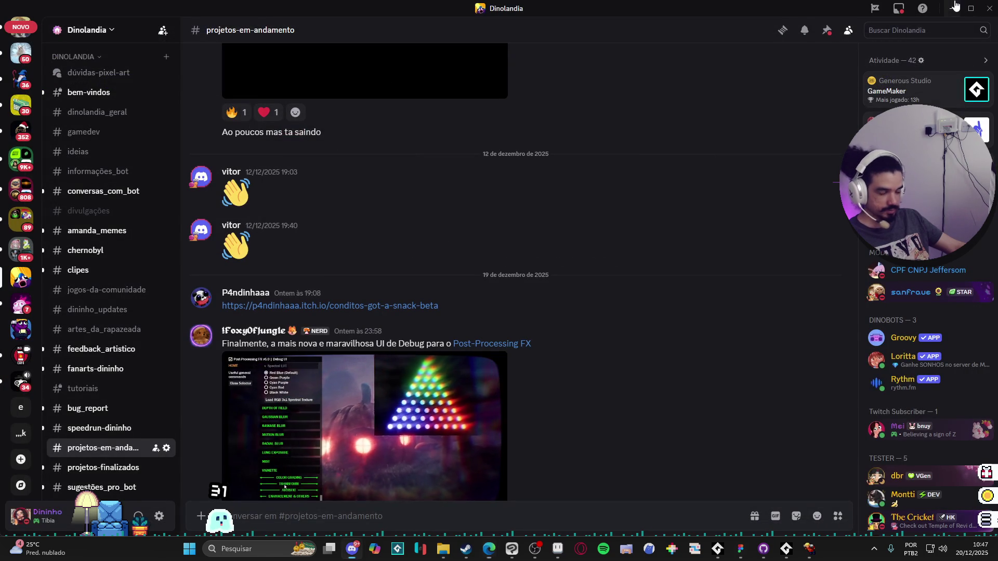
pyautogui.click(989, 8)
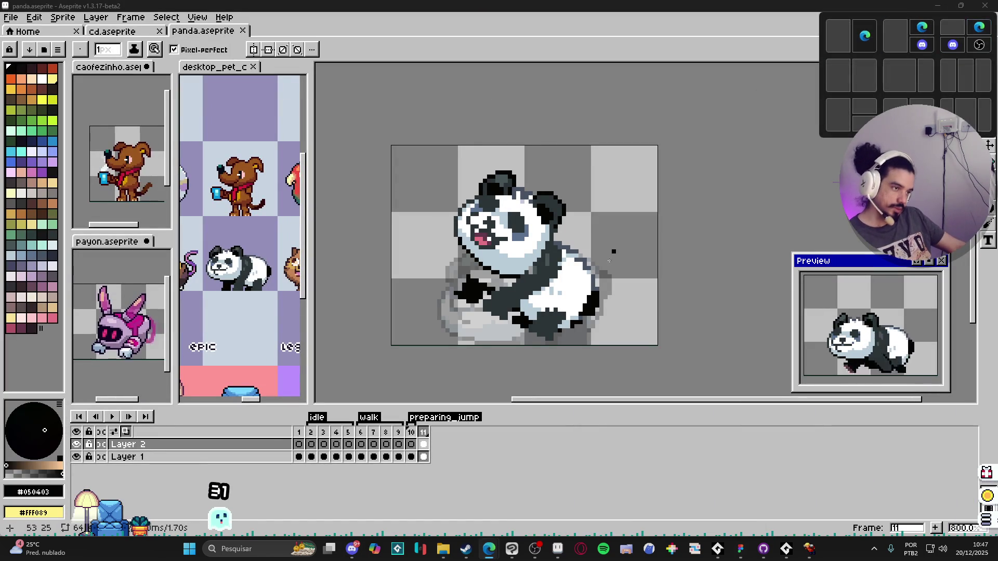
# - Make Layer 1 active and sample the grey #485262 for the Pencil
pyautogui.scroll(1, 589, 257)
pyautogui.scroll(1, 589, 257)
pyautogui.press('e')
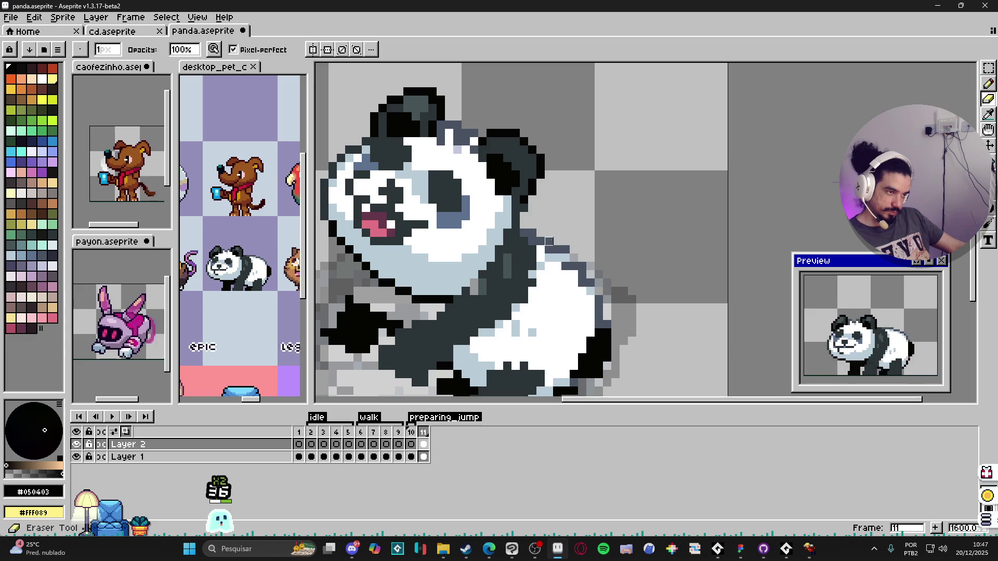
pyautogui.keyDown('ctrl'); pyautogui.click(541, 239); pyautogui.keyUp('ctrl')
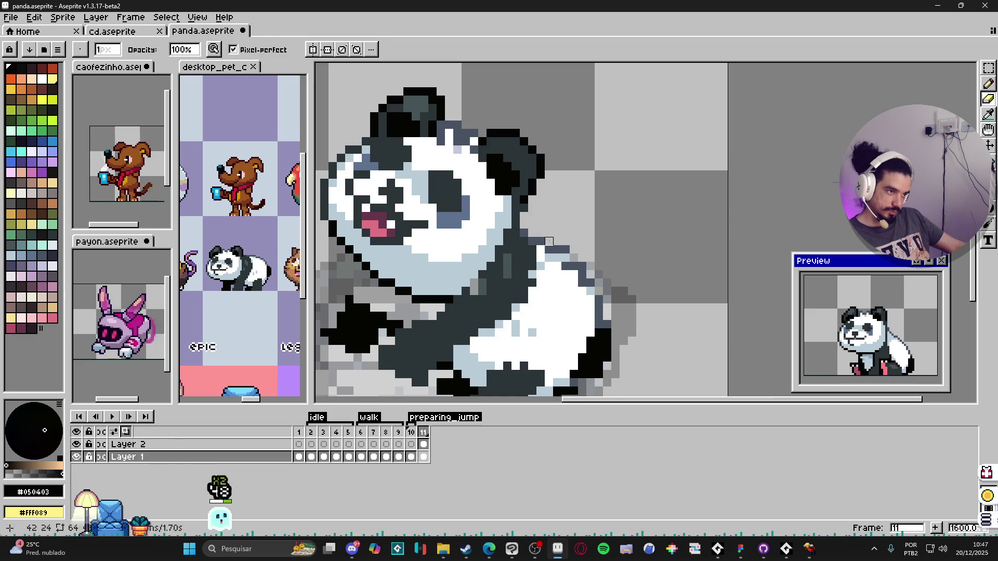
pyautogui.press('i')
pyautogui.click(571, 259)
pyautogui.press('b')
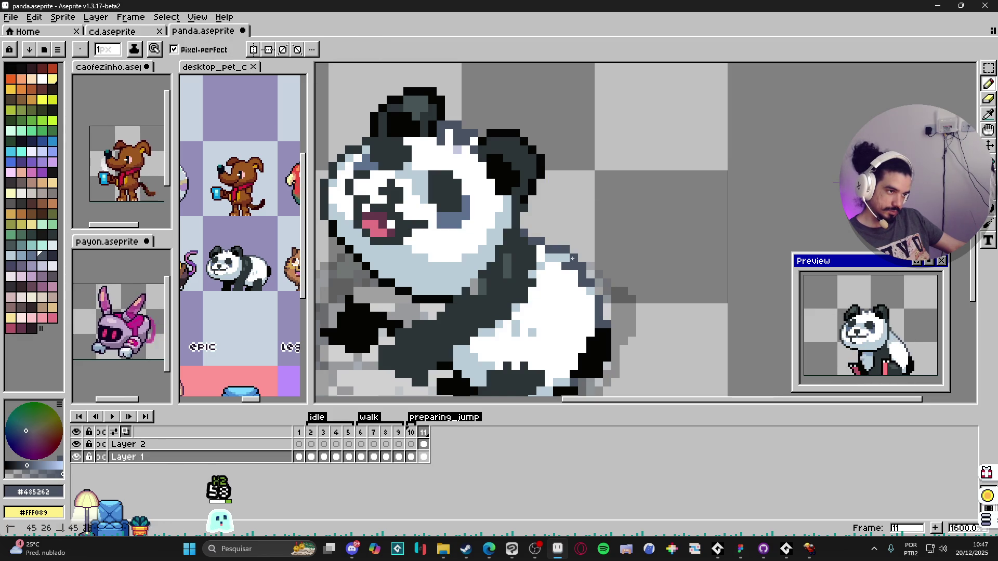
# - Erase stray lower-body pixels, redraw with sampled white, and minimise Aseprite
pyautogui.scroll(-2, 570, 250)
pyautogui.scroll(2, 579, 259)
pyautogui.press('e')
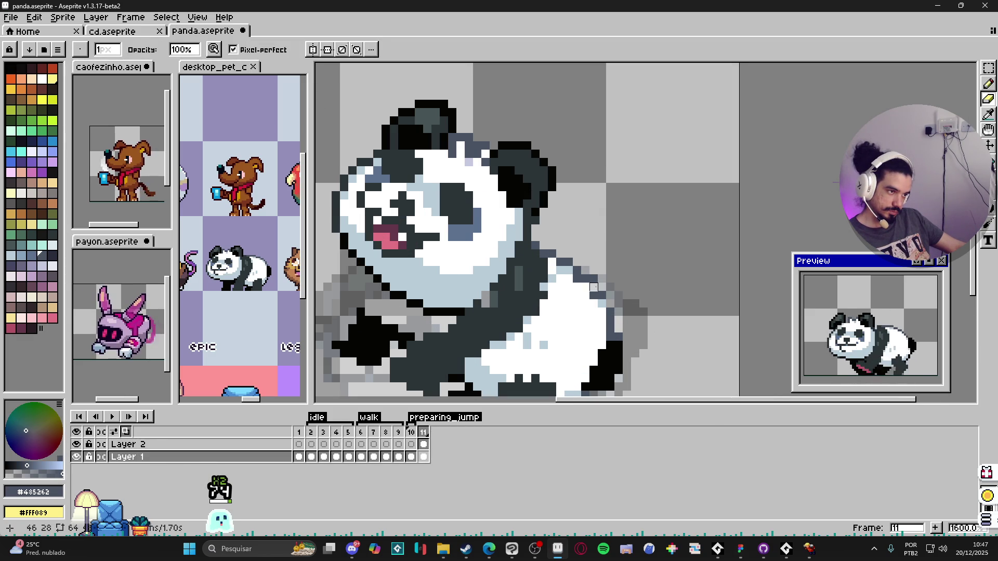
pyautogui.press('b')
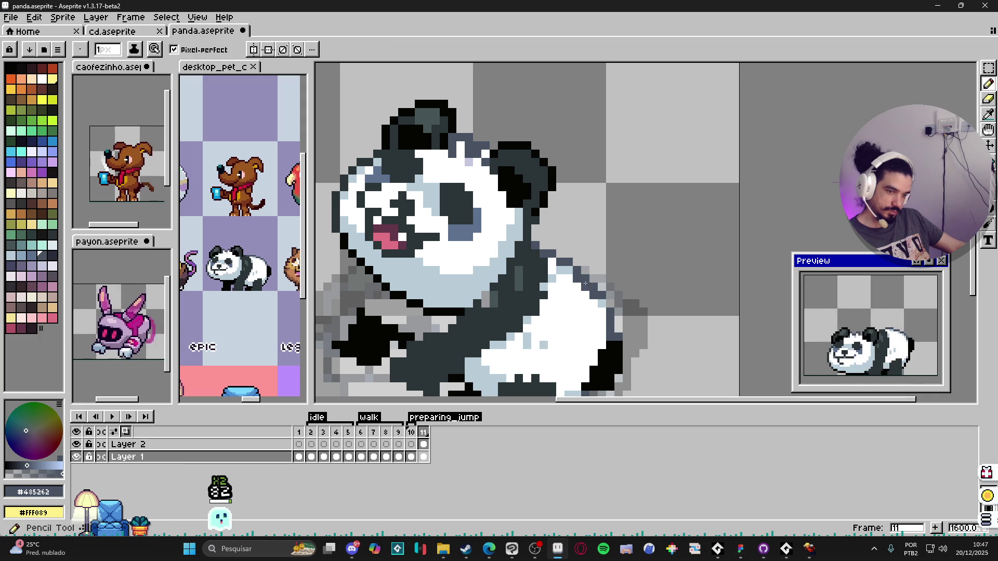
pyautogui.keyDown('alt'); pyautogui.click(593, 279); pyautogui.keyUp('alt')
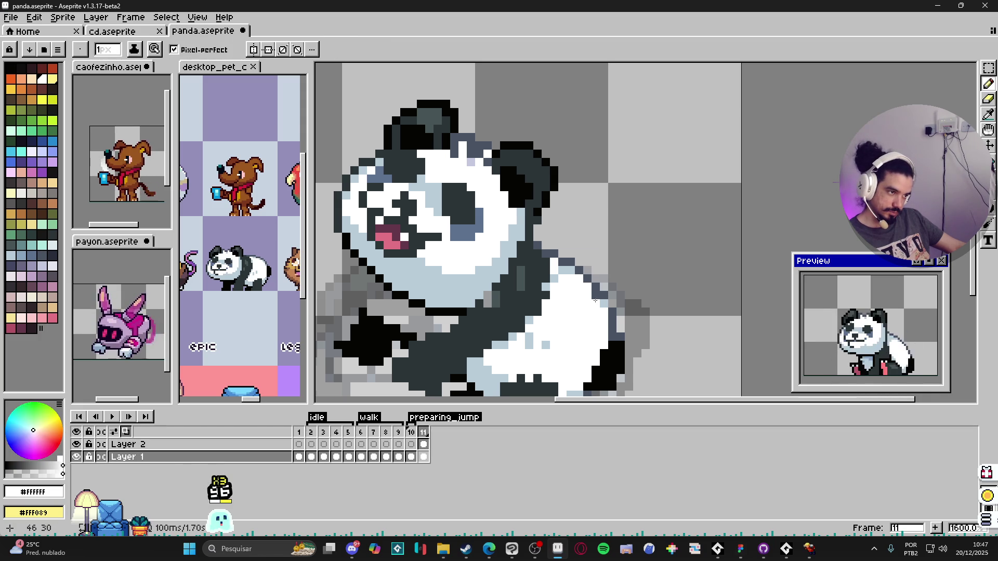
pyautogui.click(808, 557)
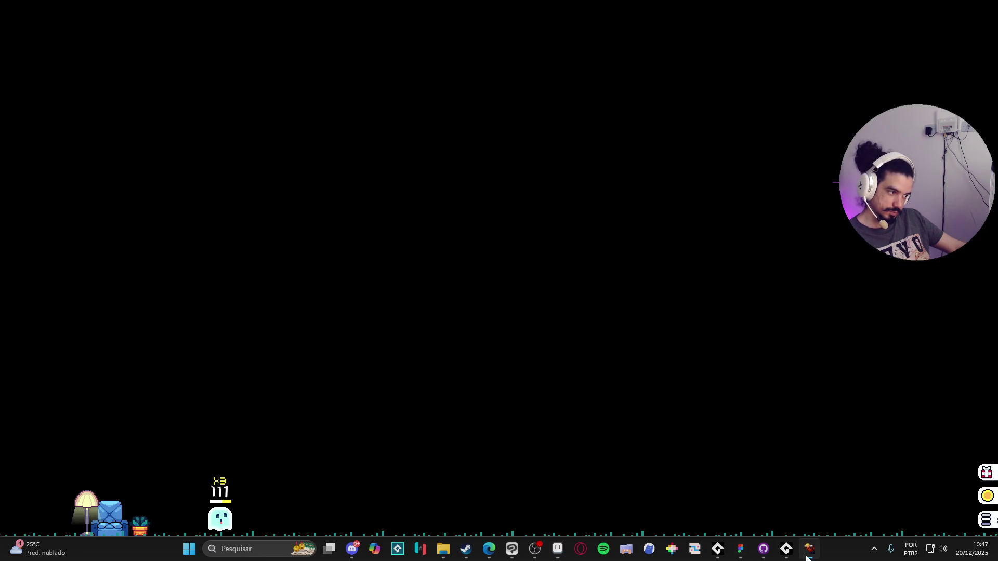
# - Switch to Tibia, walk the character north and west, and look at the staff
pyautogui.click(808, 557)
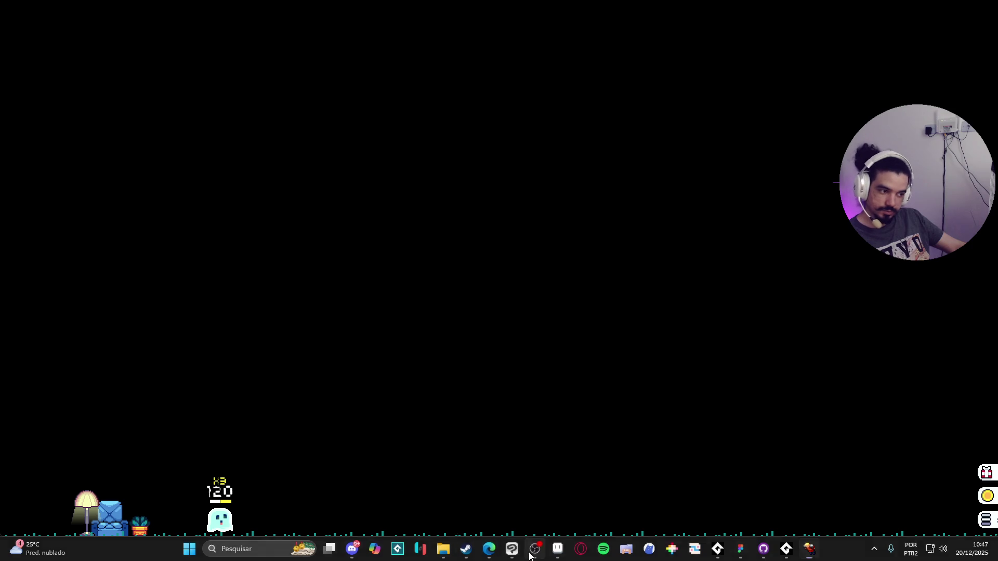
pyautogui.click(535, 549)
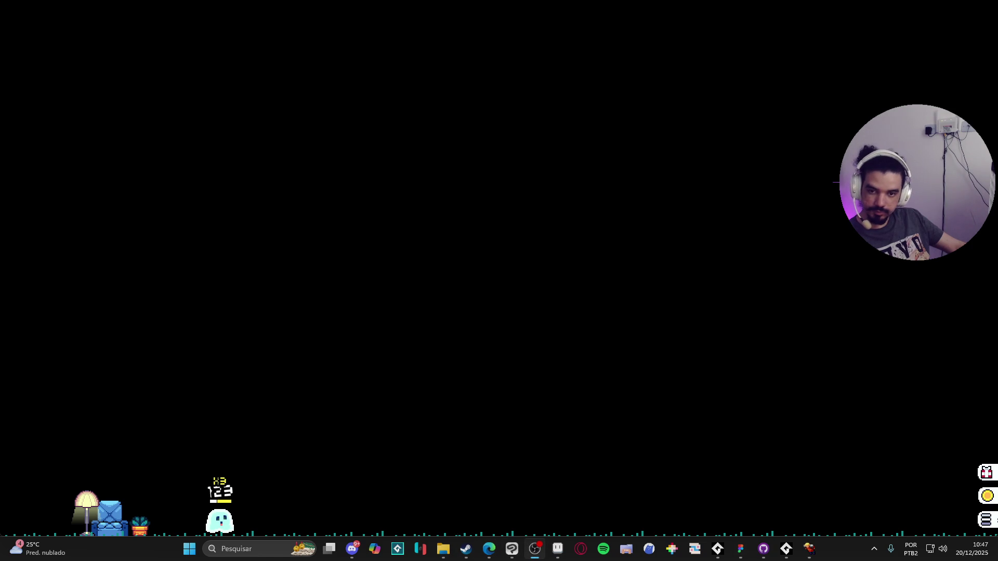
pyautogui.hotkey('alt', 'Tab')
pyautogui.press('Up')
pyautogui.press('Up')
pyautogui.press('Up')
pyautogui.press('Up')
pyautogui.press('Up')
pyautogui.press('Up')
pyautogui.press('Up')
pyautogui.keyDown('shift'); pyautogui.click(452, 188); pyautogui.keyUp('shift')
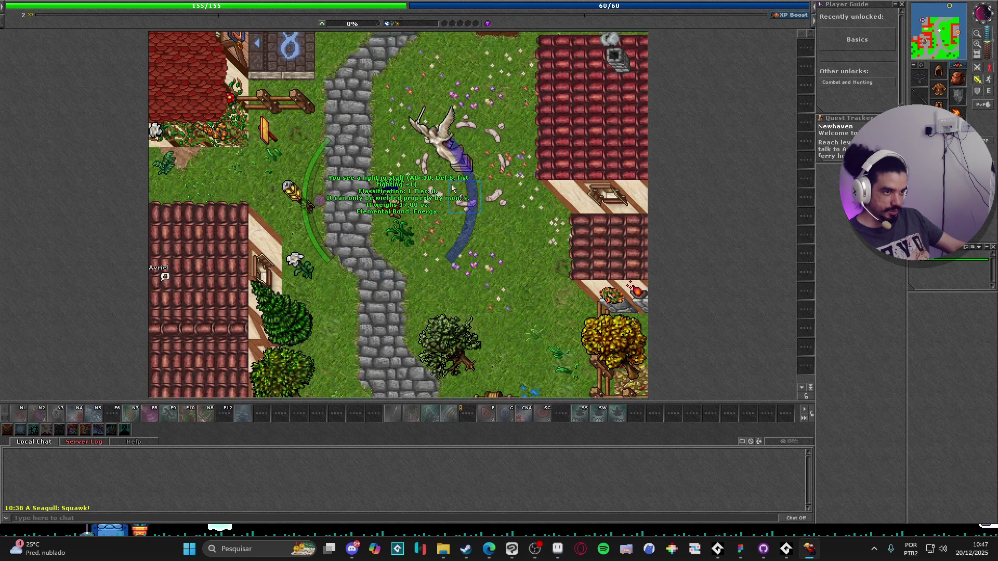
pyautogui.press('Left')
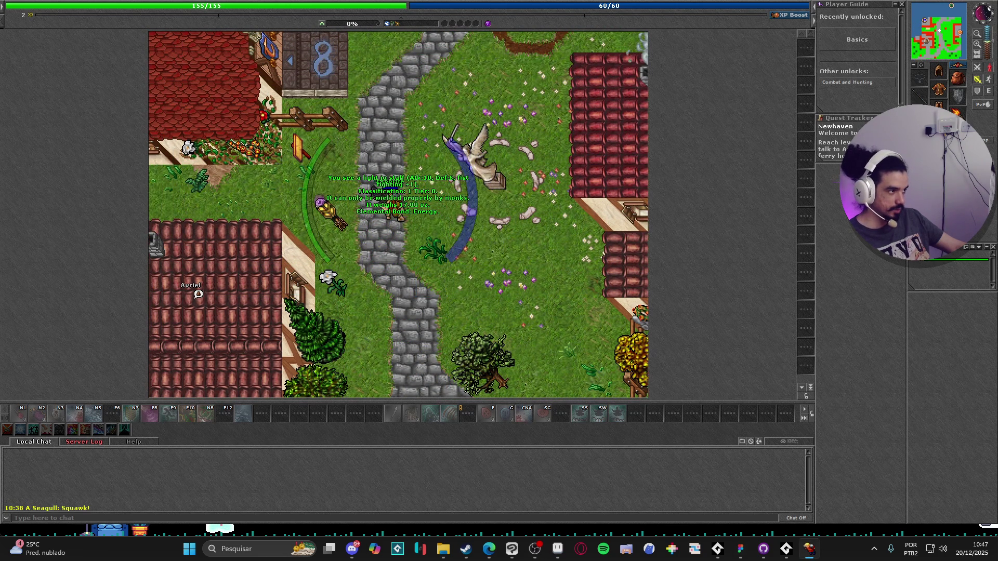
# - Switch the General Hotkeys preset to Monk and apply it
pyautogui.hotkey('ctrl', 'k')
pyautogui.click(382, 153)
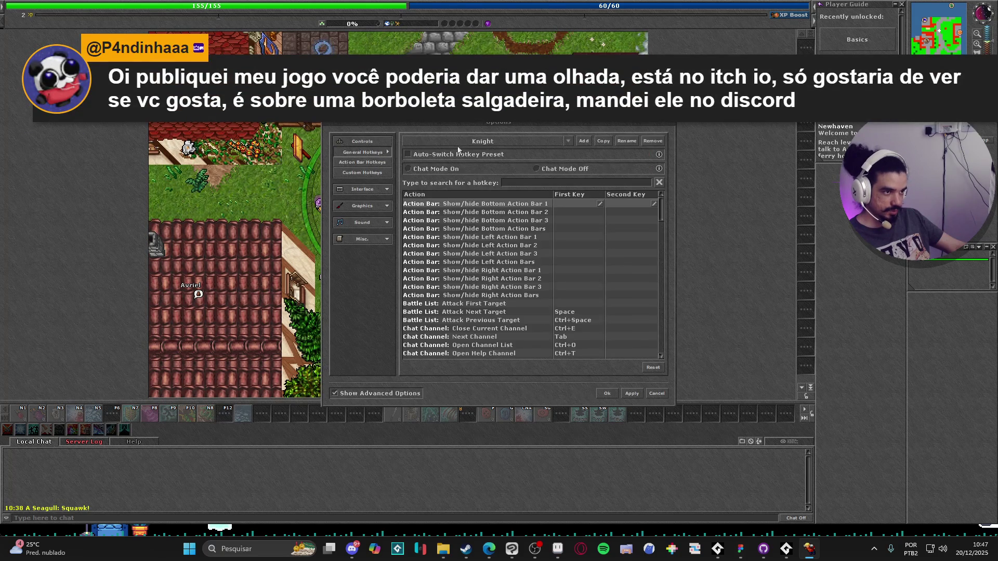
pyautogui.click(506, 143)
pyautogui.click(469, 172)
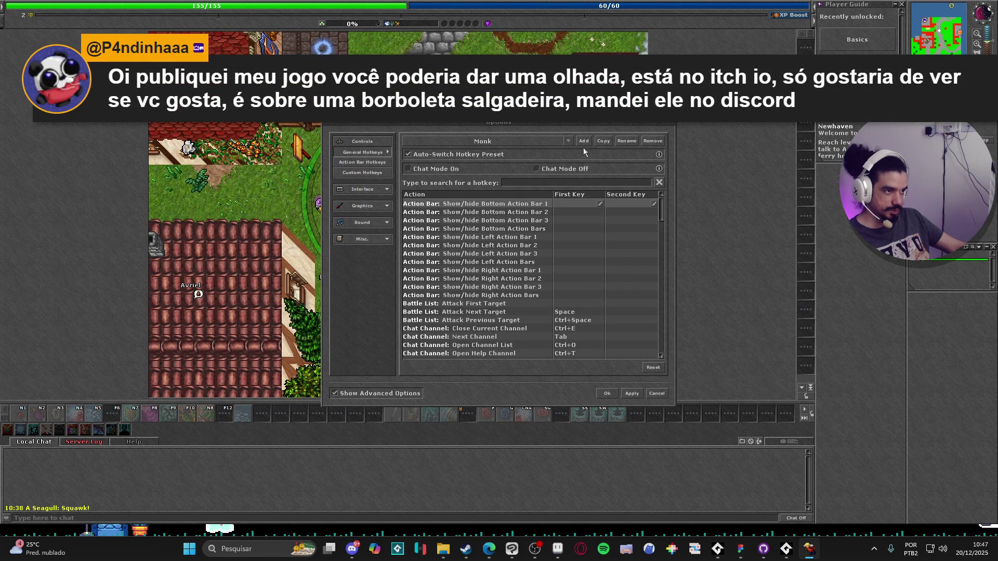
pyautogui.click(631, 393)
pyautogui.click(606, 393)
pyautogui.press('w')
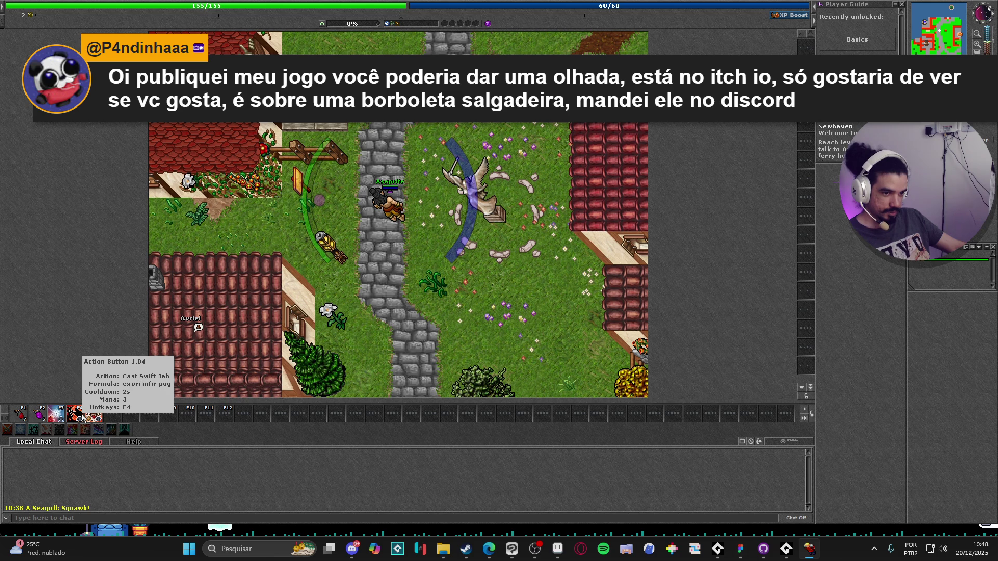
# - Check which spell is assigned to the fourth action slot without changing it
pyautogui.rightClick(82, 416)
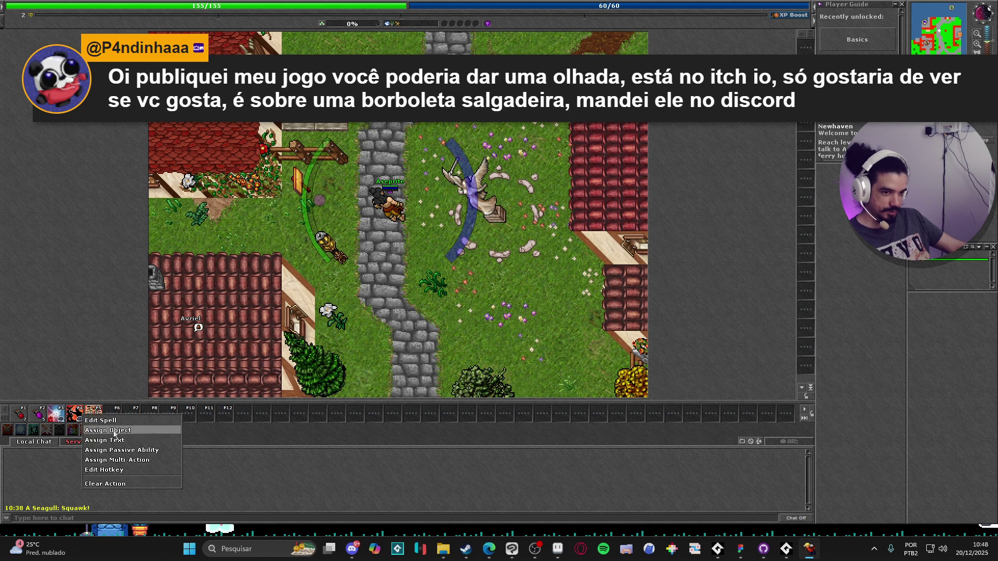
pyautogui.click(109, 420)
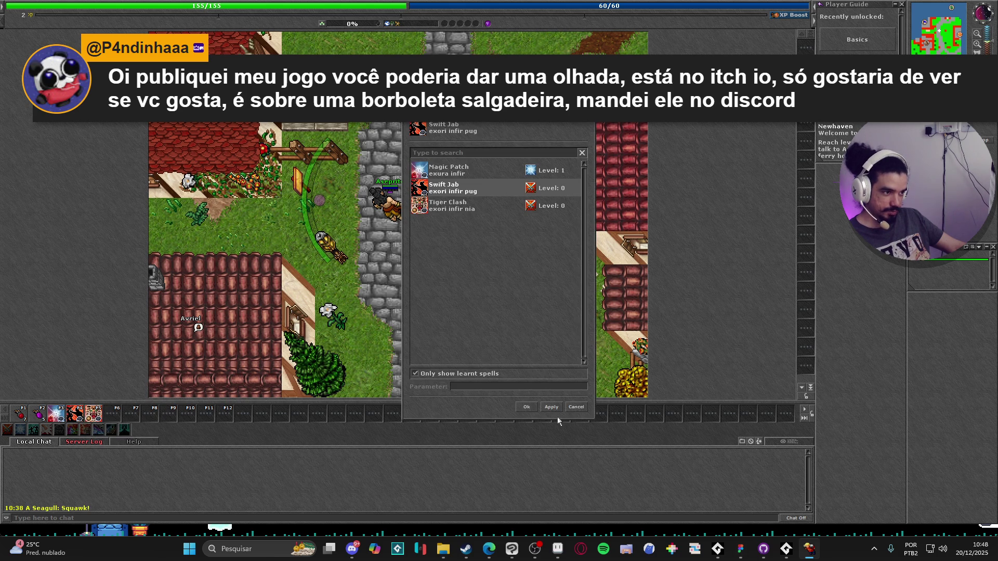
pyautogui.click(570, 411)
pyautogui.rightClick(78, 417)
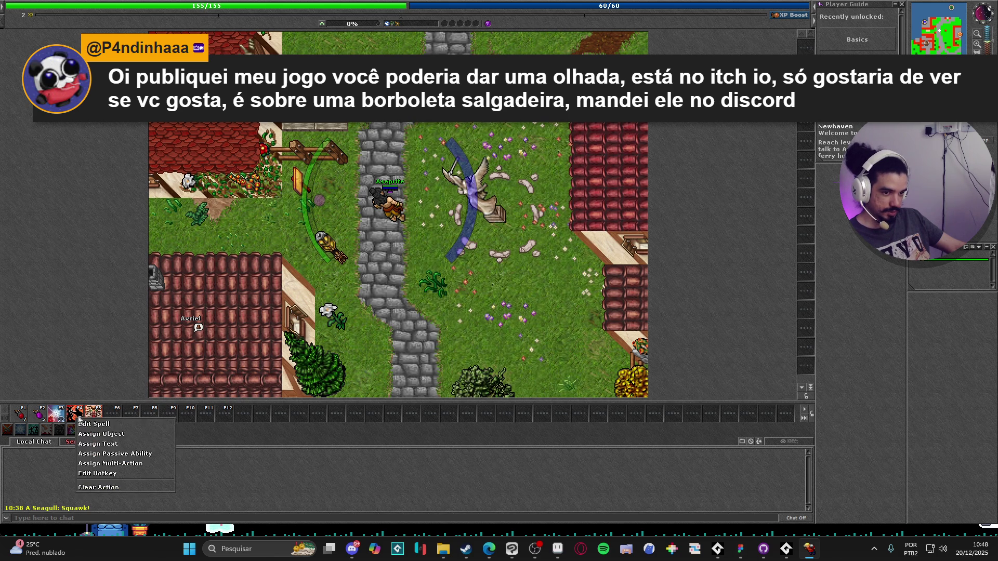
pyautogui.click(73, 413)
# - Bind the third action-bar slot to the hotkey Num+4
pyautogui.rightClick(61, 413)
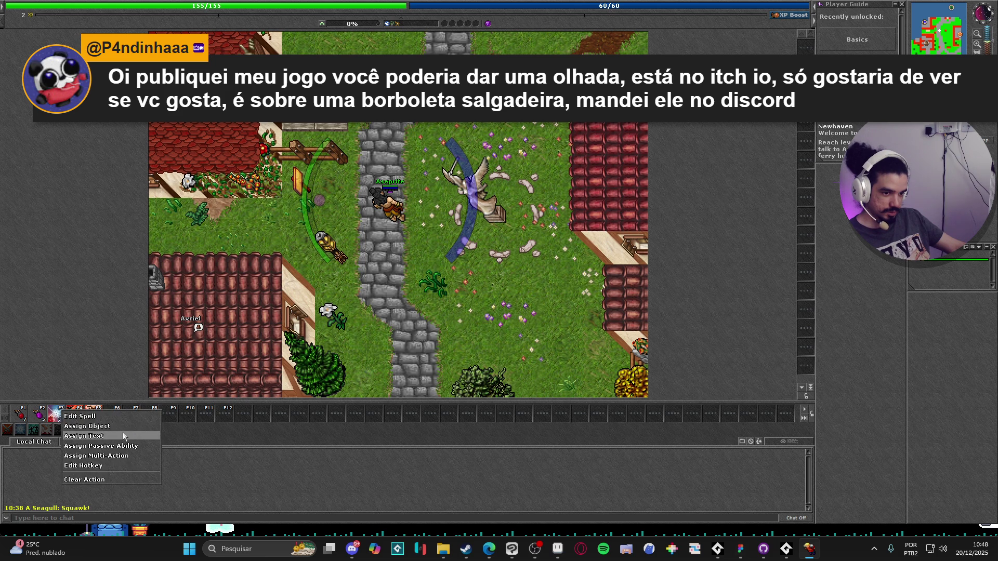
pyautogui.click(121, 463)
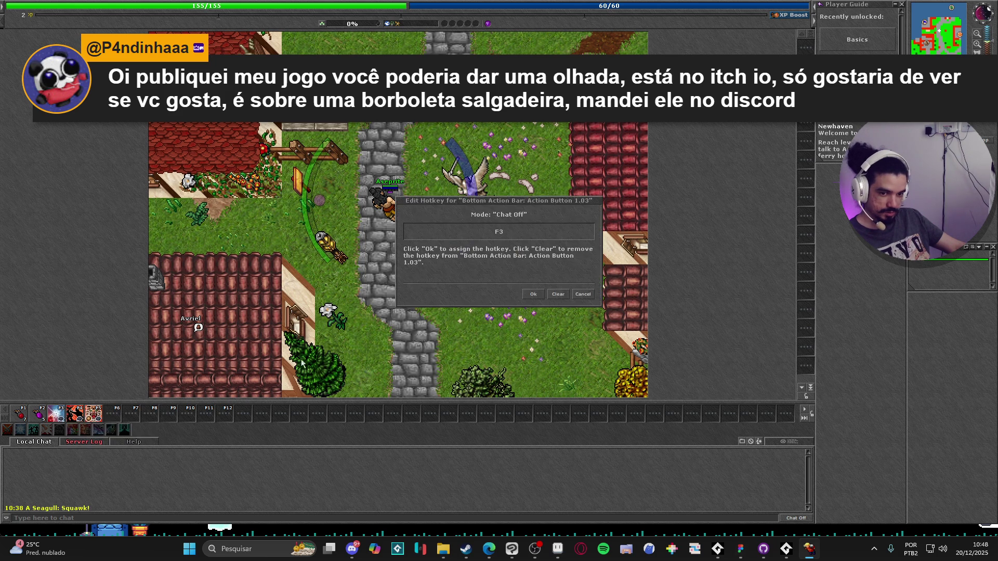
pyautogui.press('KP_4')
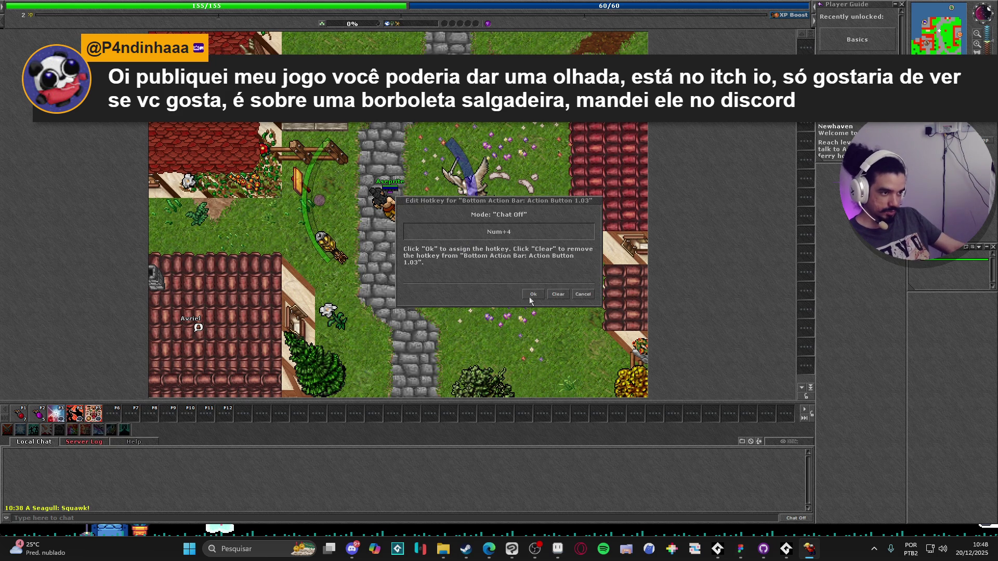
pyautogui.click(531, 294)
# - Bind the fourth action-bar slot to the hotkey Num+3
pyautogui.rightClick(73, 420)
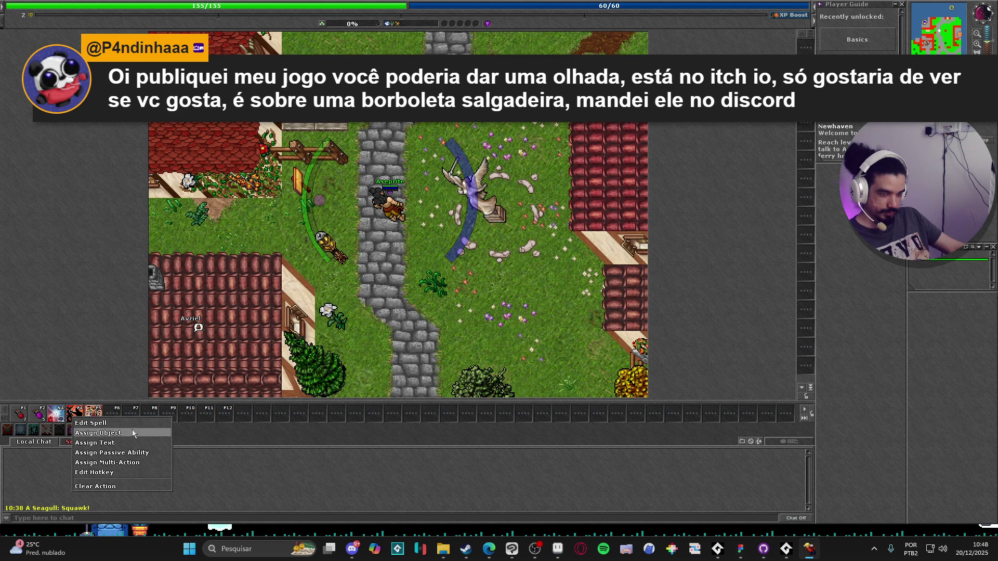
pyautogui.press('Escape')
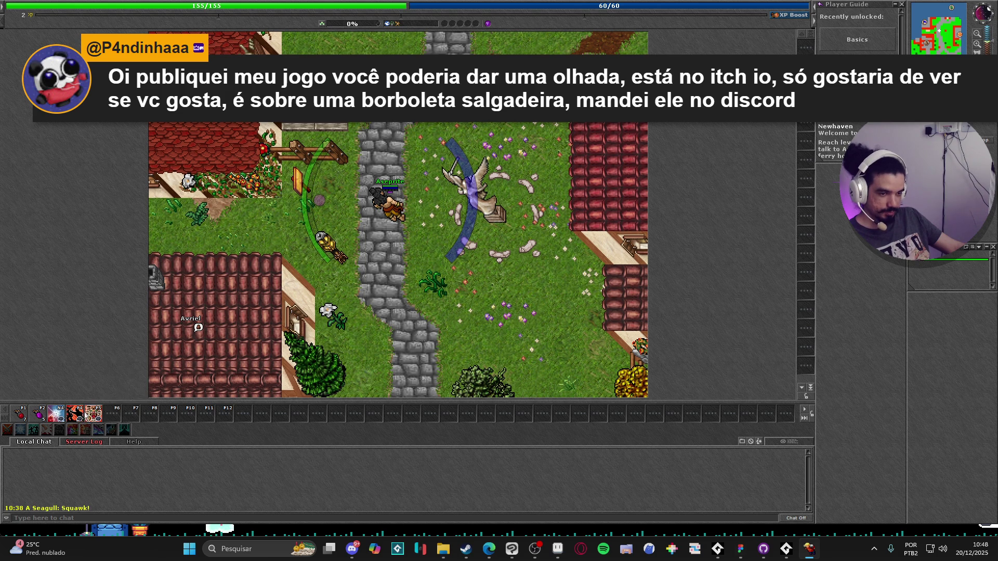
pyautogui.rightClick(80, 416)
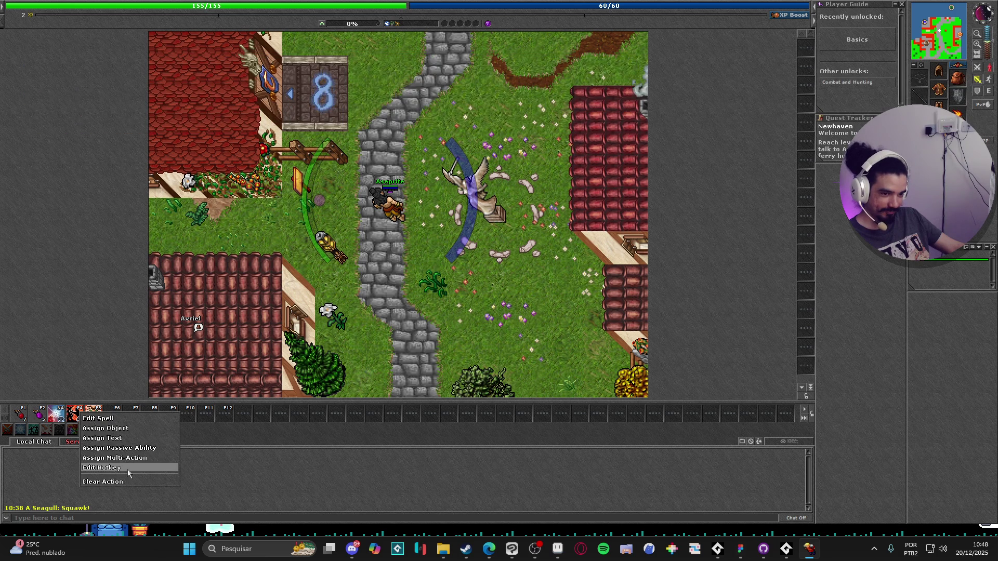
pyautogui.click(127, 469)
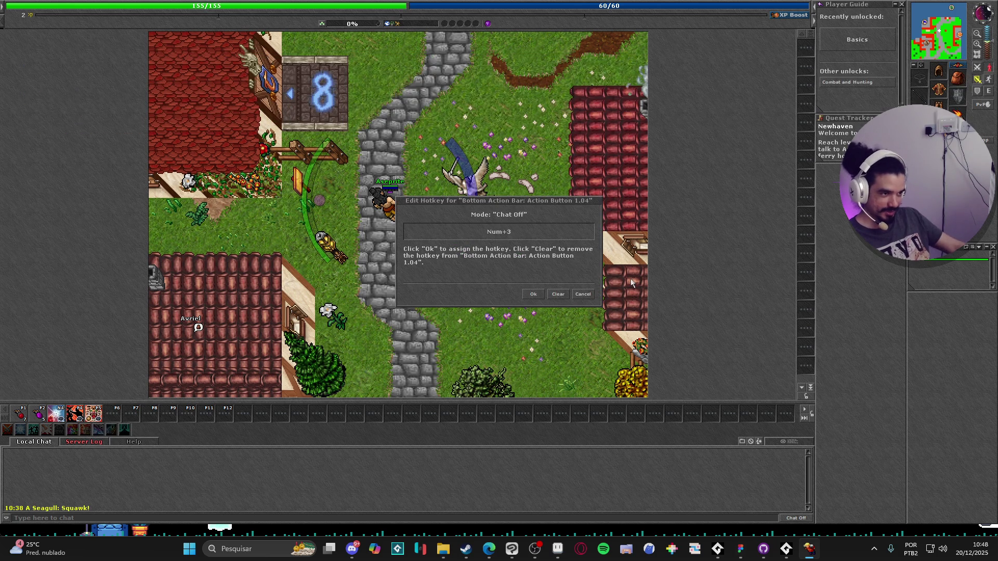
pyautogui.click(533, 294)
# - Bind the fifth action-bar slot to the hotkey Num+5
pyautogui.rightClick(94, 416)
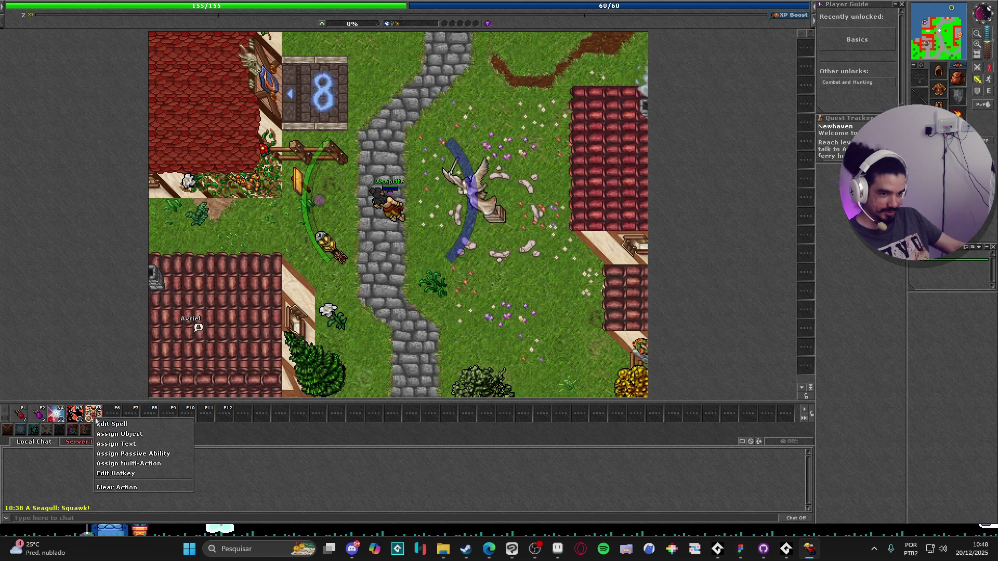
pyautogui.click(162, 475)
pyautogui.press('KP_5')
pyautogui.click(533, 294)
pyautogui.press('w')
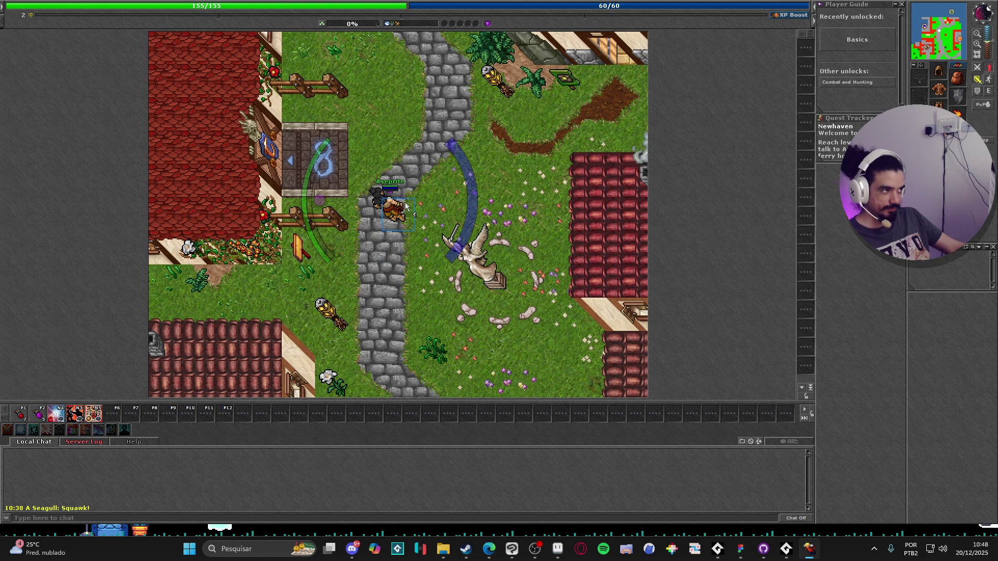
# - Open the backpack, eat the food from it and enlarge the backpack panel
pyautogui.scroll(-1, 932, 52)
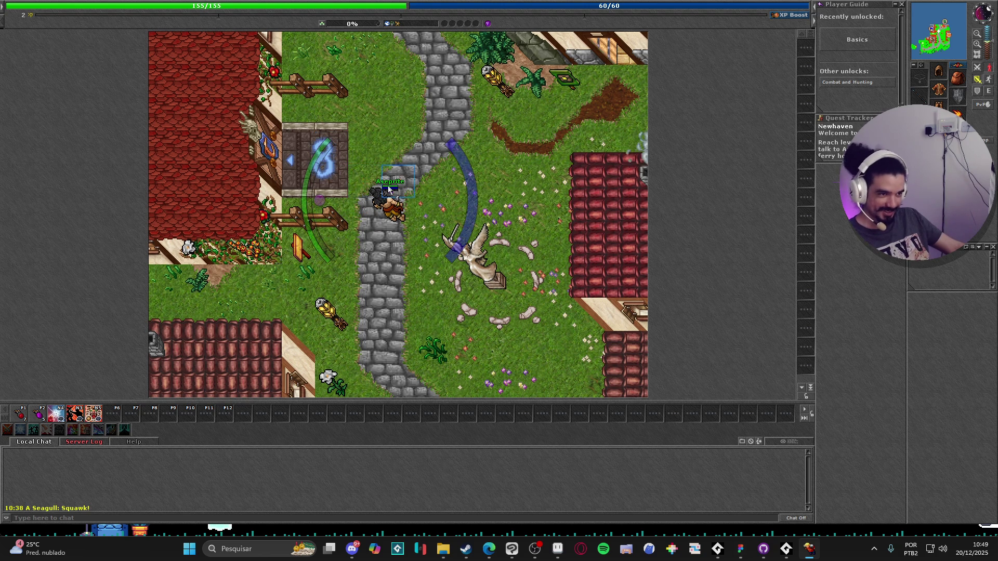
pyautogui.press('w')
pyautogui.press('w')
pyautogui.press('w')
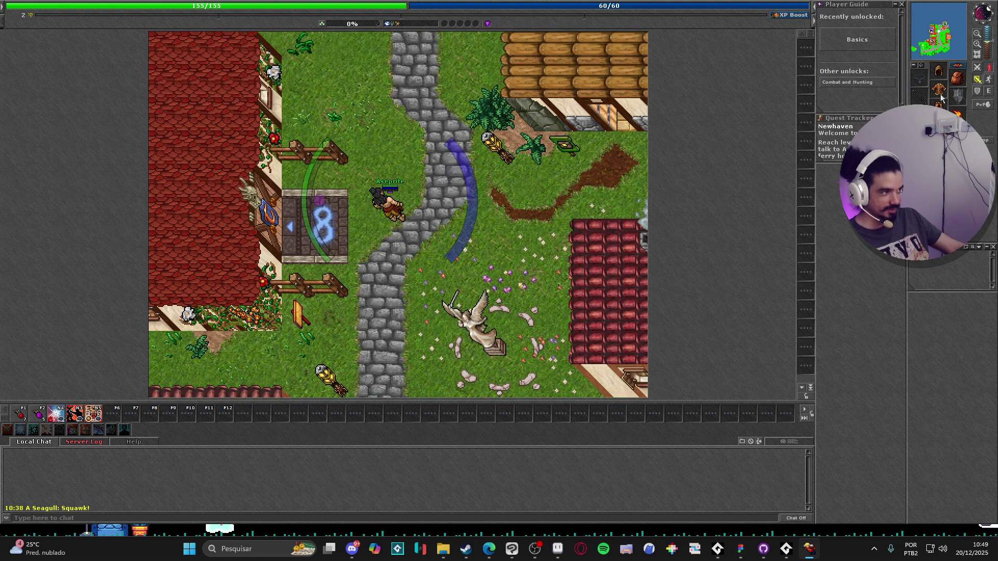
pyautogui.rightClick(933, 96)
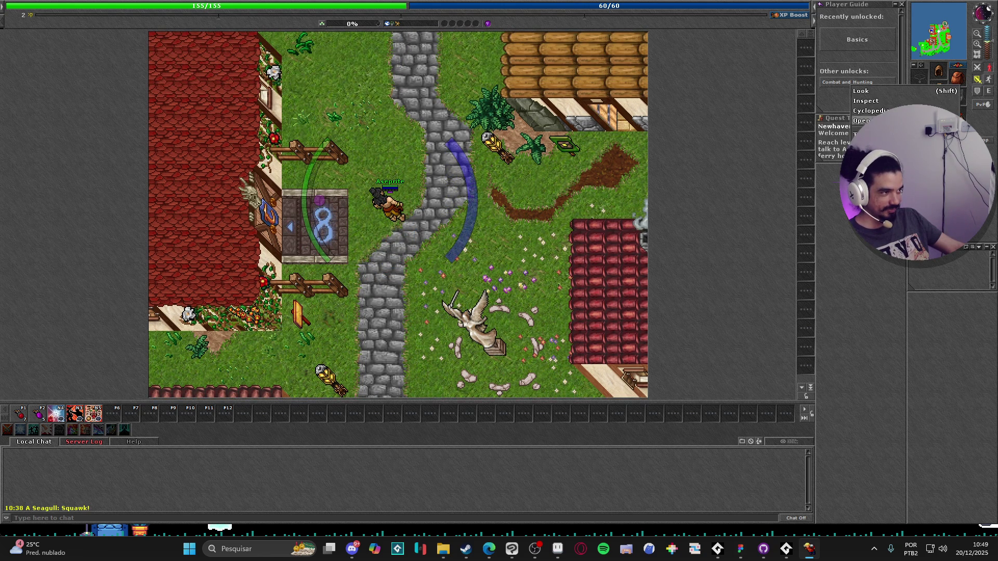
pyautogui.click(860, 120)
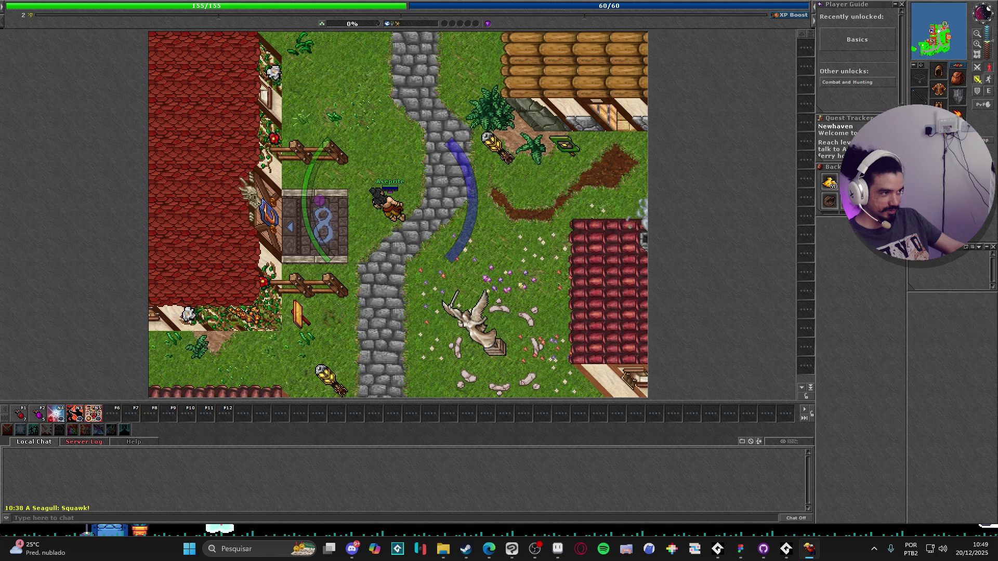
pyautogui.rightClick(829, 201)
pyautogui.moveTo(858, 212); pyautogui.dragTo(858, 268)
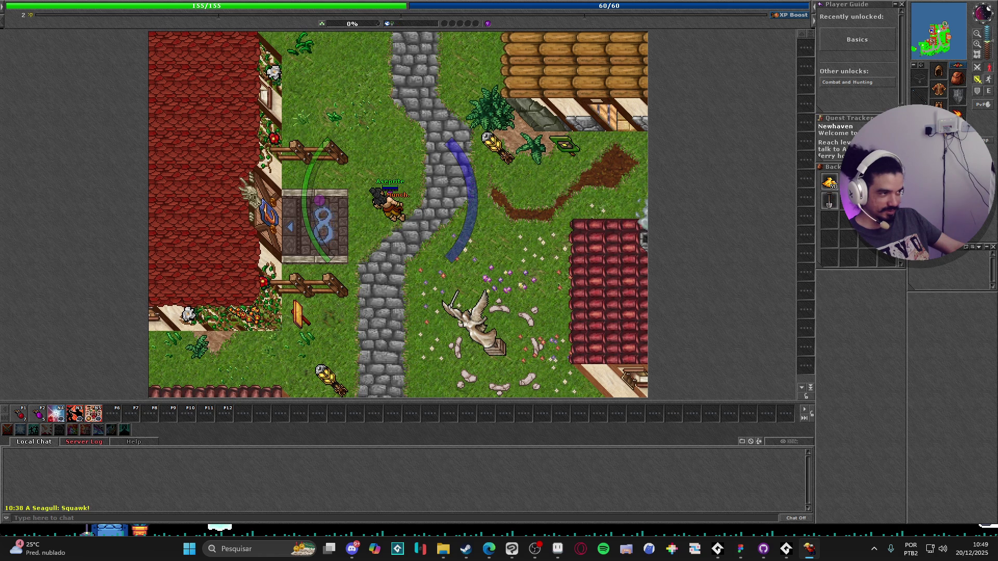
# - Walk north toward the fence, close the Combat Basics tutorial, then walk back south-west
pyautogui.press('Up')
pyautogui.press('Up')
pyautogui.press('Up')
pyautogui.press('Up')
pyautogui.press('Up')
pyautogui.press('Up')
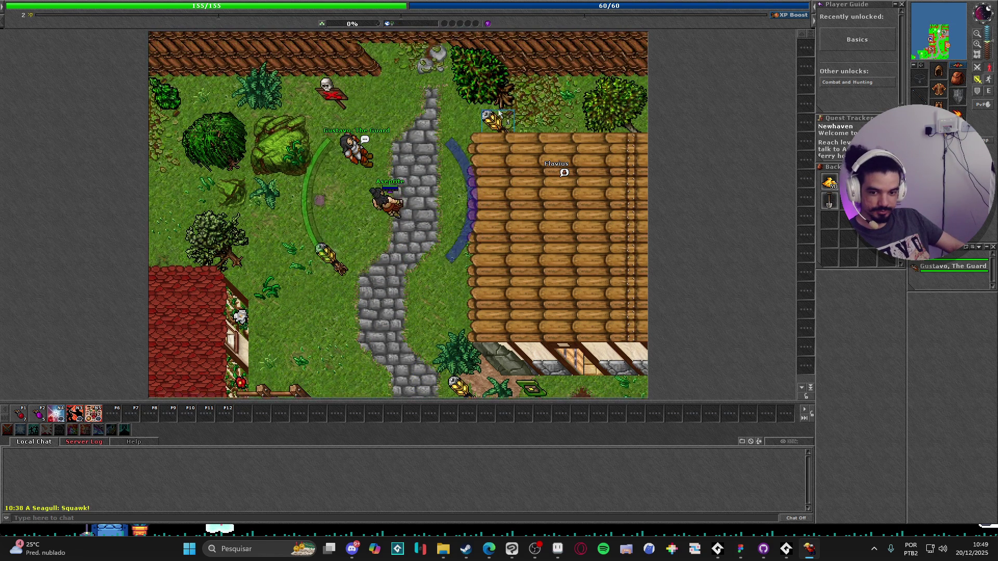
pyautogui.press('Up')
pyautogui.press('Up')
pyautogui.press('Up')
pyautogui.press('Up')
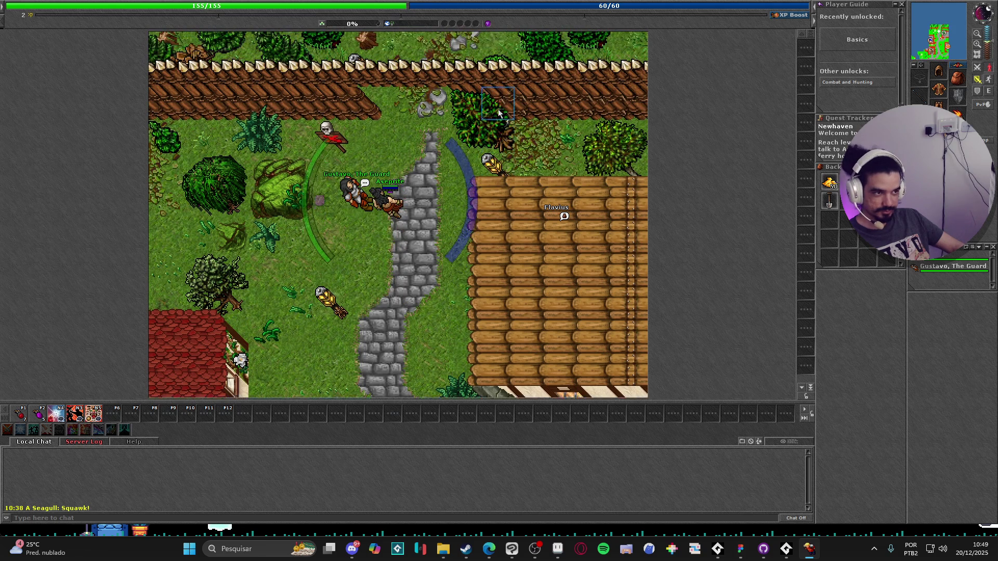
pyautogui.press('Up')
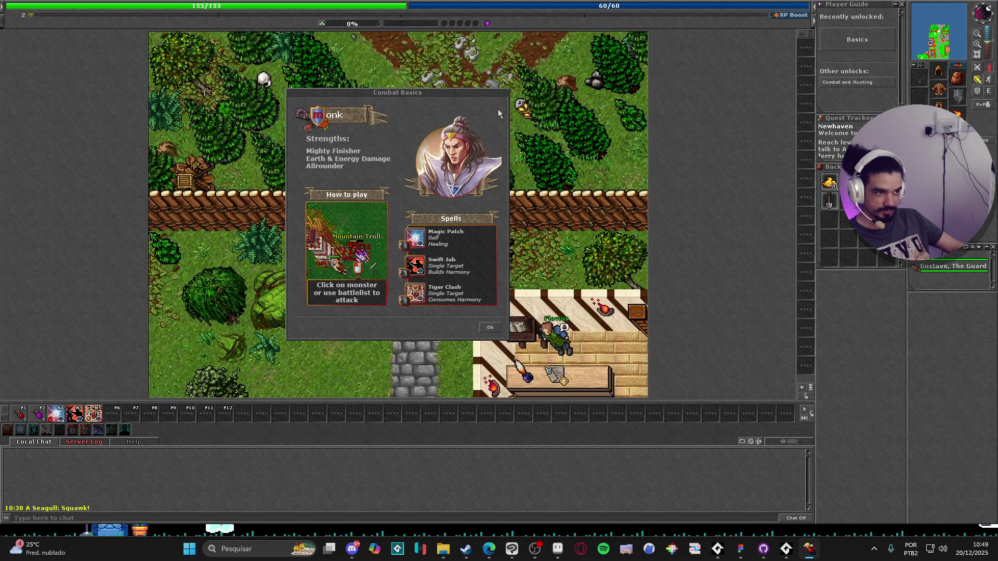
pyautogui.click(490, 328)
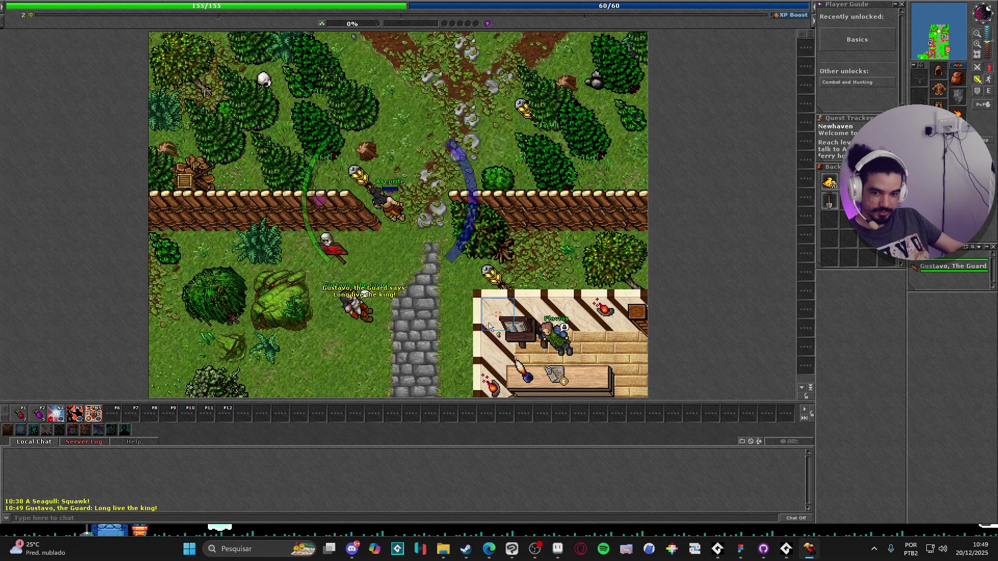
pyautogui.click(459, 340)
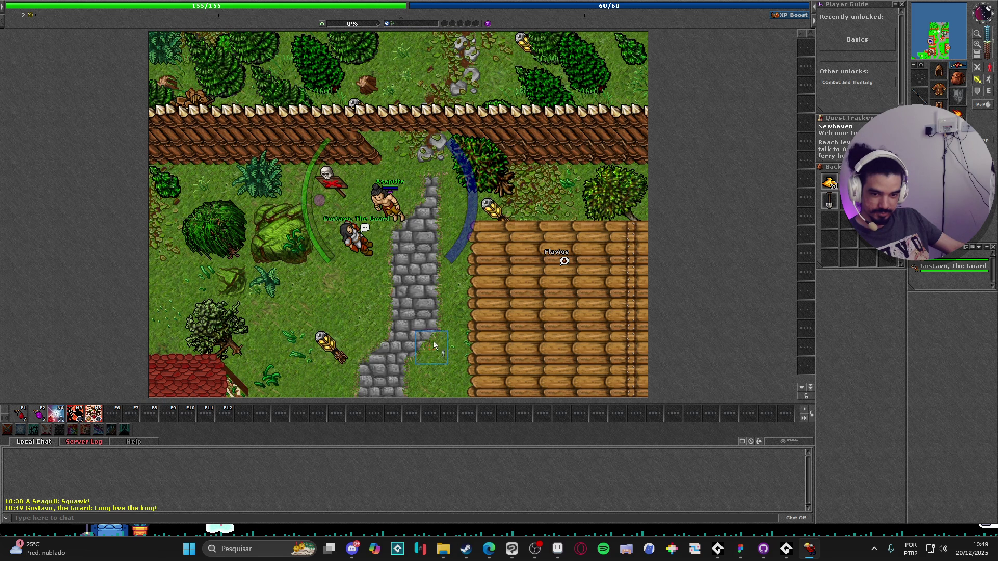
pyautogui.click(338, 254)
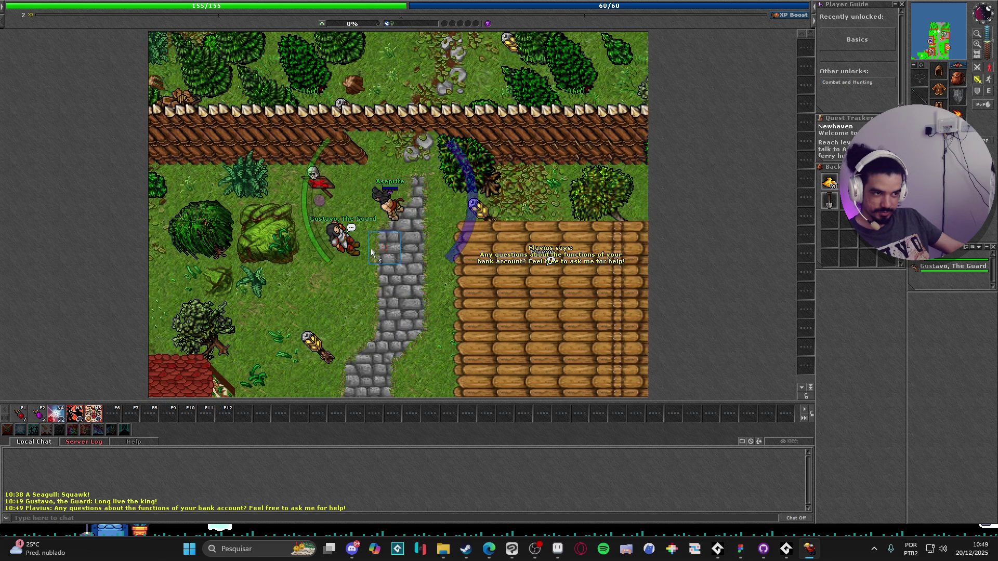
pyautogui.press('Left')
pyautogui.press('Left')
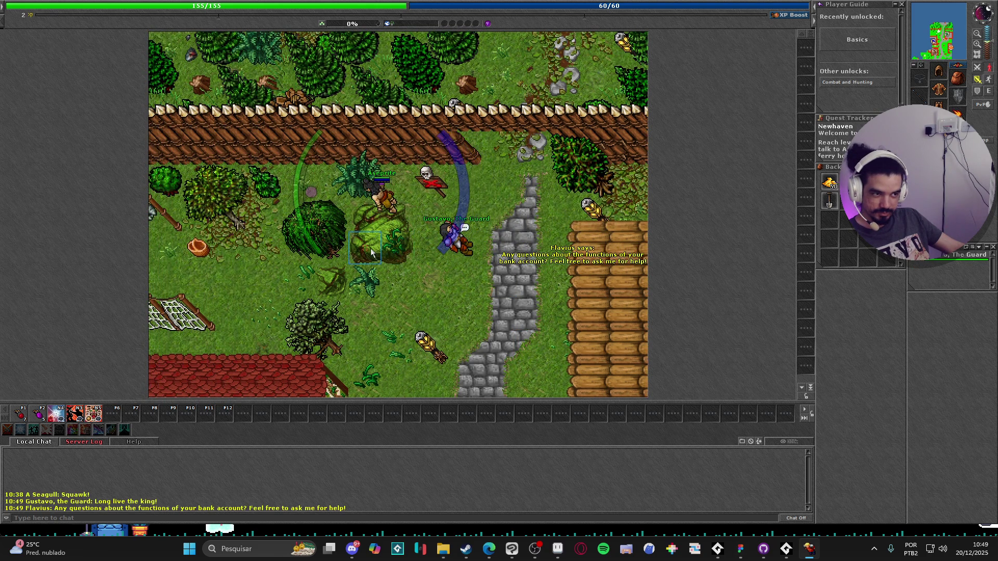
pyautogui.click(371, 252)
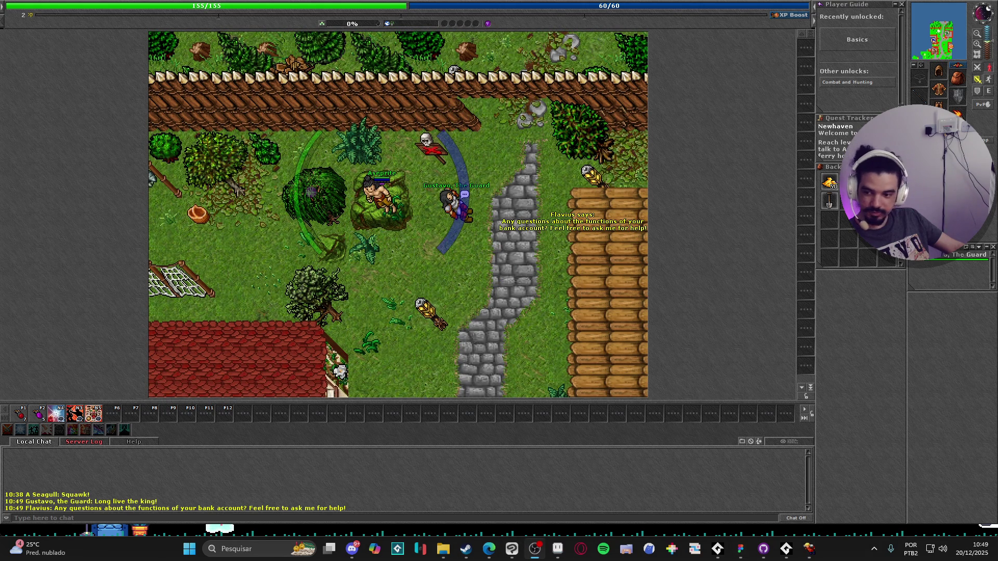
# - Minimise Tibia and bring the Aseprite panda sprite back to the front
pyautogui.click(535, 549)
pyautogui.click(809, 548)
pyautogui.click(557, 549)
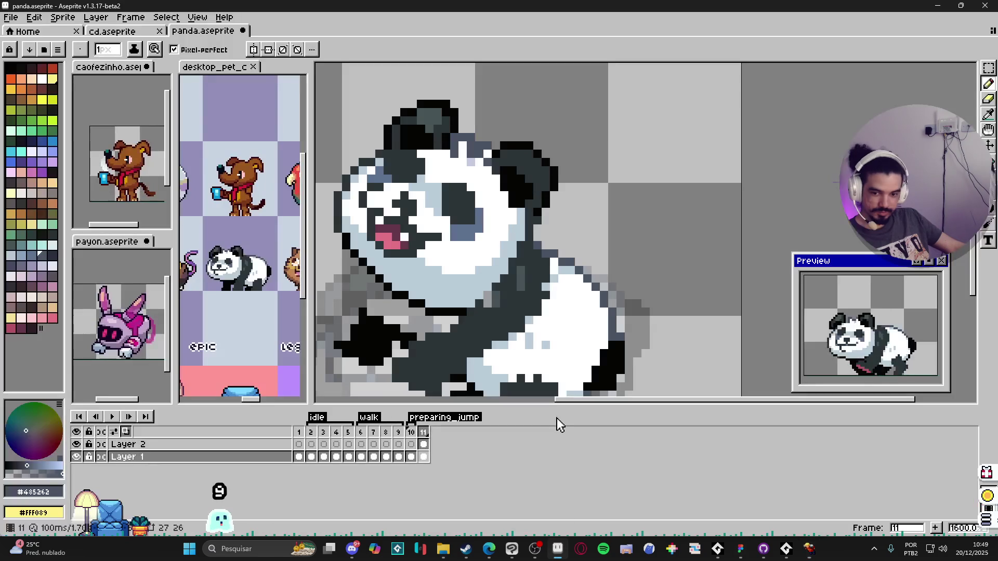
pyautogui.scroll(-1, 550, 283)
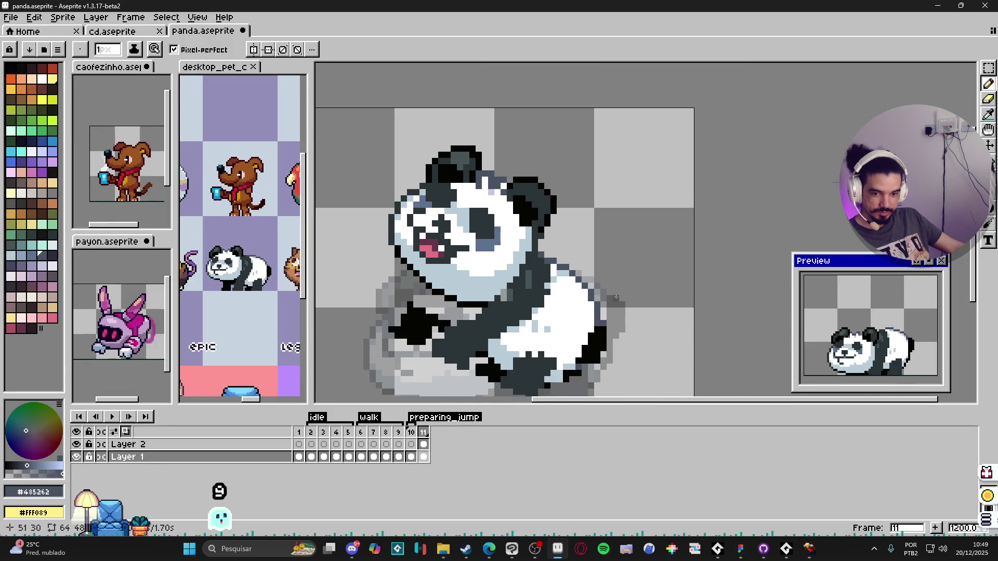
# - Close Blockbench after accidentally launching it from a 'blck' Start-menu search
pyautogui.click(260, 554)
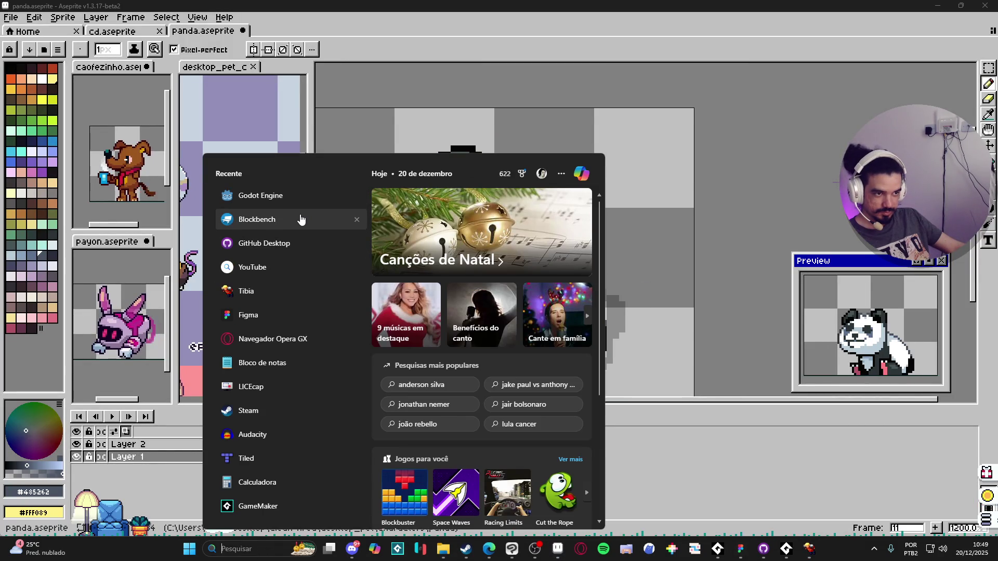
pyautogui.write('blck')
pyautogui.press('Return')
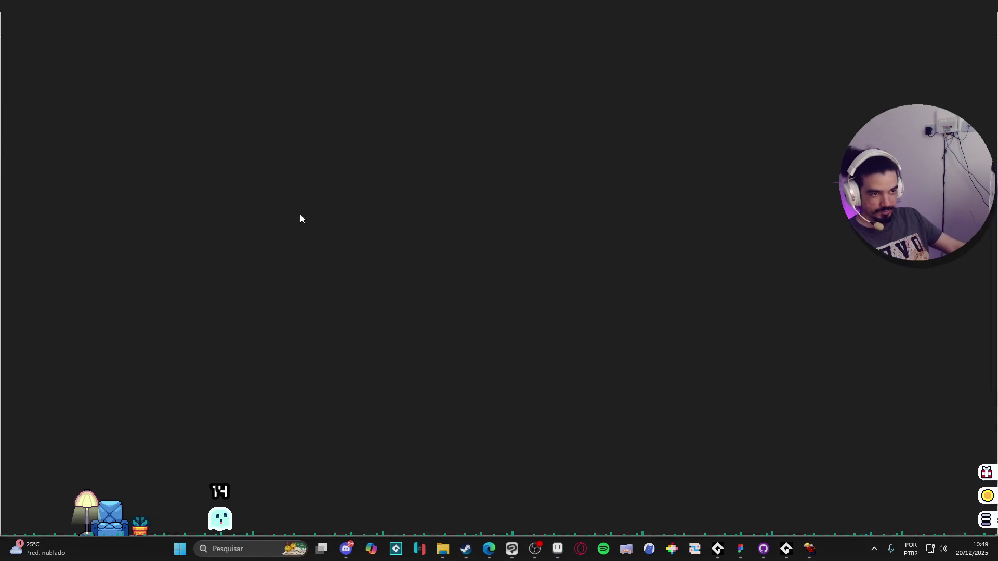
pyautogui.rightClick(825, 556)
pyautogui.click(825, 521)
# - Launch Notepad via a 'blo' search, add a new tab and maximise the window
pyautogui.click(232, 549)
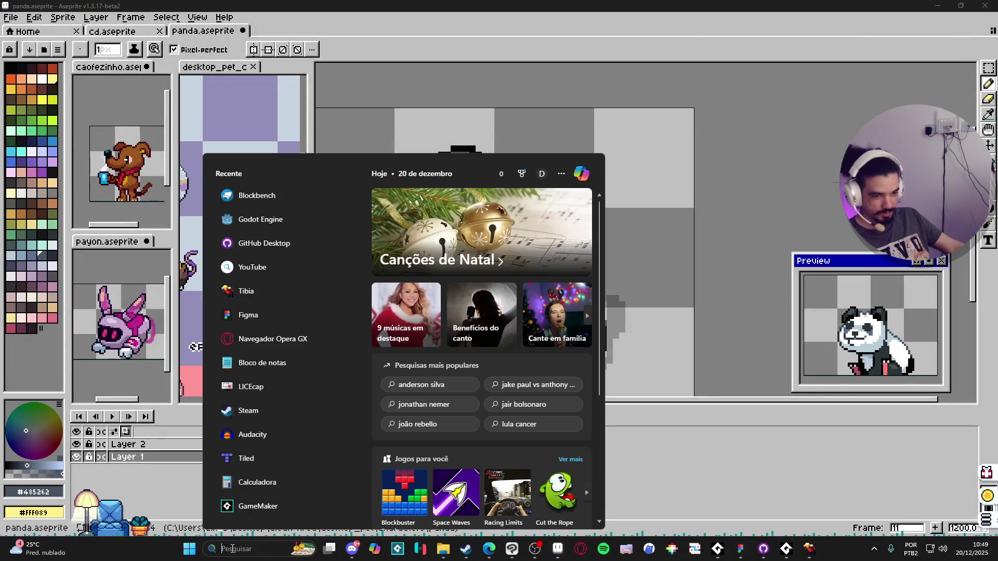
pyautogui.write('blo')
pyautogui.press('Return')
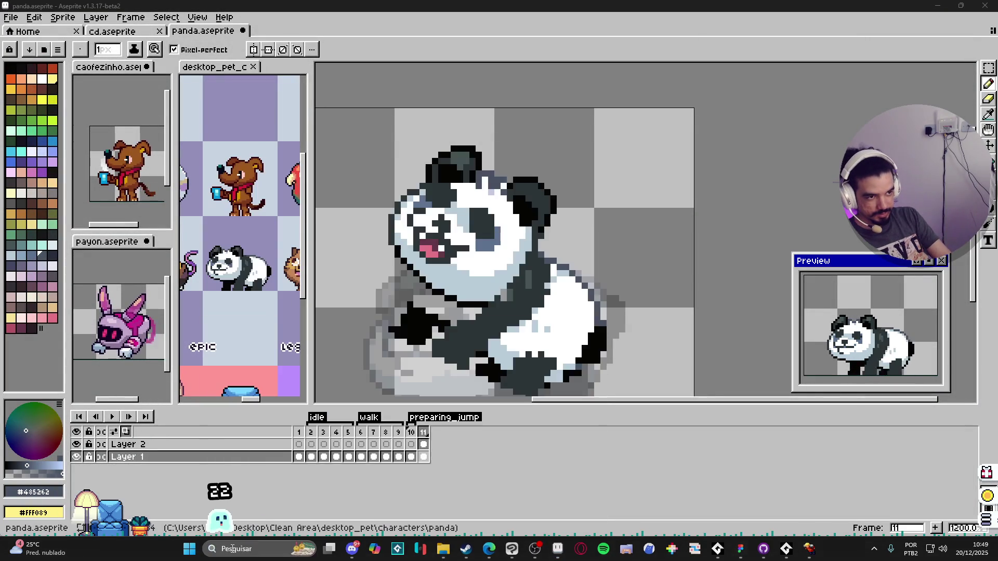
pyautogui.click(614, 101)
pyautogui.press('super+Up')
pyautogui.write('PA')
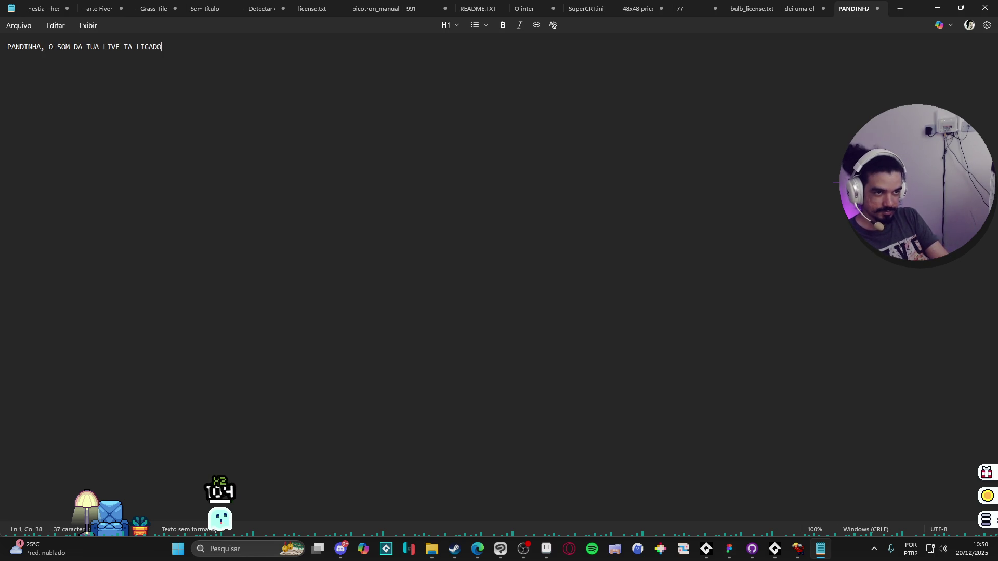
pyautogui.write('?')
# - Zoom the text and type 'TO TE RESPONDENDO DESDE A PRIMEIRA MENSAGEM…' ending in KEKW, then minimise
pyautogui.scroll(20, 468, 211)
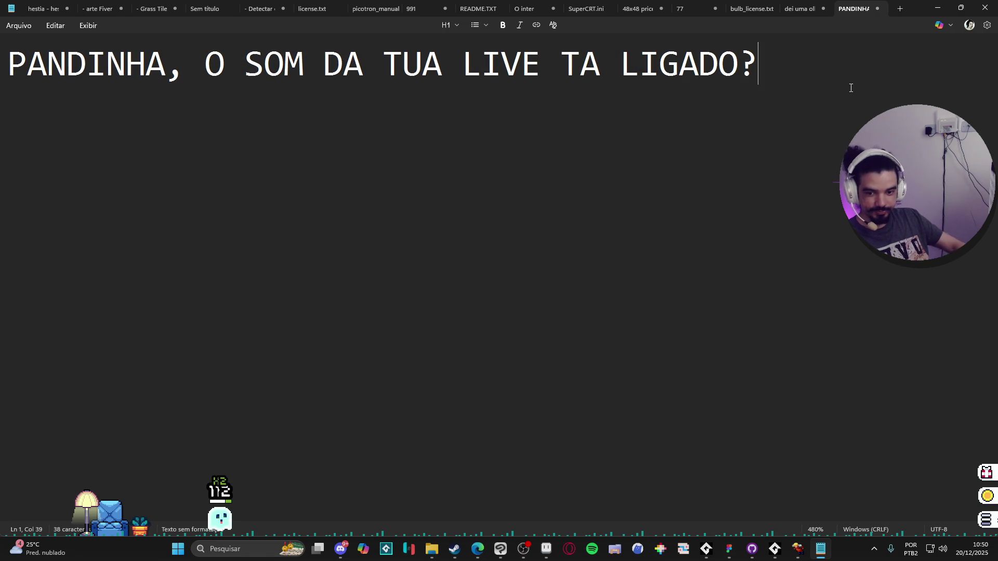
pyautogui.press('Return')
pyautogui.write('TO TE RE')
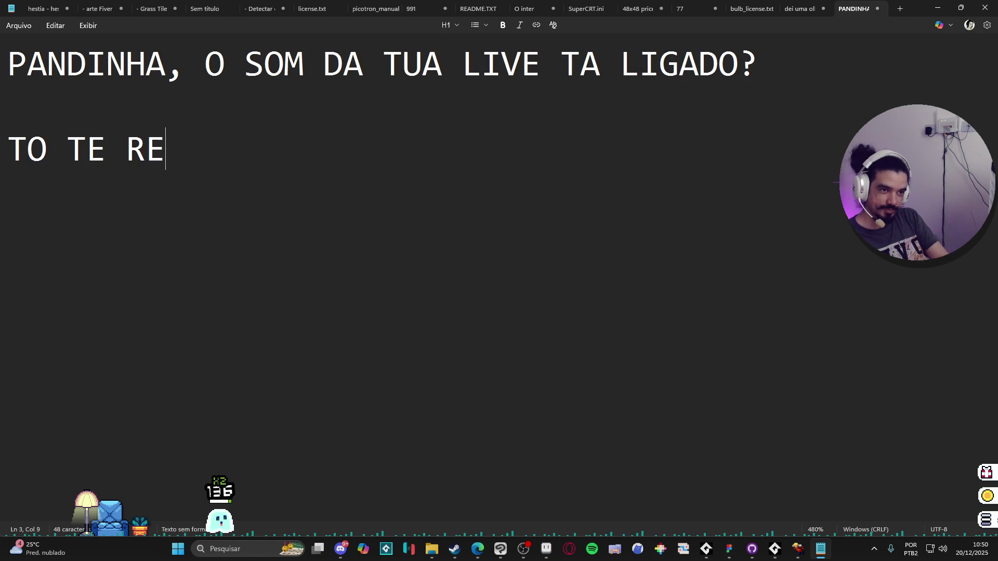
pyautogui.write('SPONDENDO DE ')
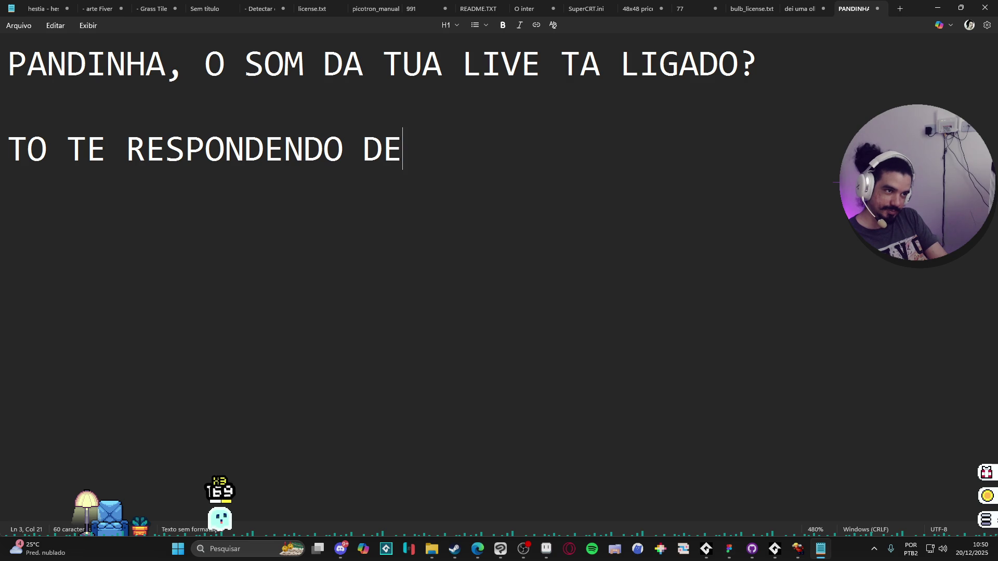
pyautogui.write('SDE A PRIMEIRA MENSA')
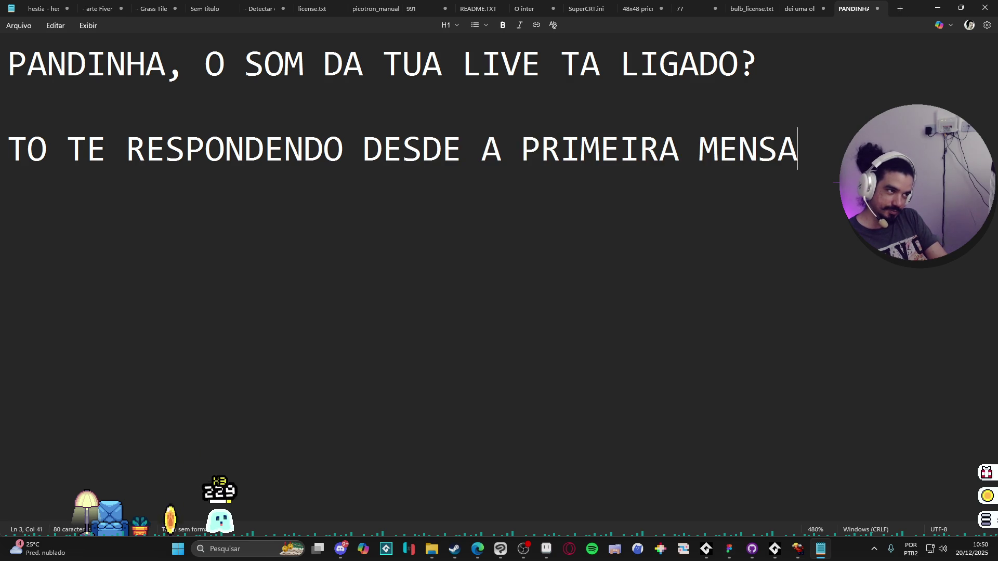
pyautogui.write('GEM, MAS VOCÊ')
pyautogui.press('BackSpace')
pyautogui.press('BackSpace')
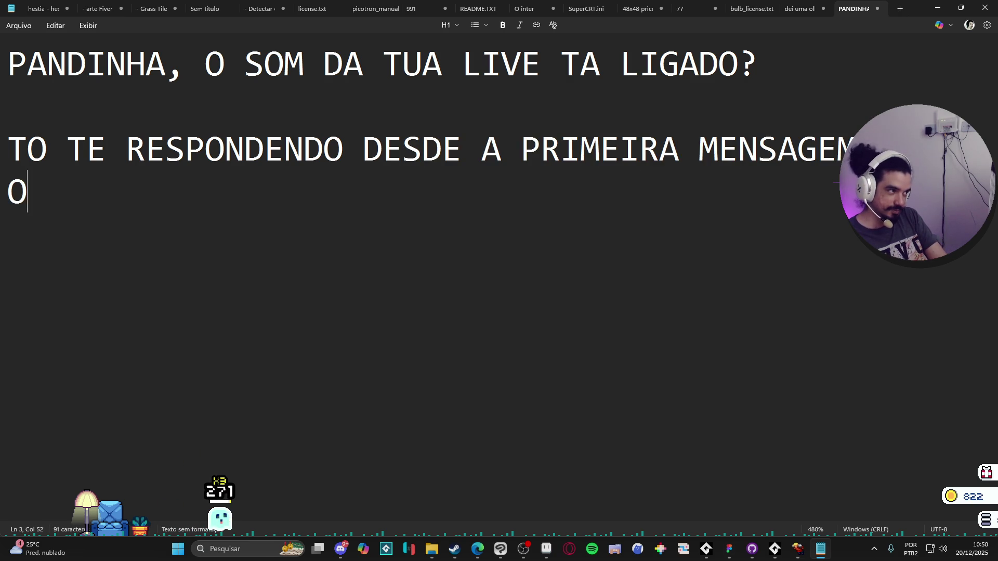
pyautogui.press('BackSpace')
pyautogui.press('BackSpace')
pyautogui.write('VOCE M')
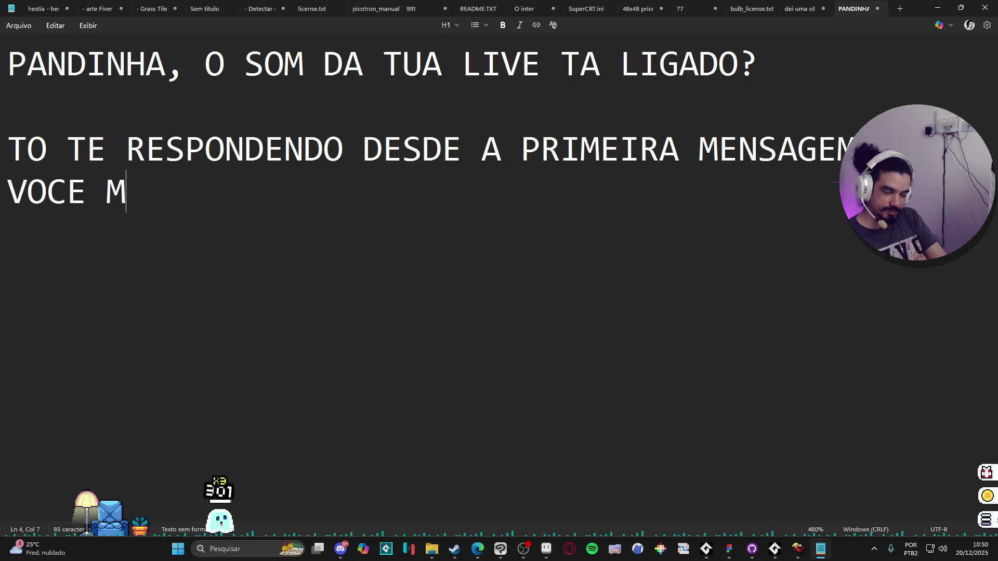
pyautogui.write('ANDOU E TU TA MA')
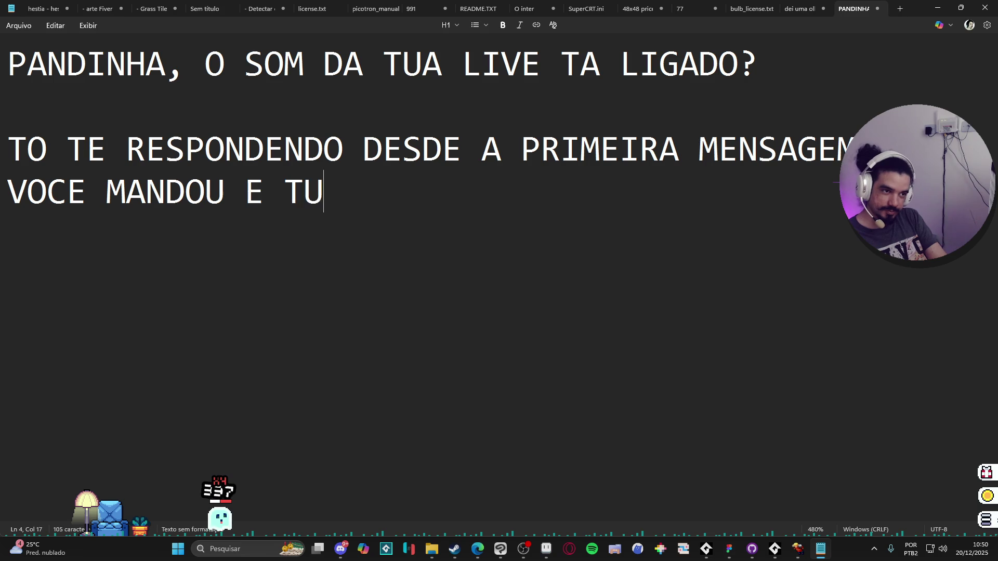
pyautogui.press('BackSpace')
pyautogui.press('BackSpace')
pyautogui.write('TA MA')
pyautogui.write('NDNADO A')
pyautogui.press('BackSpace')
pyautogui.press('BackSpace')
pyautogui.press('BackSpace')
pyautogui.press('BackSpace')
pyautogui.write('AND')
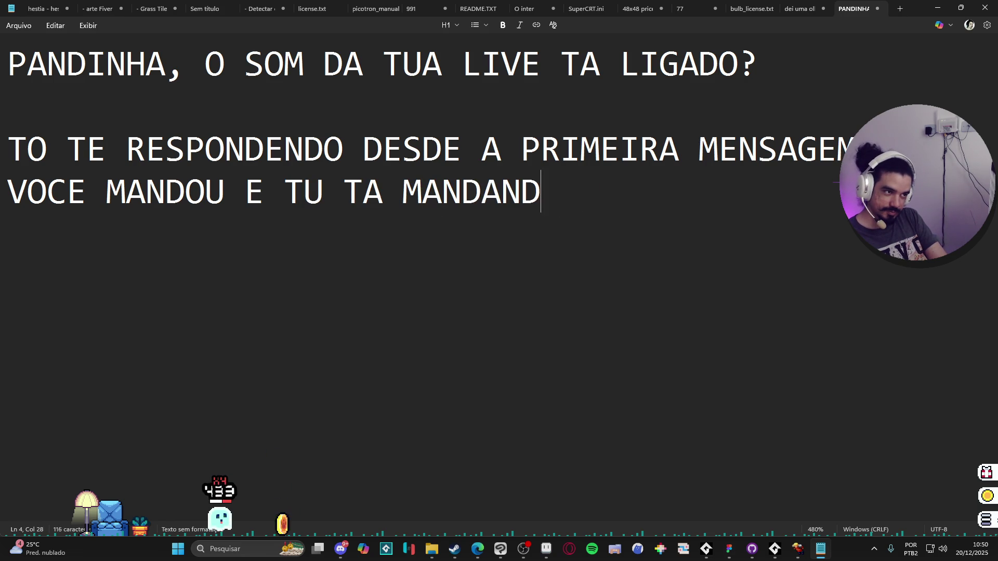
pyautogui.write('O A MESMA MENSAG')
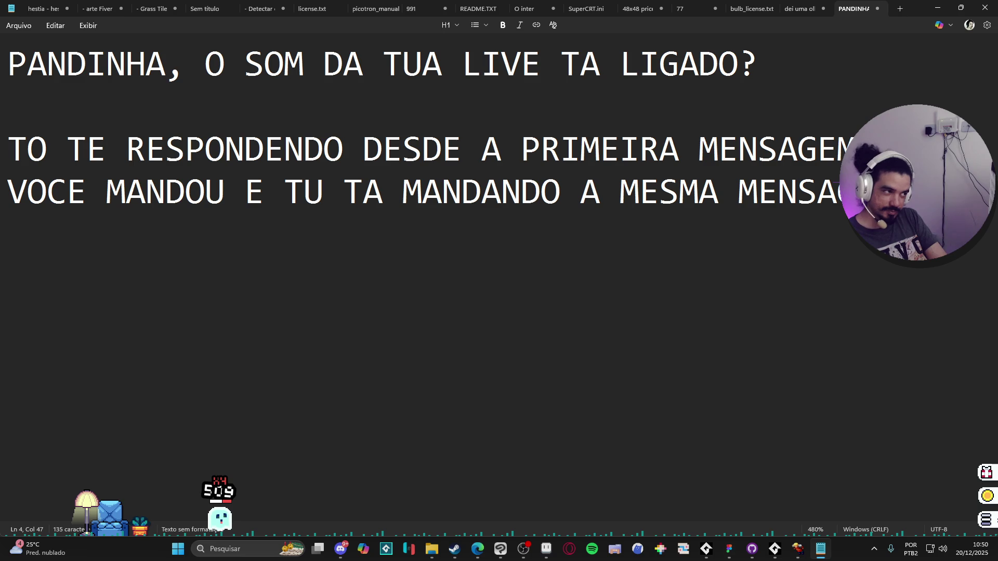
pyautogui.write('EMVEZES KEKW')
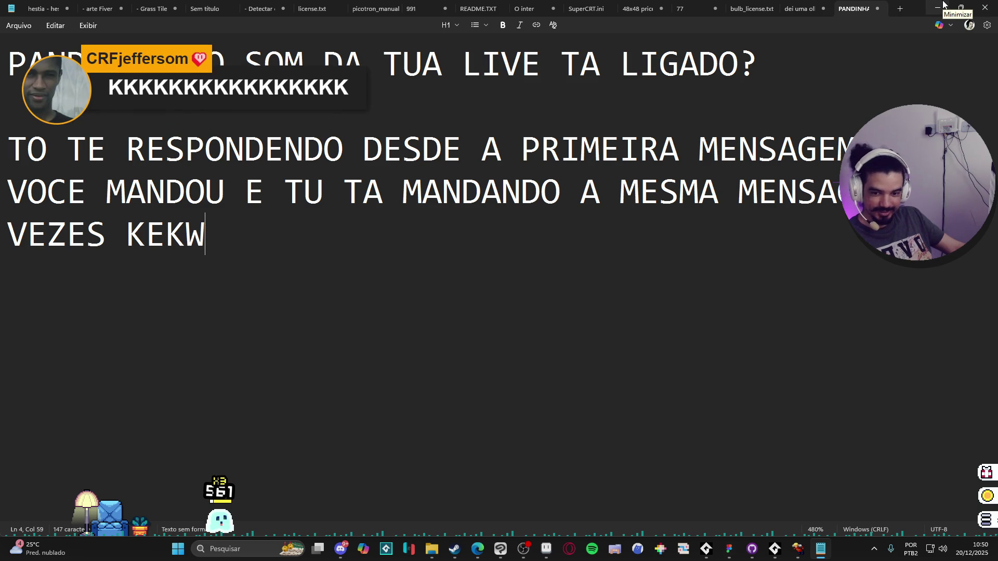
pyautogui.click(943, 5)
# - Sample the dark grey #2c3438, recentre the panda and erase a diagonal streak across its body
pyautogui.scroll(2, 567, 230)
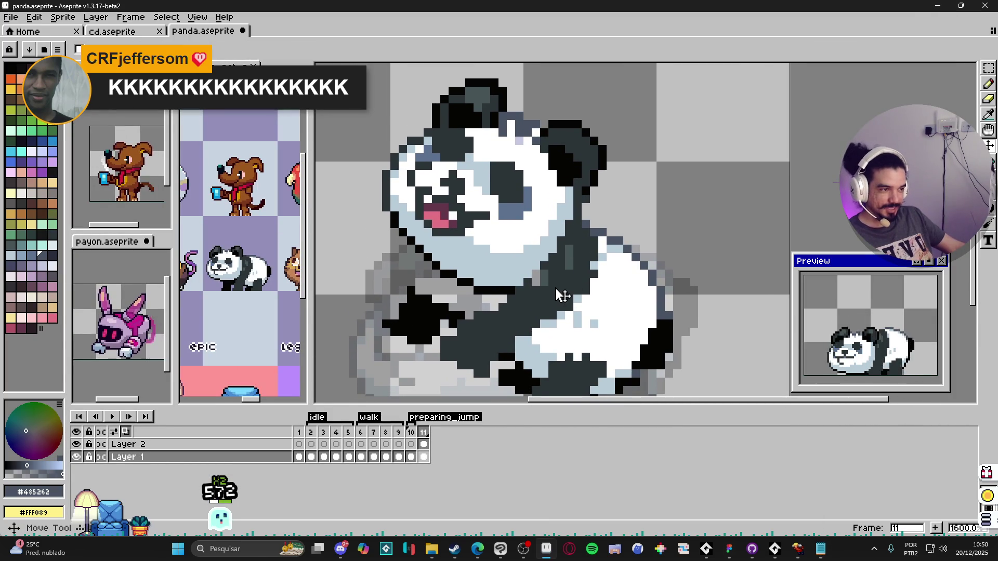
pyautogui.keyDown('alt'); pyautogui.click(537, 299); pyautogui.keyUp('alt')
pyautogui.moveTo(536, 299); pyautogui.dragTo(555, 304)
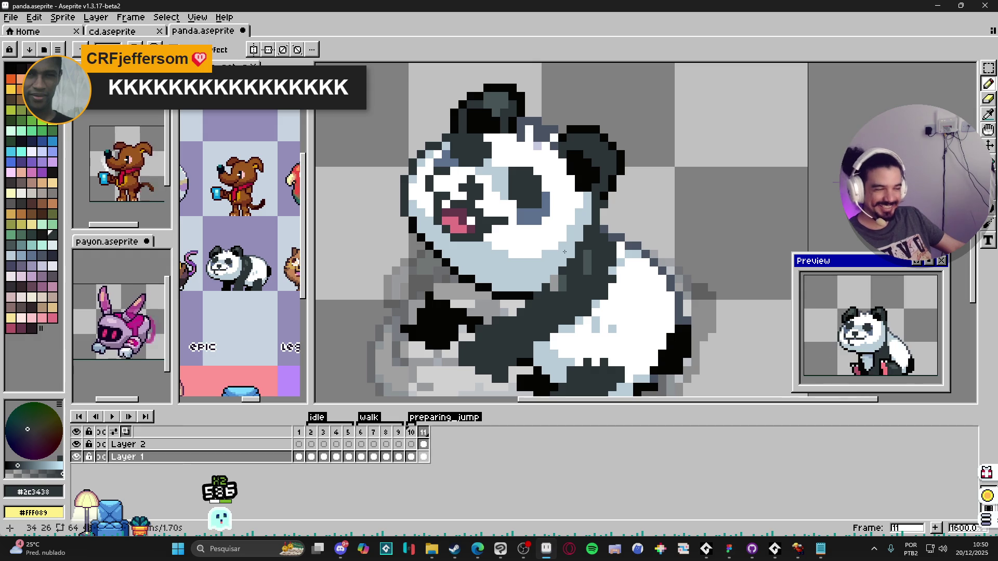
pyautogui.scroll(-1, 555, 285)
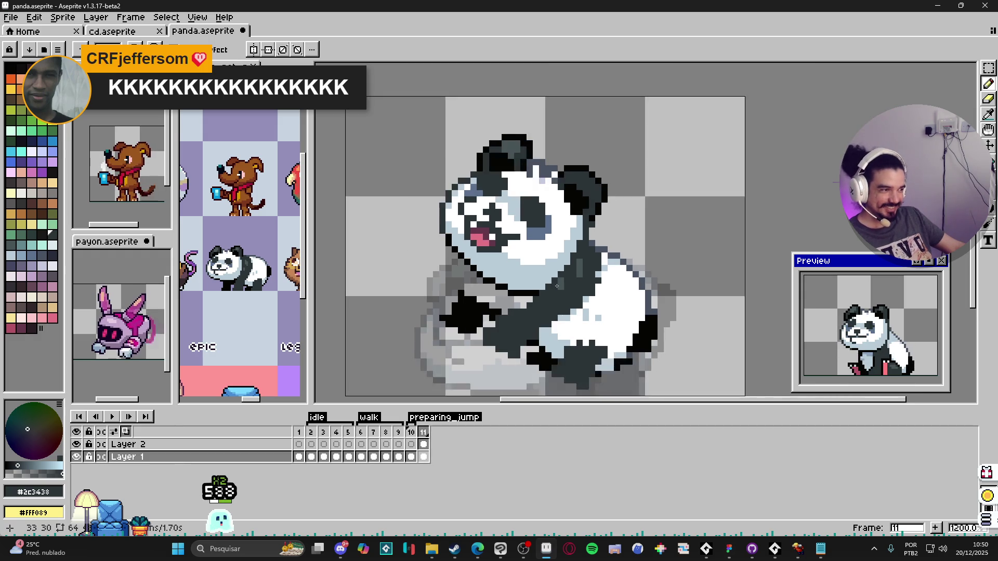
pyautogui.moveTo(546, 290); pyautogui.dragTo(558, 273)
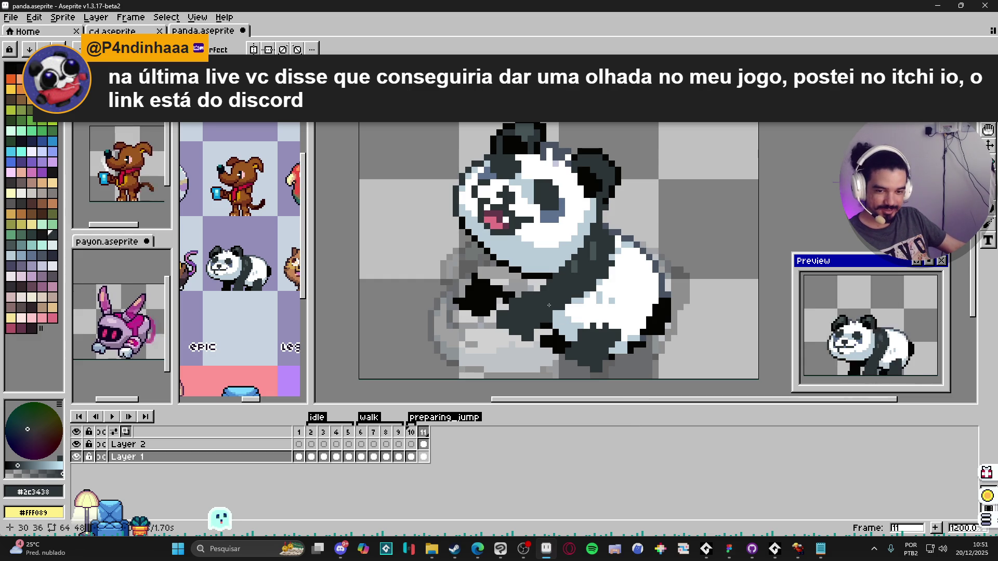
pyautogui.press('v')
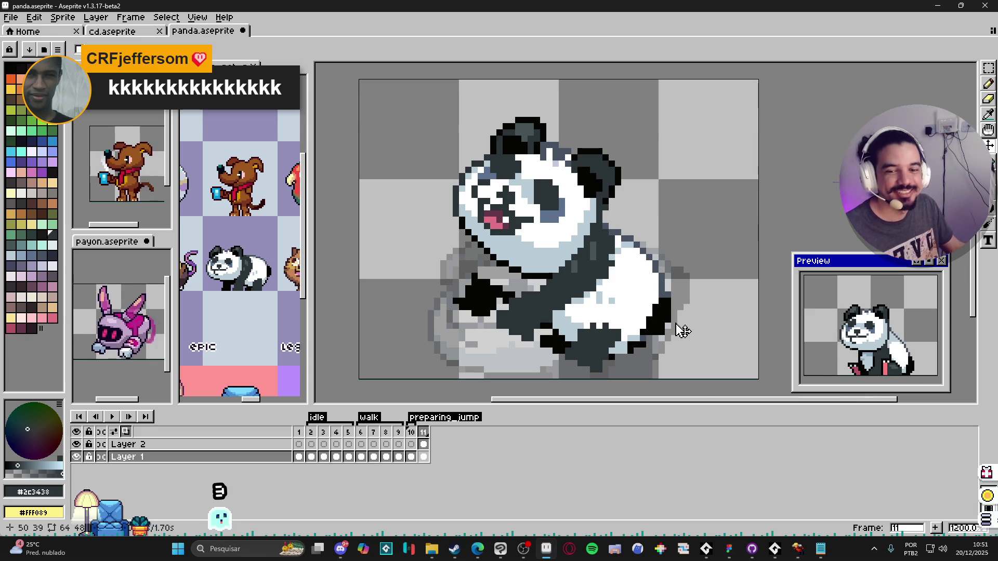
pyautogui.moveTo(556, 306); pyautogui.dragTo(565, 285)
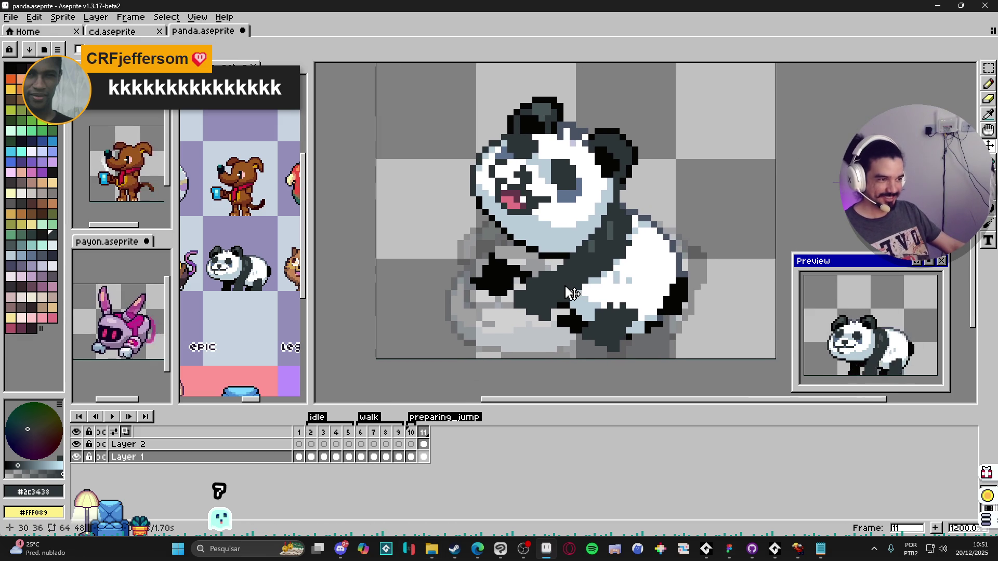
pyautogui.press('e')
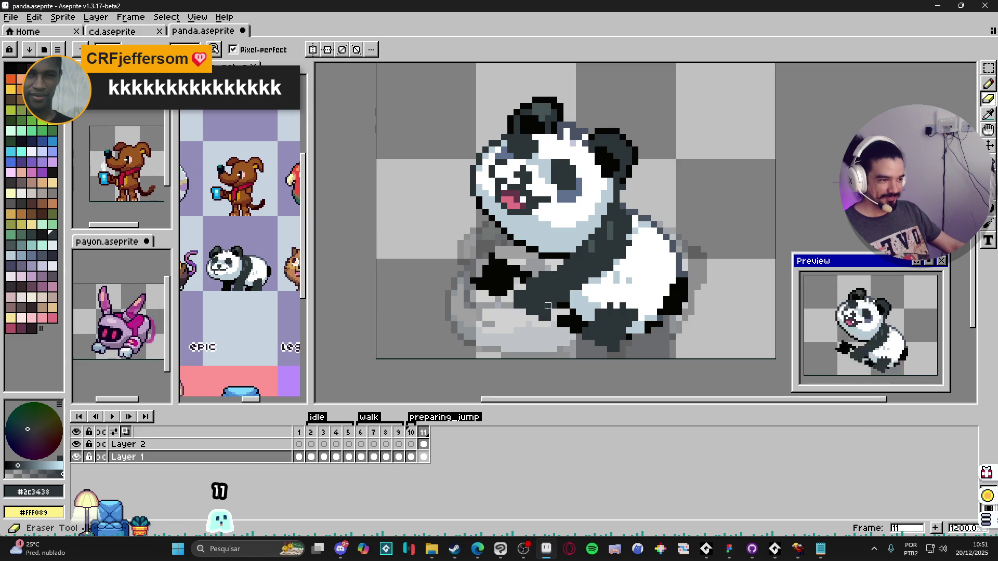
pyautogui.moveTo(548, 306); pyautogui.dragTo(507, 265)
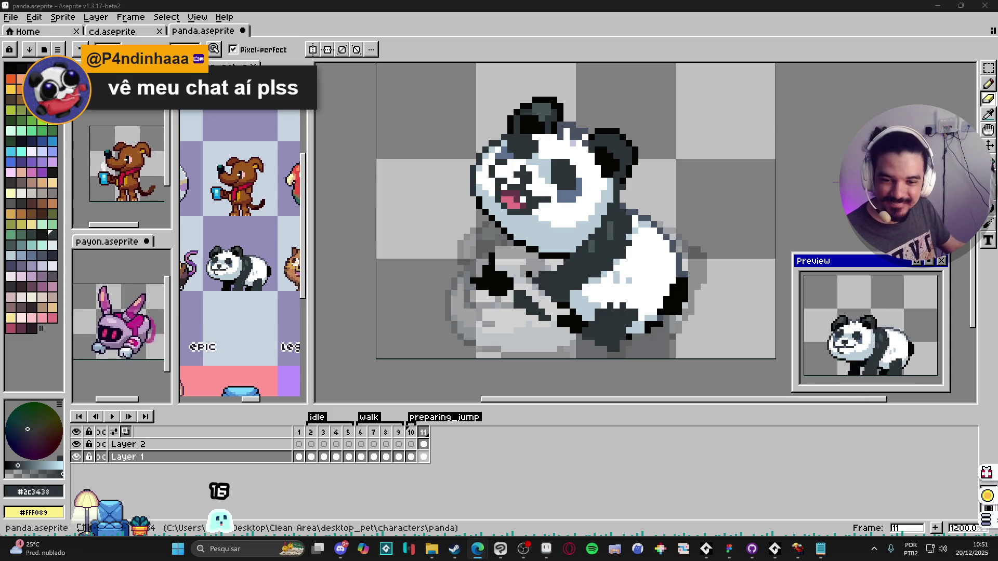
# - Replace the note with 'PANDAA LIGA O SOM DA LIVEEEE…SEUS CHAAATS!!' plus rows of A's
pyautogui.click(820, 551)
pyautogui.hotkey('ctrl', 'a')
pyautogui.write('PAND')
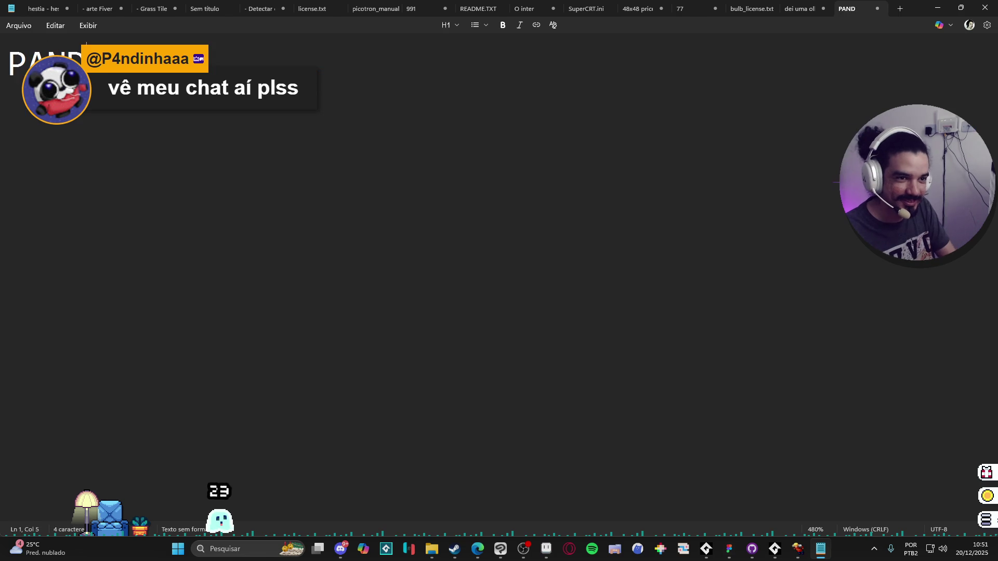
pyautogui.write('INHAAAA LIGA O SOM')
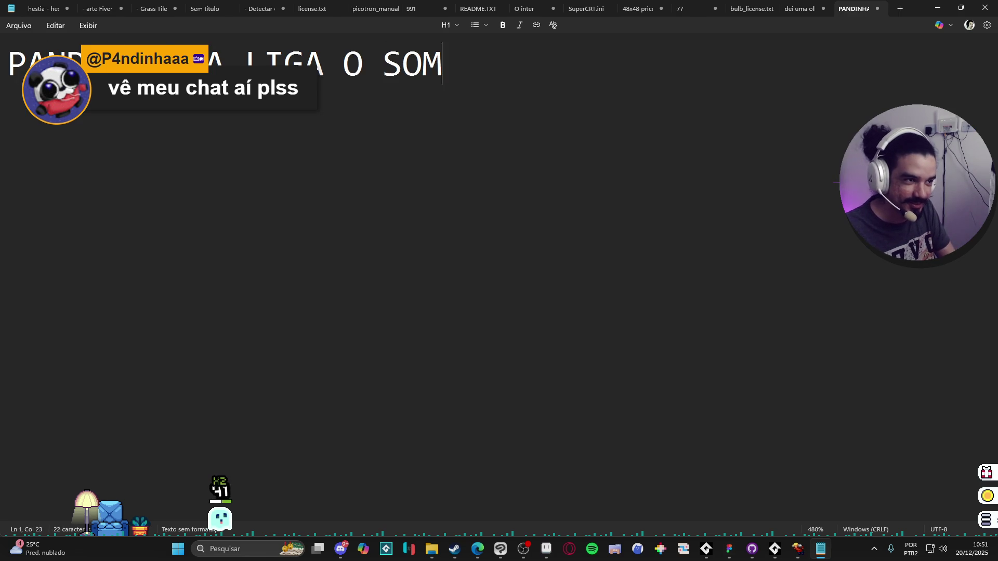
pyautogui.write(' DA LIVEEEE EU TO FALAN')
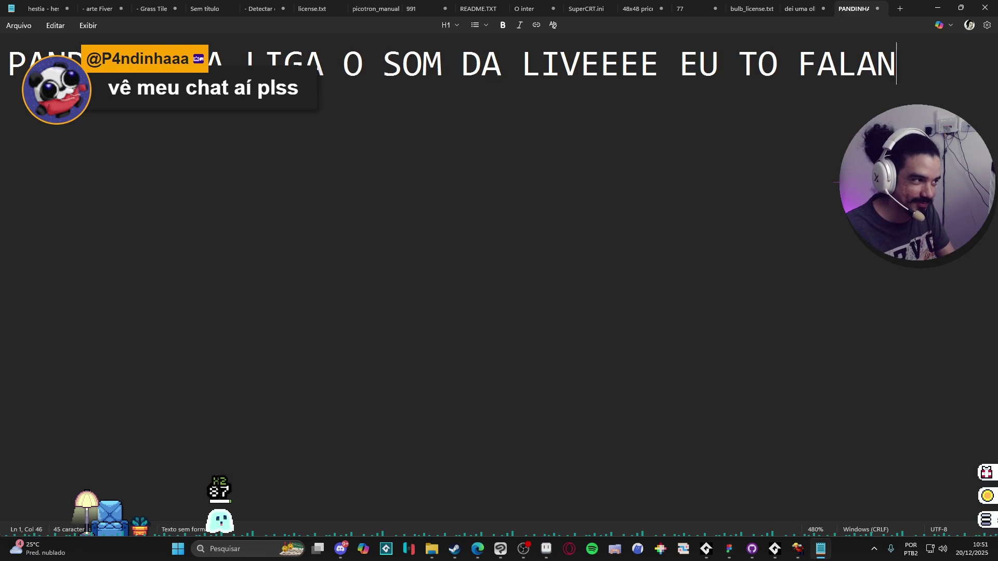
pyautogui.write('DO COM VOCEE EU TO')
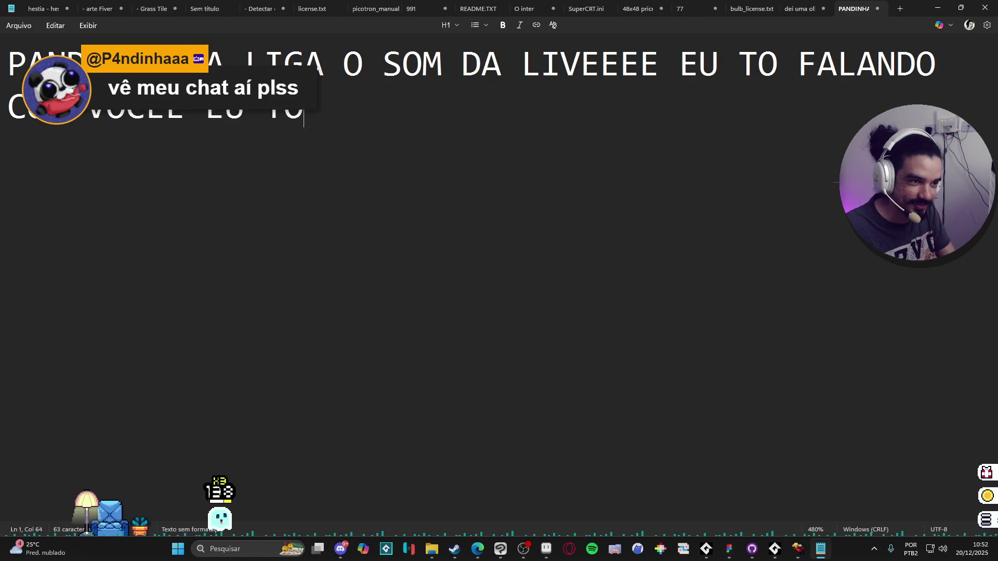
pyautogui.write(' VENDO TODOS OS EUS')
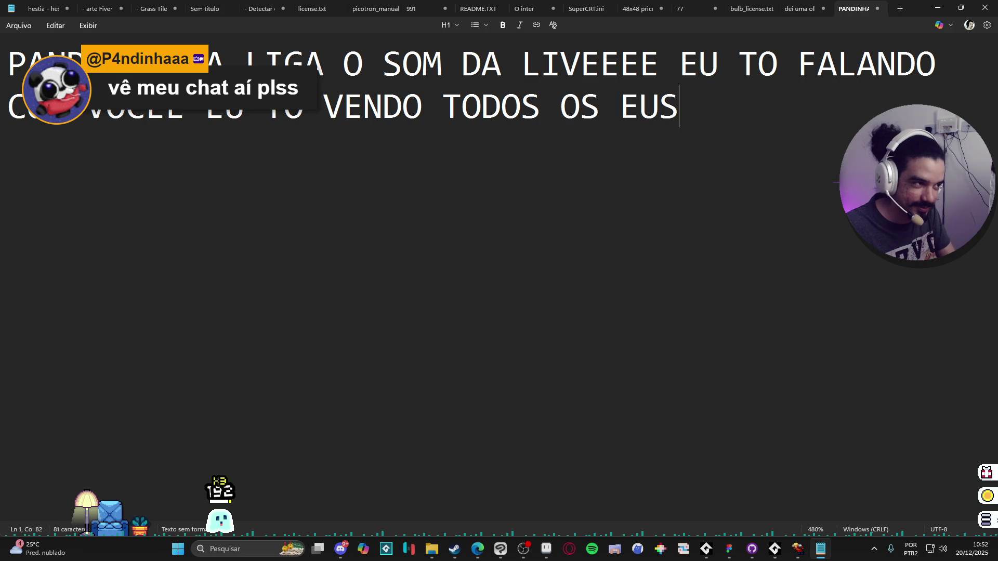
pyautogui.press('BackSpace')
pyautogui.press('BackSpace')
pyautogui.press('BackSpace')
pyautogui.write('SEUS CH')
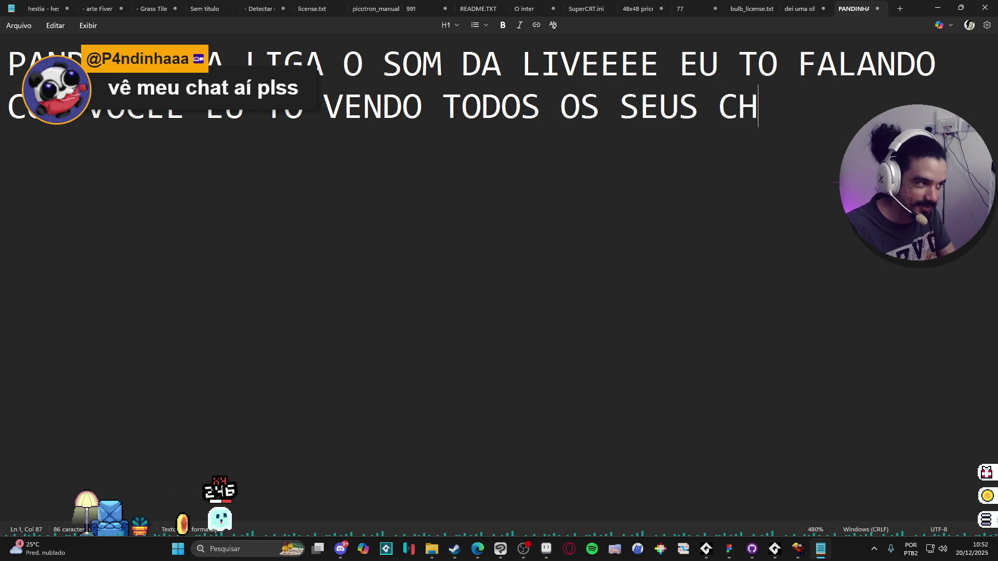
pyautogui.write('AAATS!!')
pyautogui.press('Return')
pyautogui.press('Return')
pyautogui.write('AAAAAAAAAAAAAAAAAAAAAAAAAAAAAAAAAAAAAAAAAAAAAAAAAAAAAAAAAAAAAAAAAAAAAAAAA')
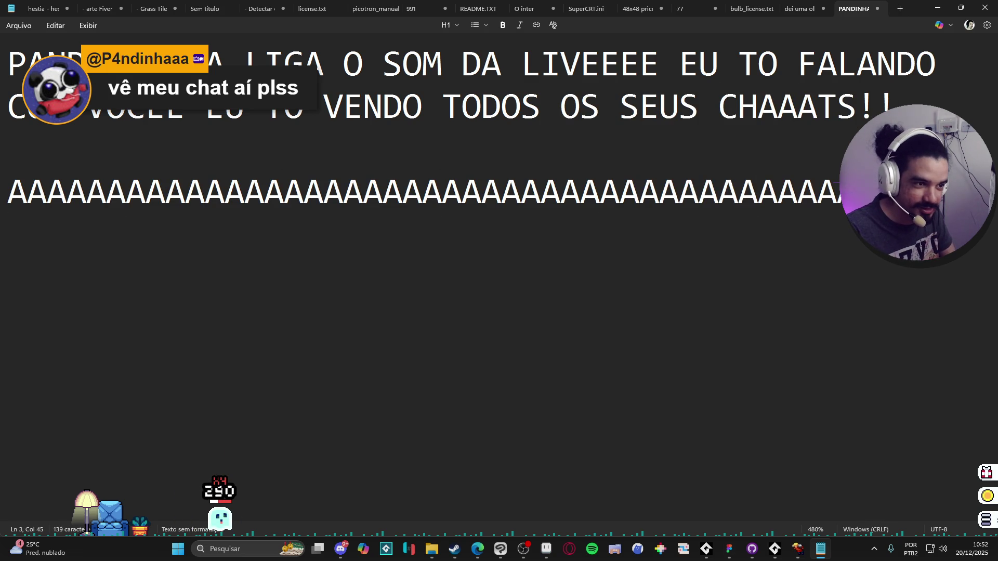
pyautogui.write('AAAAAAAAAAAAAAAAAAAAAAAAAAAAAAAAAAAAAAAAAAAAAAAAAAAAAAAAAAAAA')
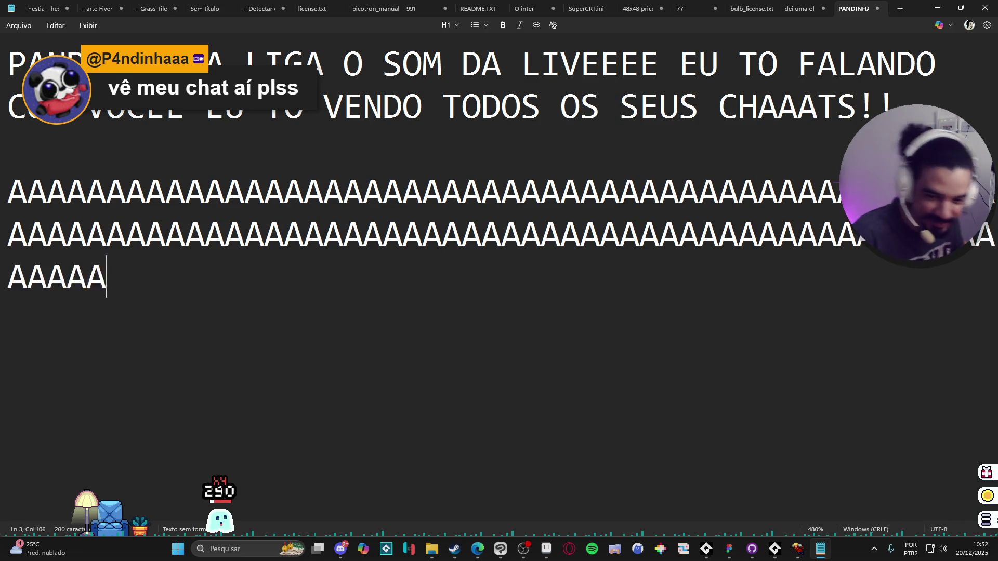
pyautogui.write('AAAAAAAAAAAAAAAAAAAAAAAAAAAAAAAAAAAAAAAAAAAAAAAAAAAAAAAAAAAAA')
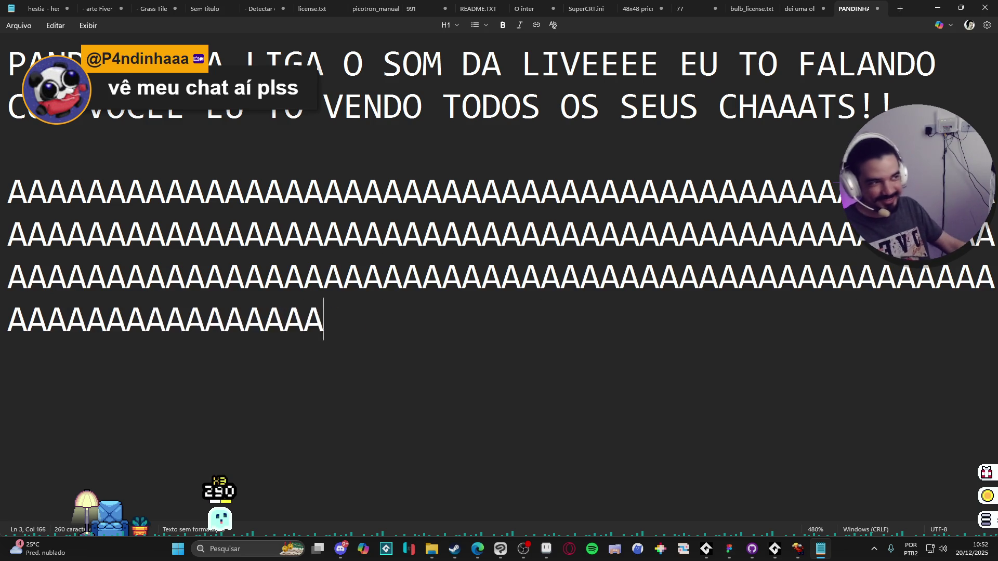
pyautogui.write('AAAAAAAAAAAAAAAAAAAAAAAAAAAAAAAAAAA')
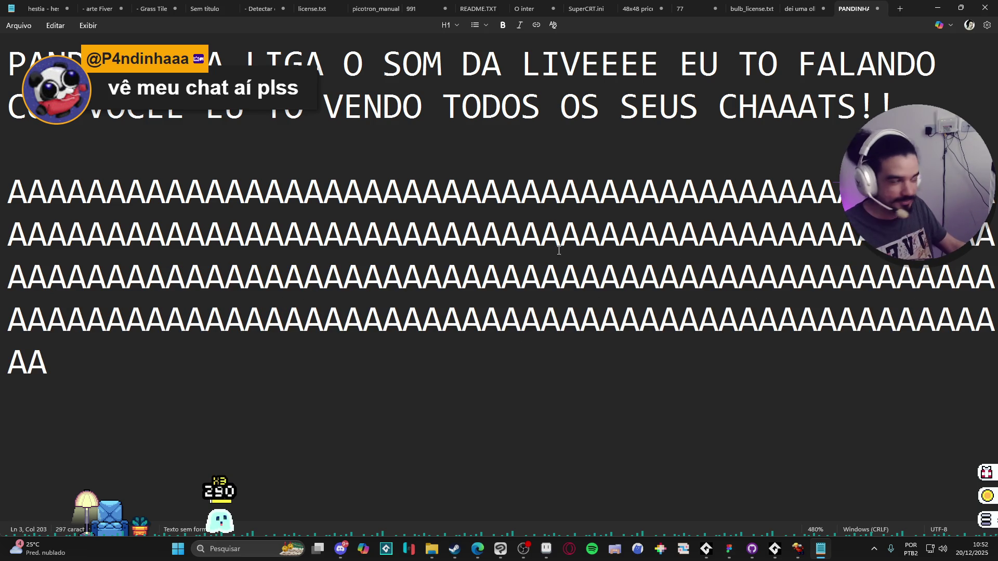
pyautogui.click(938, 5)
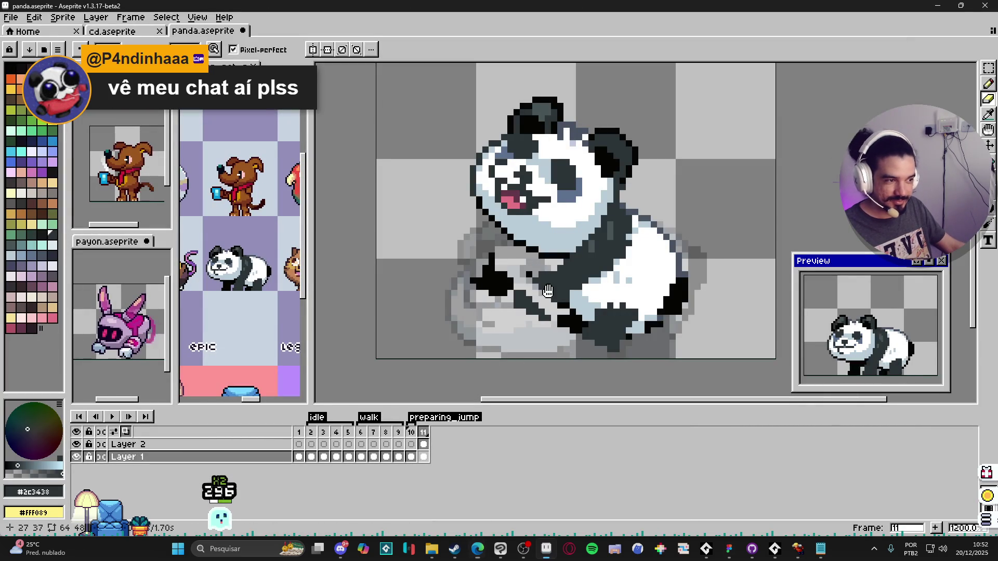
# - Erase the dark lower-body strokes, then pencil dark outline pixels along the panda's bottom edge
pyautogui.press('e')
pyautogui.moveTo(519, 292)
pyautogui.mouseDown()
pyautogui.moveTo(496, 281)
pyautogui.moveTo(514, 291)
pyautogui.moveTo(516, 309)
pyautogui.moveTo(578, 327)
pyautogui.mouseUp()
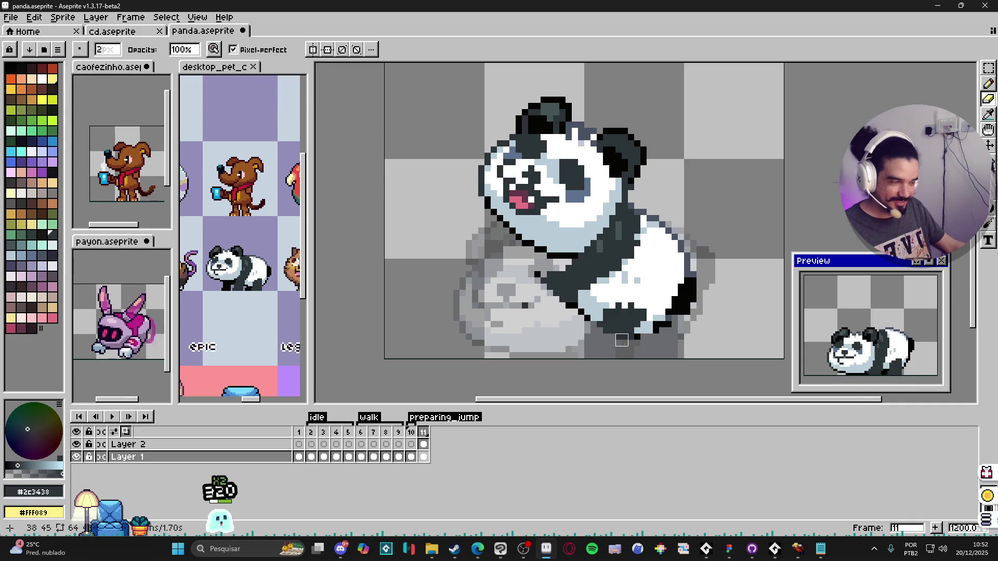
pyautogui.press('b')
pyautogui.keyDown('alt'); pyautogui.click(647, 313); pyautogui.keyUp('alt')
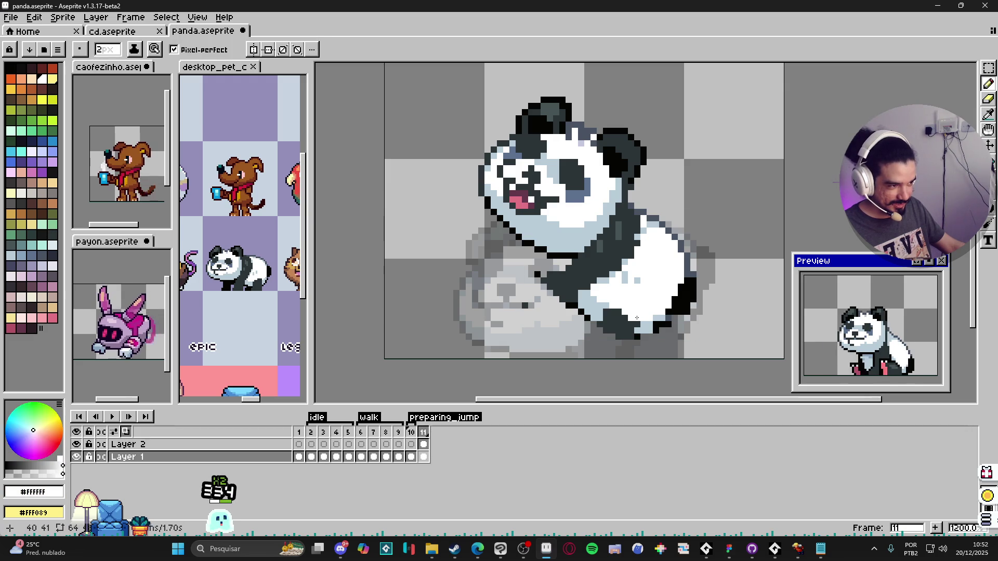
pyautogui.keyDown('alt'); pyautogui.click(593, 311); pyautogui.keyUp('alt')
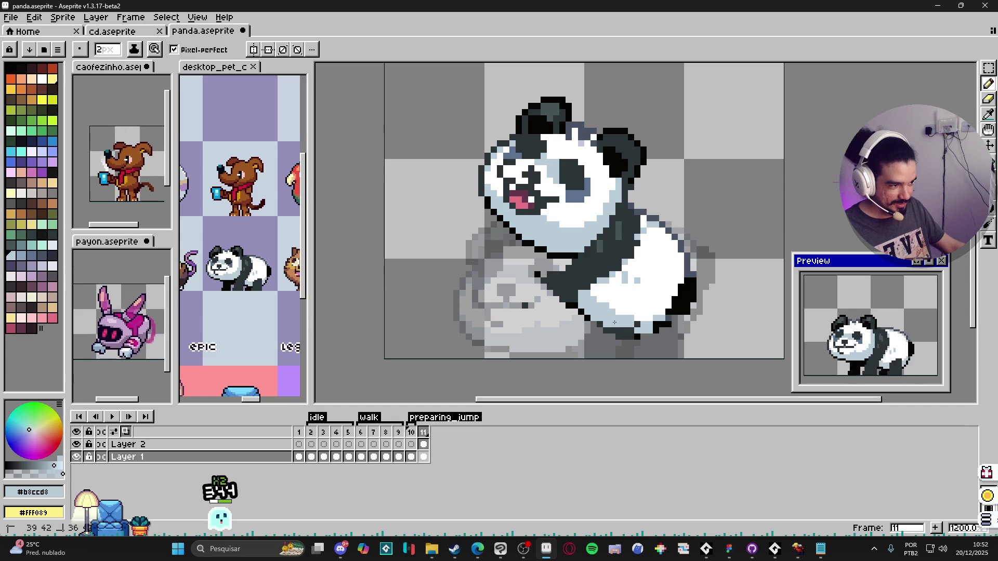
pyautogui.scroll(-1, 632, 329)
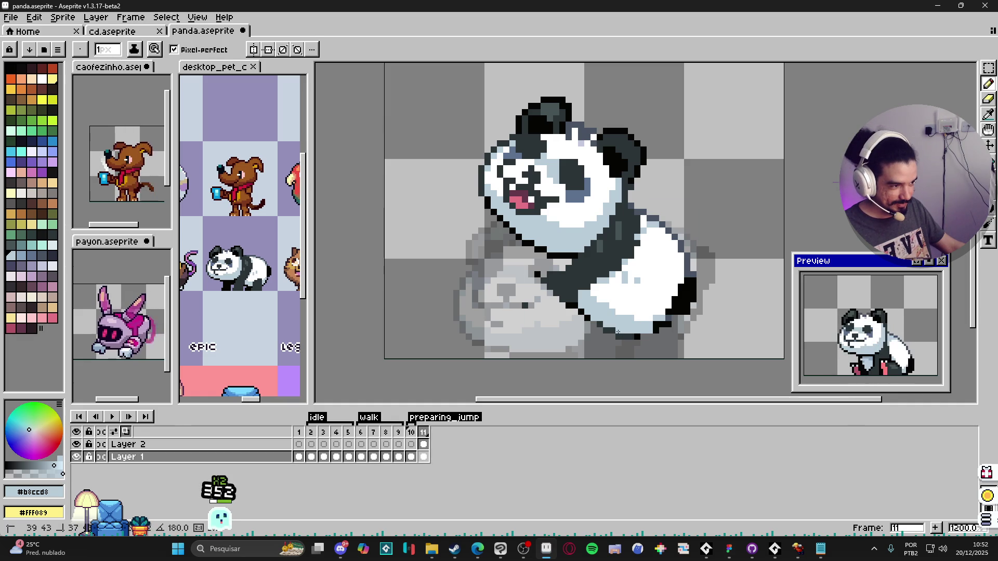
pyautogui.keyDown('alt'); pyautogui.click(633, 338); pyautogui.keyUp('alt')
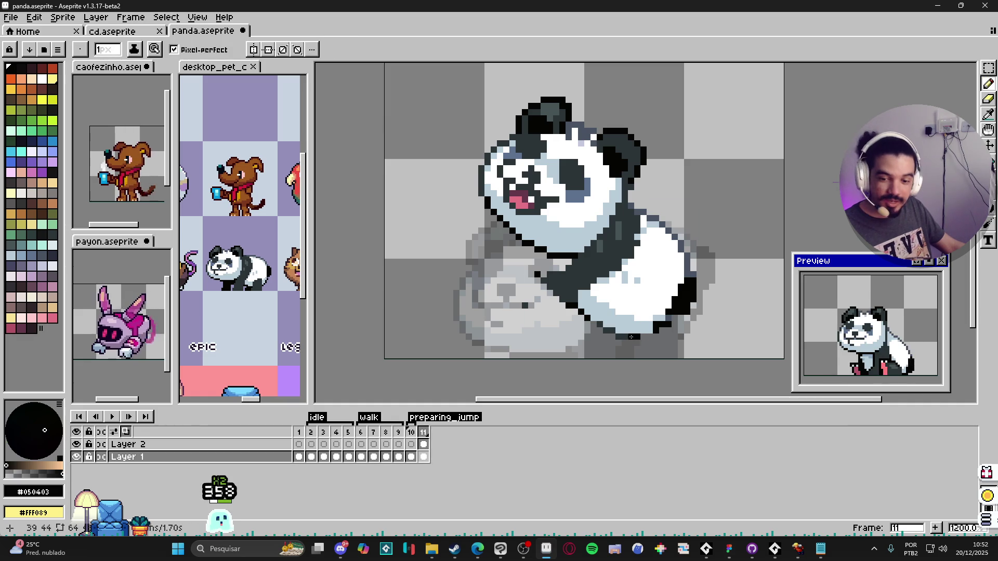
pyautogui.click(630, 337)
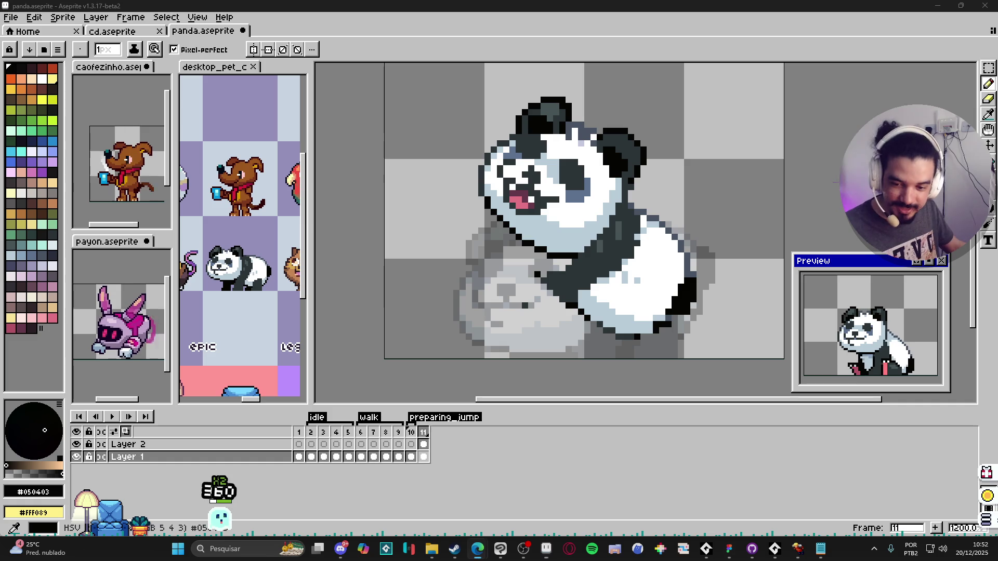
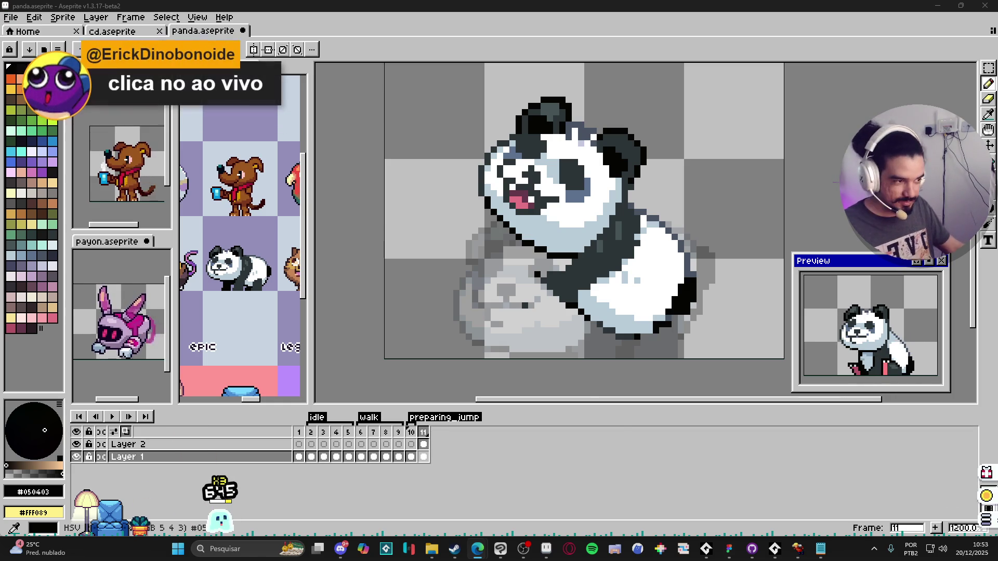
# - Fill gaps in the panda's neck outline with dark grey #2c3438 pixels
pyautogui.hscroll(2, 606, 306)
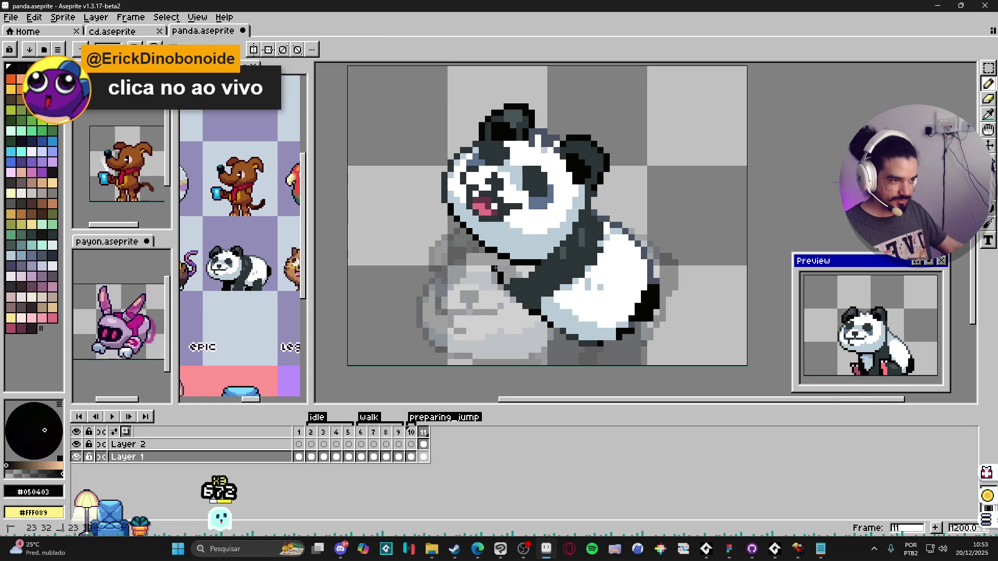
pyautogui.keyDown('alt'); pyautogui.click(508, 269); pyautogui.keyUp('alt')
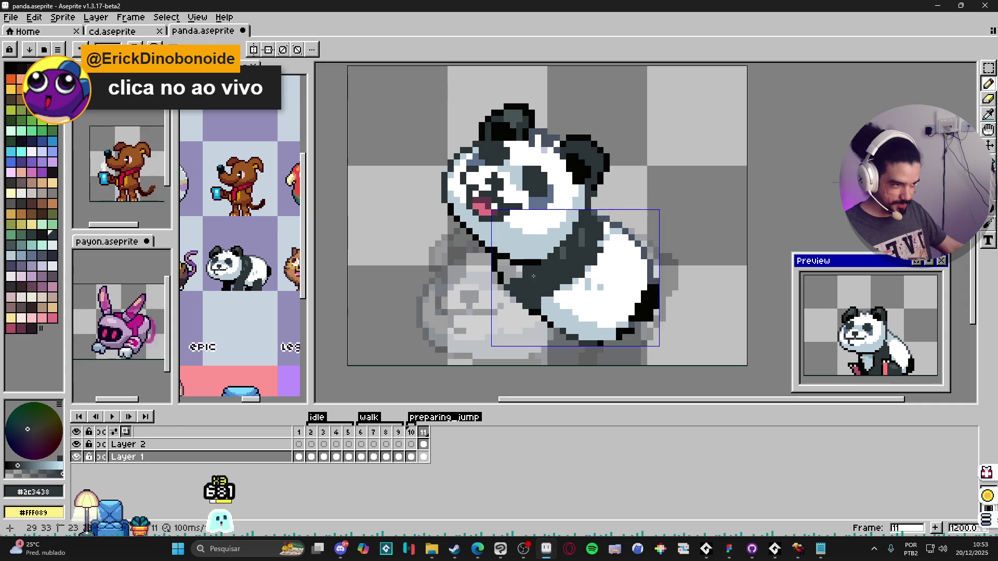
pyautogui.click(506, 281)
pyautogui.click(501, 265)
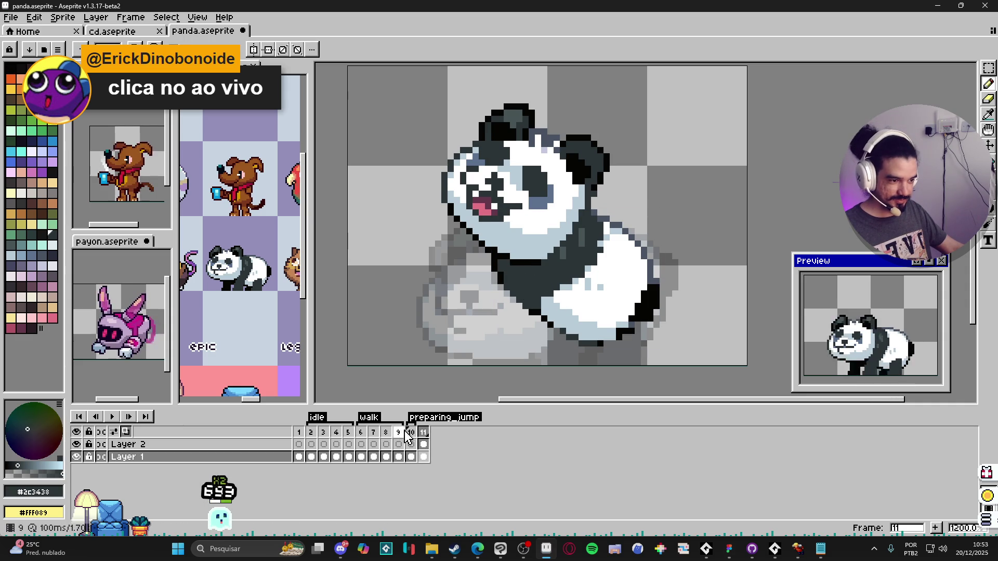
# - Select the paw with Magic Wand on frame 11 and paste a dark pixel block beside it
pyautogui.press('Left')
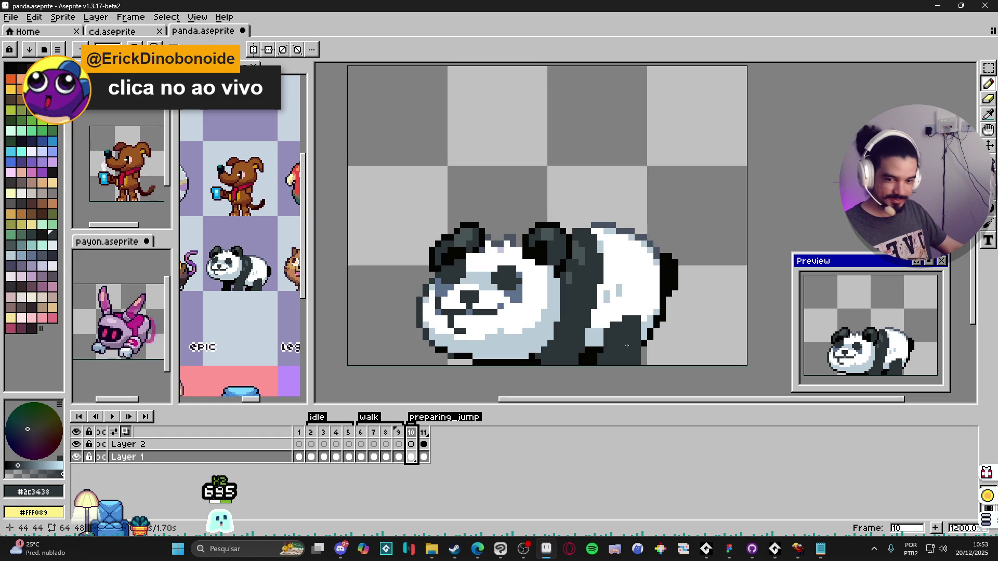
pyautogui.press('w')
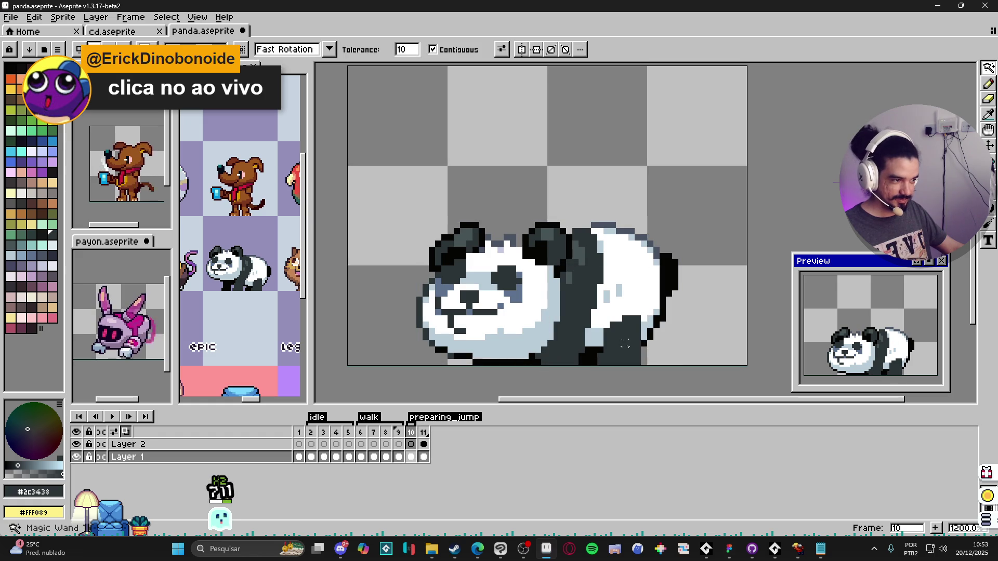
pyautogui.click(424, 432)
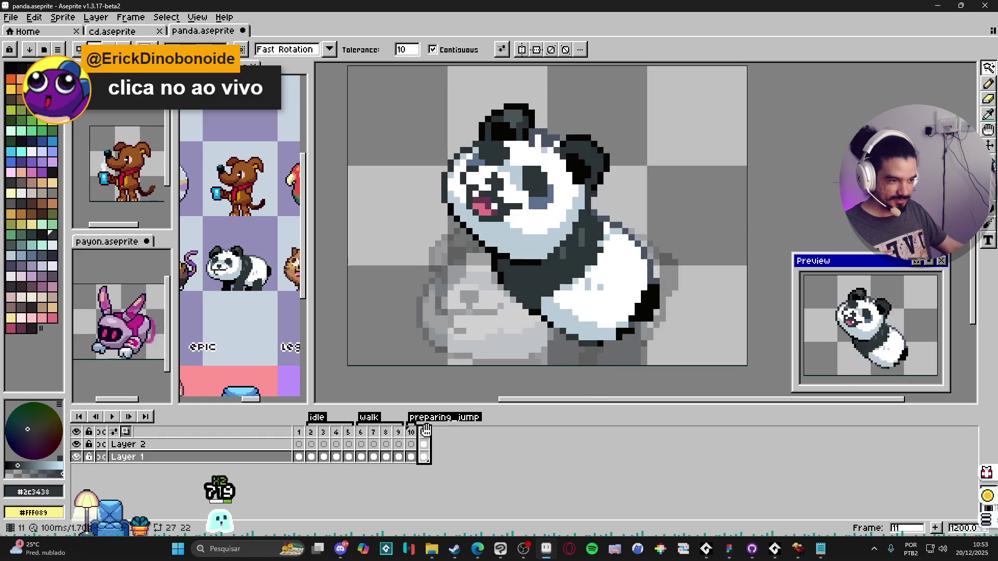
pyautogui.press('v')
pyautogui.hotkey('ctrl', 'v')
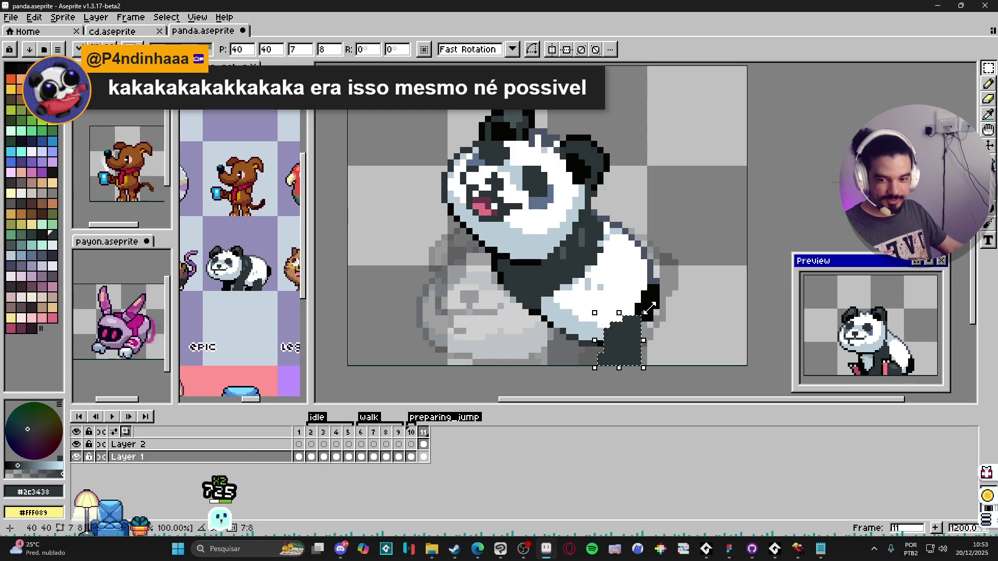
# - Rotate the pasted block to 26.6° and commit it as the lower paw, then sample white
pyautogui.moveTo(649, 310)
pyautogui.mouseDown()
pyautogui.moveTo(628, 308)
pyautogui.moveTo(617, 339)
pyautogui.mouseUp()
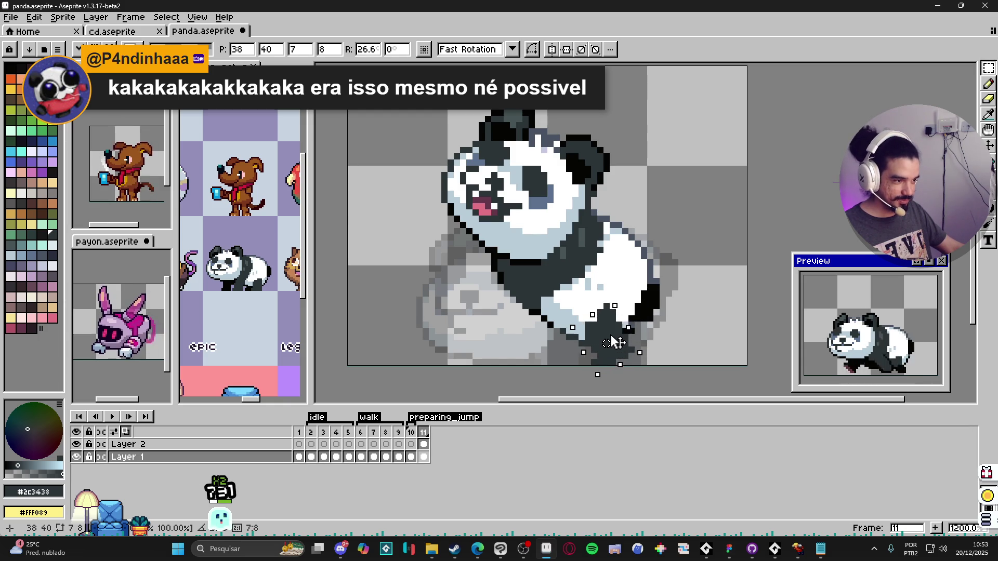
pyautogui.press('Return')
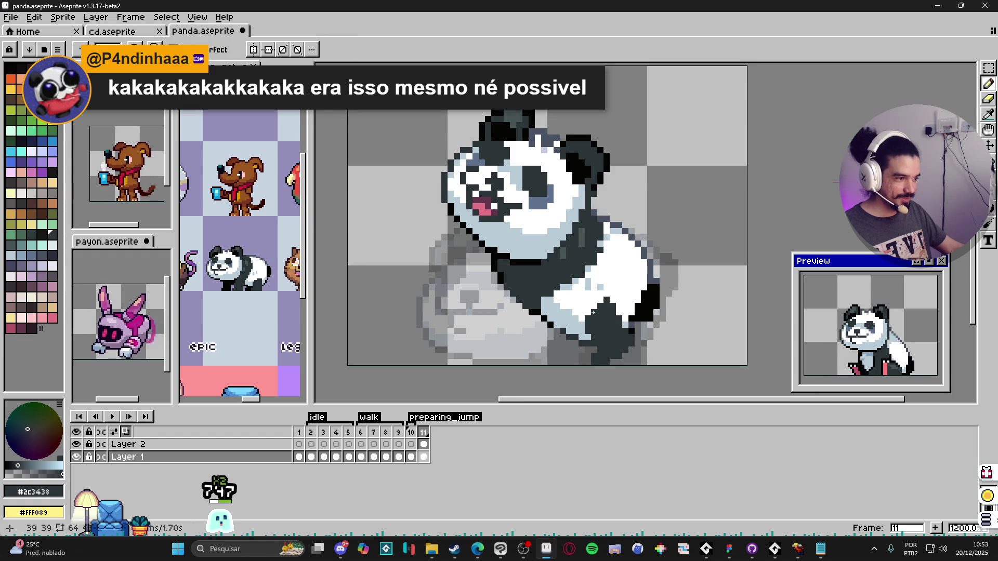
pyautogui.keyDown('alt'); pyautogui.click(610, 302); pyautogui.keyUp('alt')
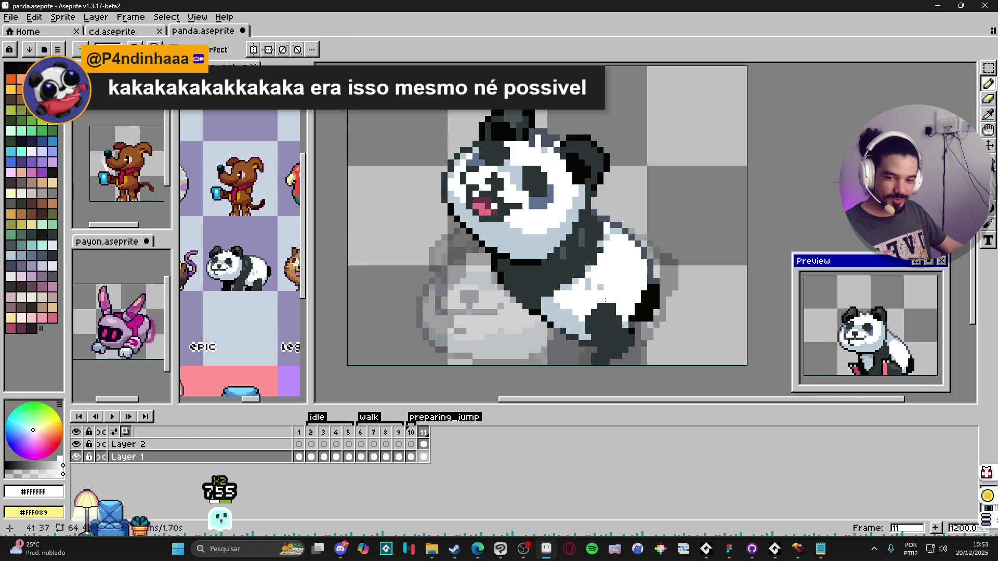
pyautogui.moveTo(578, 306); pyautogui.dragTo(590, 310)
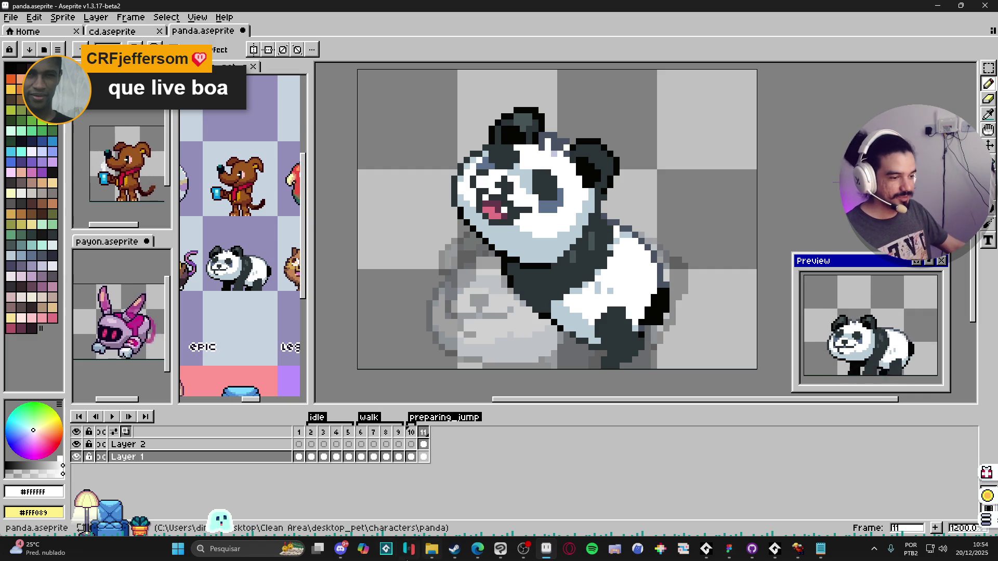
pyautogui.click(340, 548)
# - Follow the Condito's Got a Snack itch.io link in #projetos-em-andamento, then minimize the not-found page
pyautogui.scroll(-5, 395, 385)
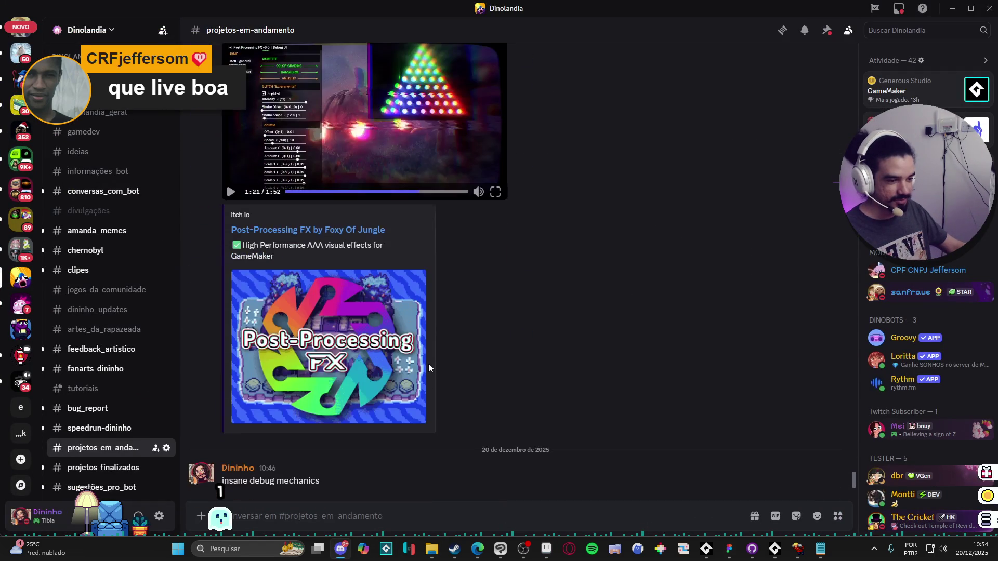
pyautogui.scroll(10, 341, 394)
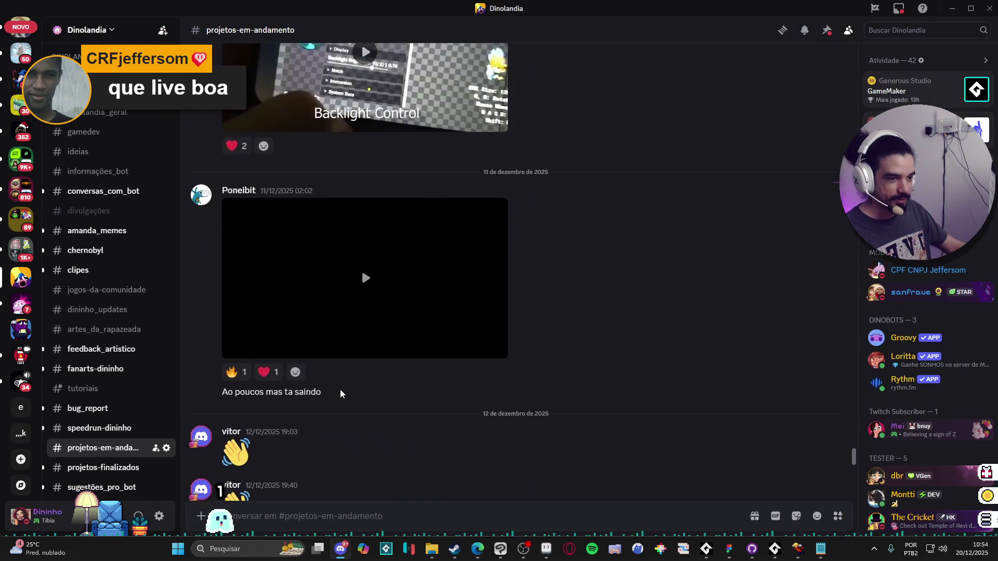
pyautogui.scroll(-4, 353, 379)
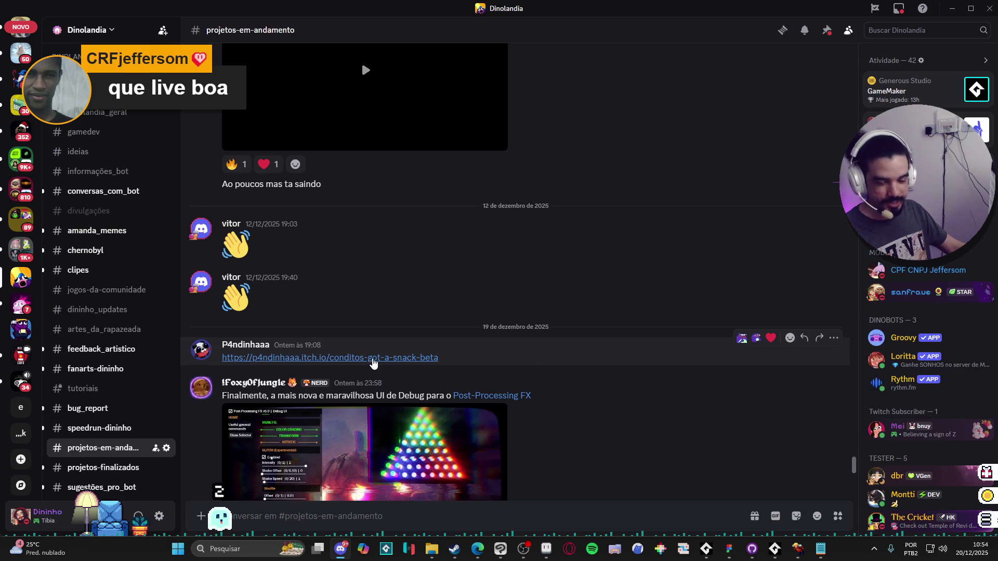
pyautogui.click(373, 362)
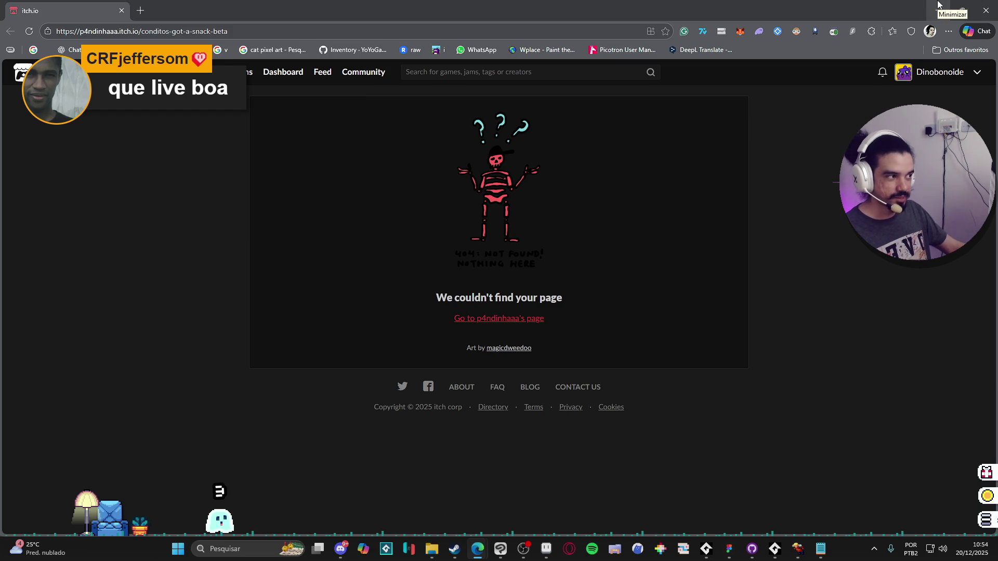
pyautogui.click(939, 4)
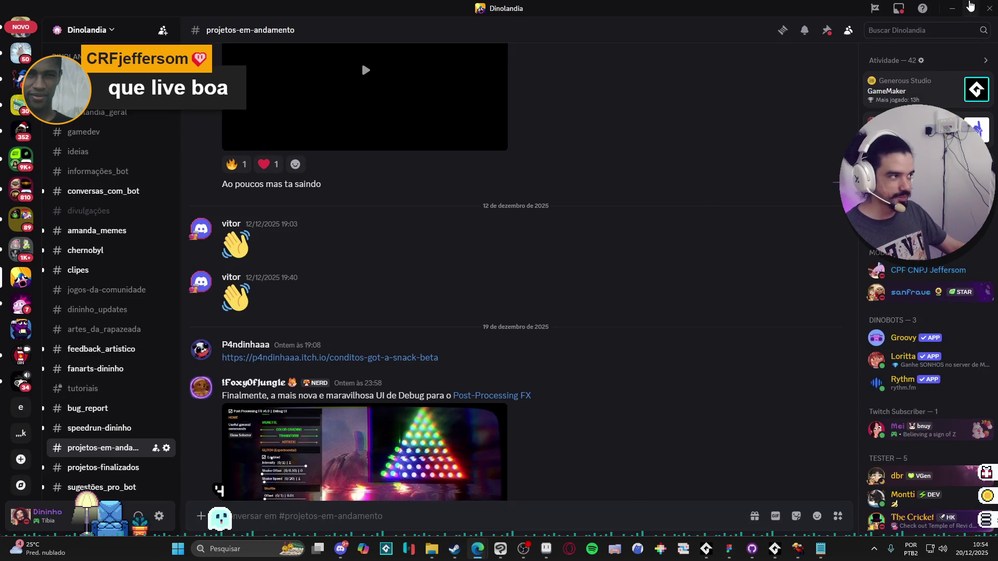
pyautogui.click(952, 8)
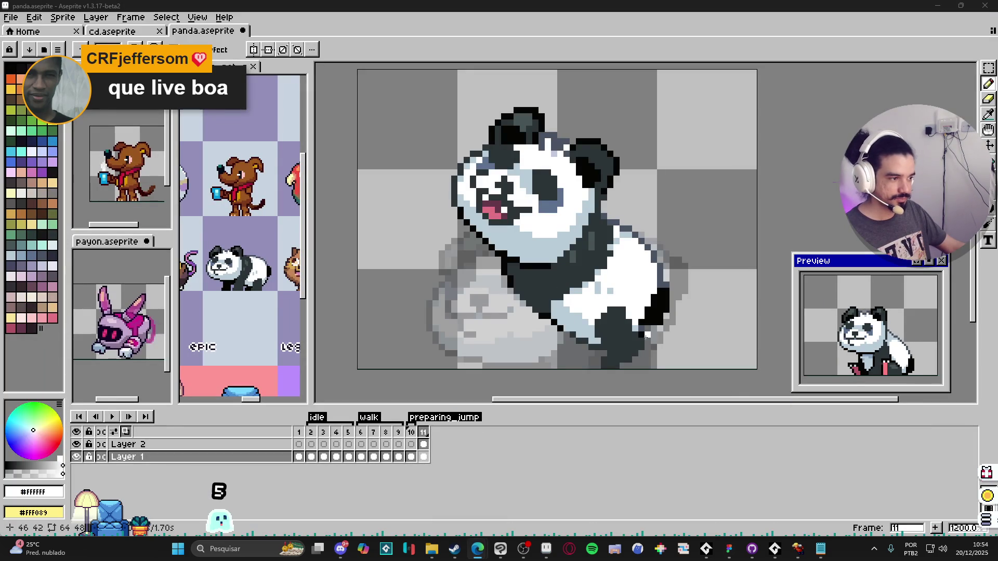
# - Darken the panda's lower-right outline with near-black #050403, undoing stray eraser strokes
pyautogui.keyDown('alt'); pyautogui.click(645, 327); pyautogui.keyUp('alt')
pyautogui.moveTo(645, 341)
pyautogui.mouseDown()
pyautogui.moveTo(622, 365)
pyautogui.moveTo(598, 359)
pyautogui.mouseUp()
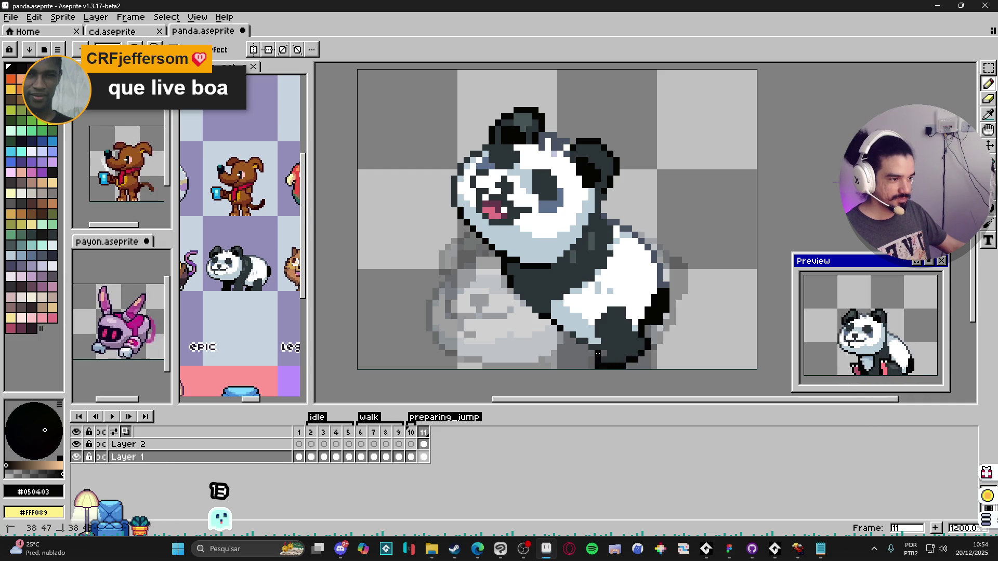
pyautogui.keyDown('alt'); pyautogui.click(594, 352); pyautogui.keyUp('alt')
pyautogui.keyDown('alt'); pyautogui.click(596, 348); pyautogui.keyUp('alt')
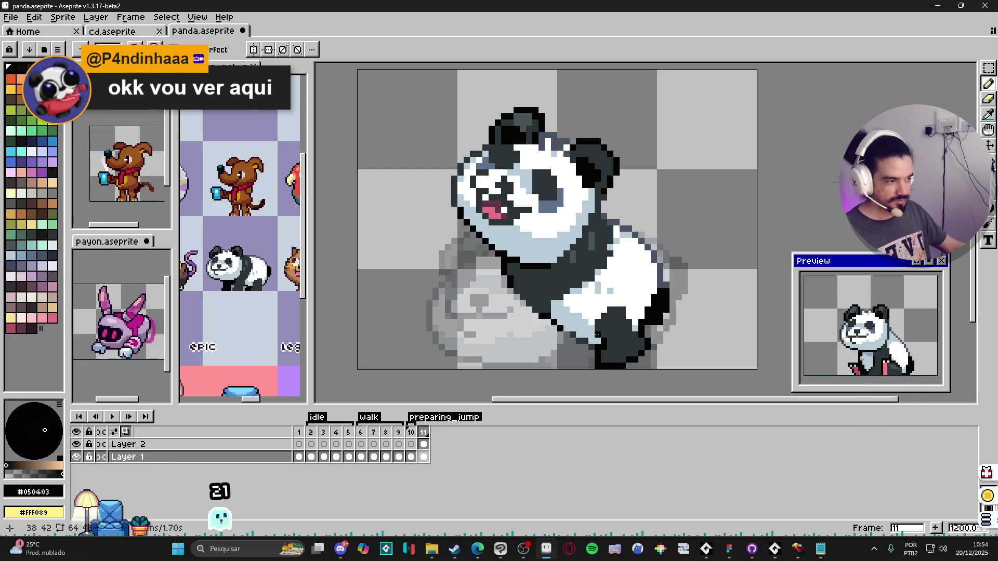
pyautogui.press('b')
pyautogui.hotkey('ctrl', 'z')
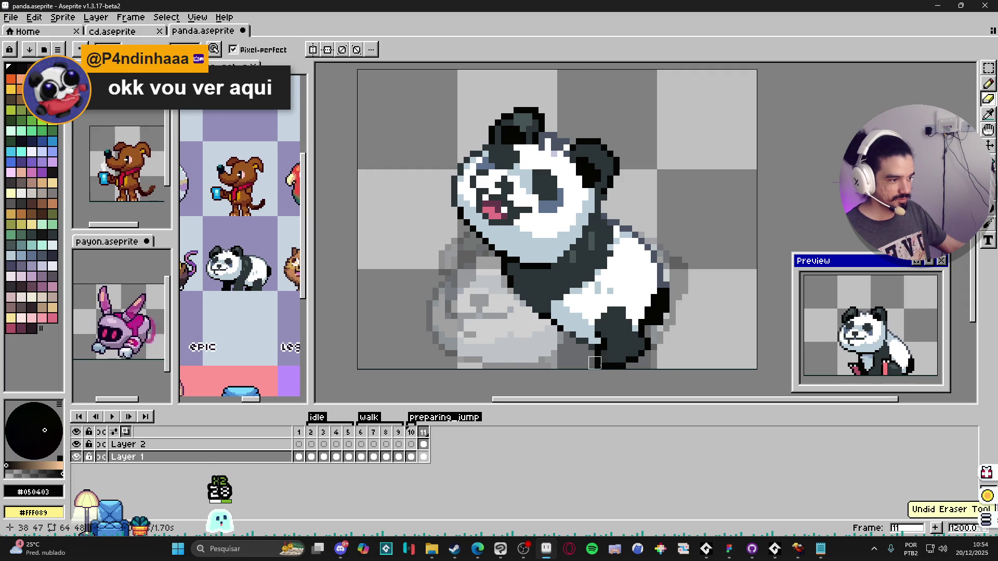
pyautogui.keyDown('alt'); pyautogui.click(562, 273); pyautogui.keyUp('alt')
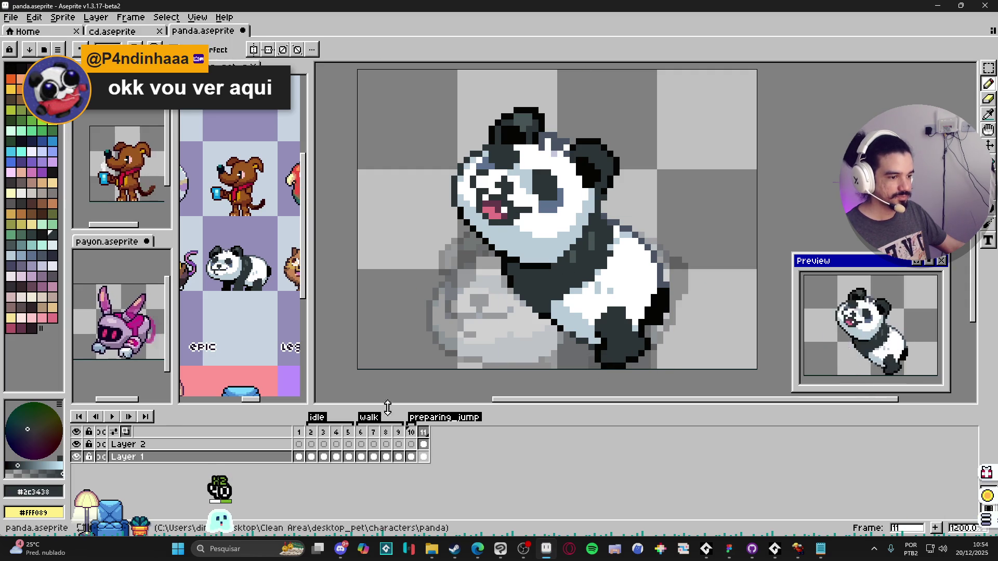
# - Delete Layer 2 so the sprite keeps only Layer 1
pyautogui.rightClick(424, 445)
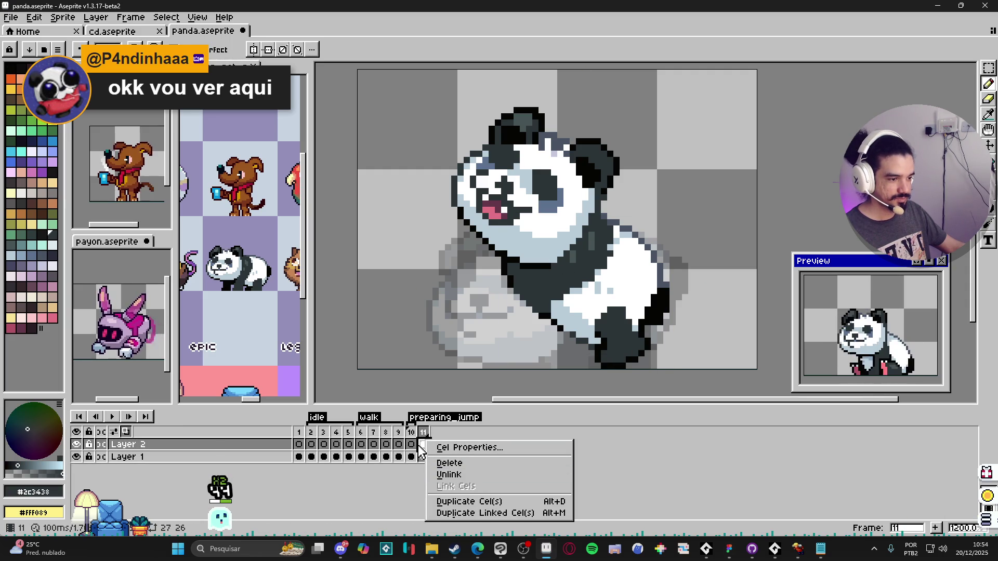
pyautogui.press('Escape')
pyautogui.rightClick(203, 444)
pyautogui.click(244, 474)
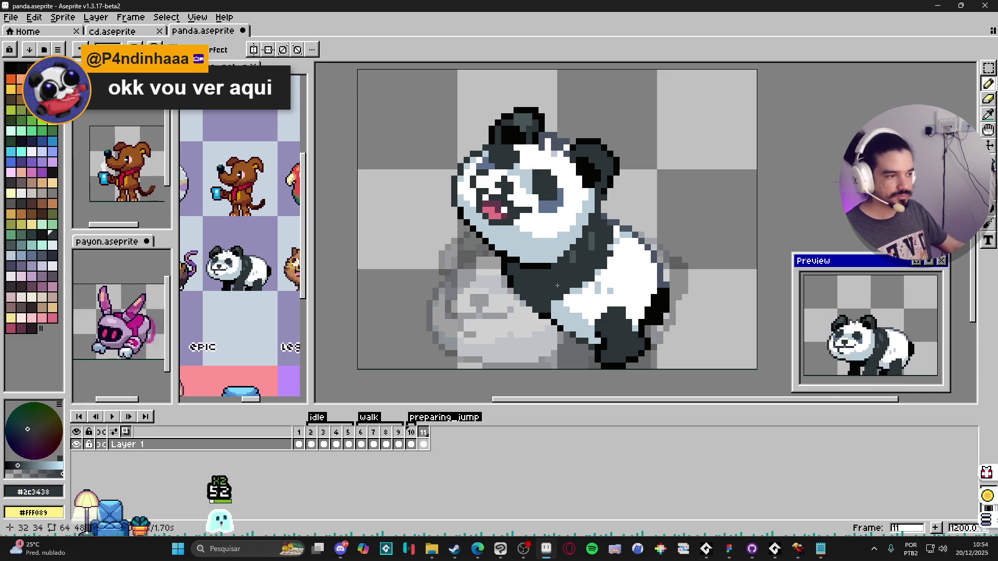
# - Fill the frame 11 panda's arm area with dark grey
pyautogui.click(415, 438)
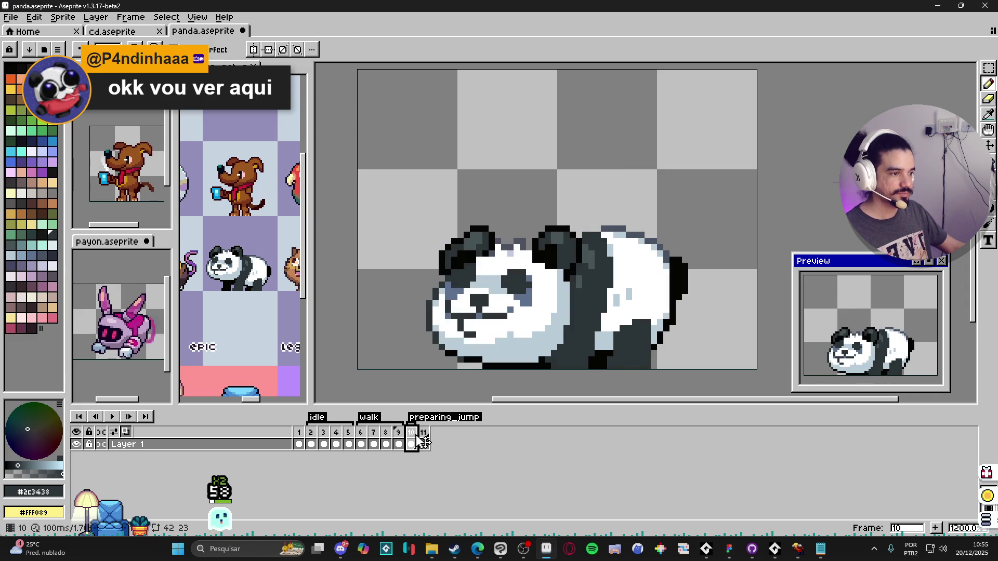
pyautogui.click(424, 432)
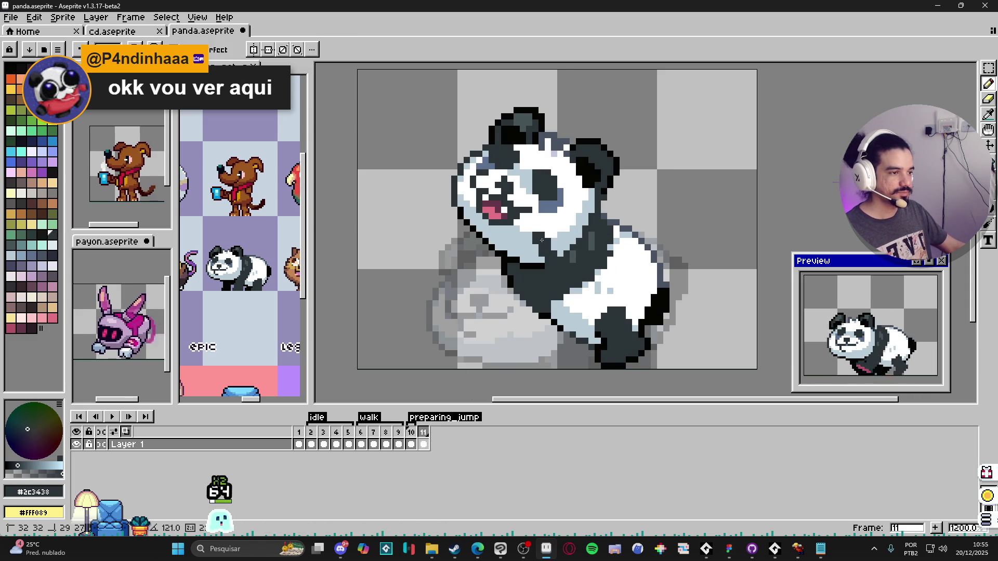
pyautogui.moveTo(532, 255); pyautogui.dragTo(575, 259)
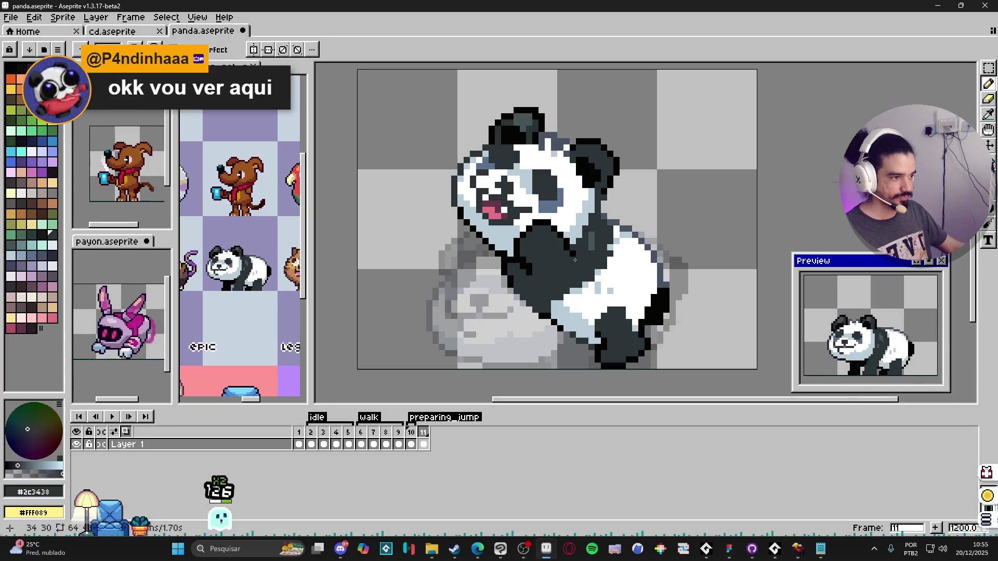
pyautogui.keyDown('alt'); pyautogui.click(556, 267); pyautogui.keyUp('alt')
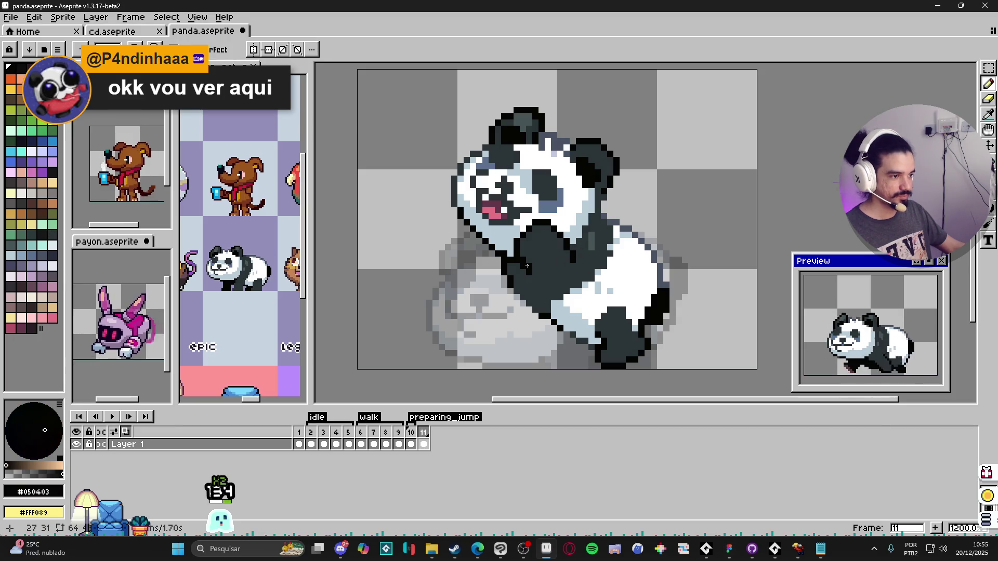
pyautogui.press('Left')
pyautogui.press('Left')
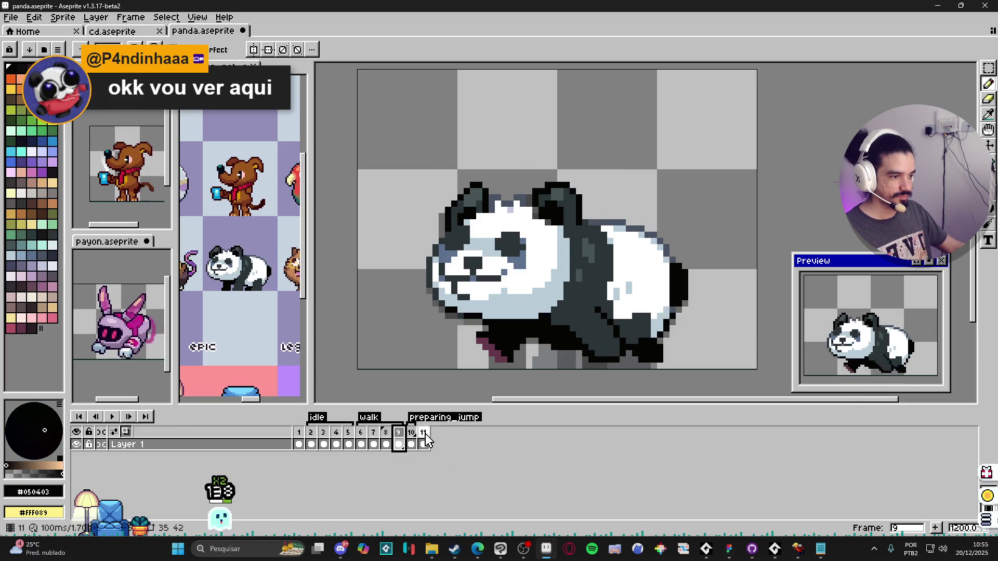
pyautogui.click(424, 433)
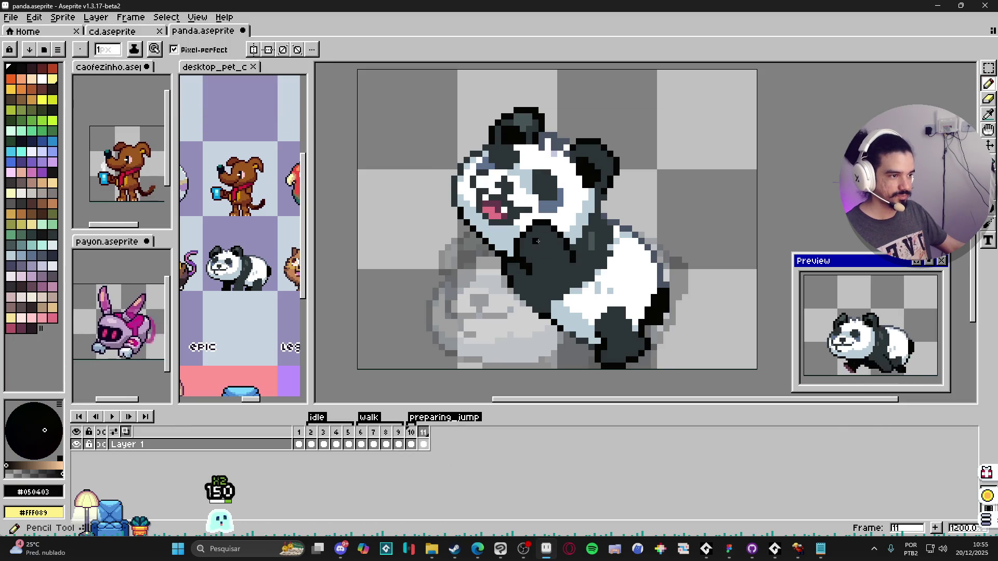
pyautogui.keyDown('alt'); pyautogui.click(537, 241); pyautogui.keyUp('alt')
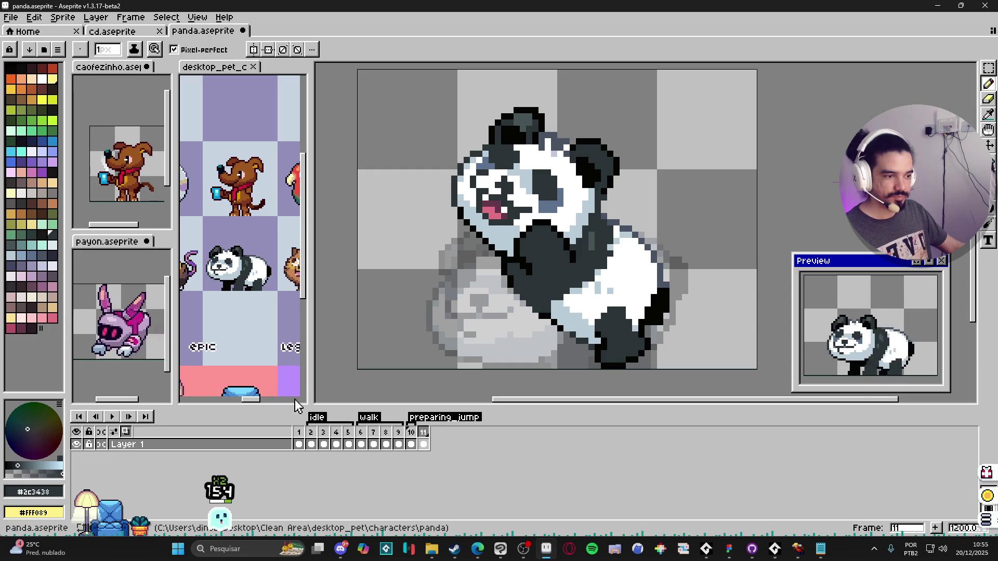
# - Sample pink from frame 4 and paint a 2px tongue over the frame 11 panda's chest
pyautogui.click(336, 432)
pyautogui.keyDown('alt'); pyautogui.click(512, 356); pyautogui.keyUp('alt')
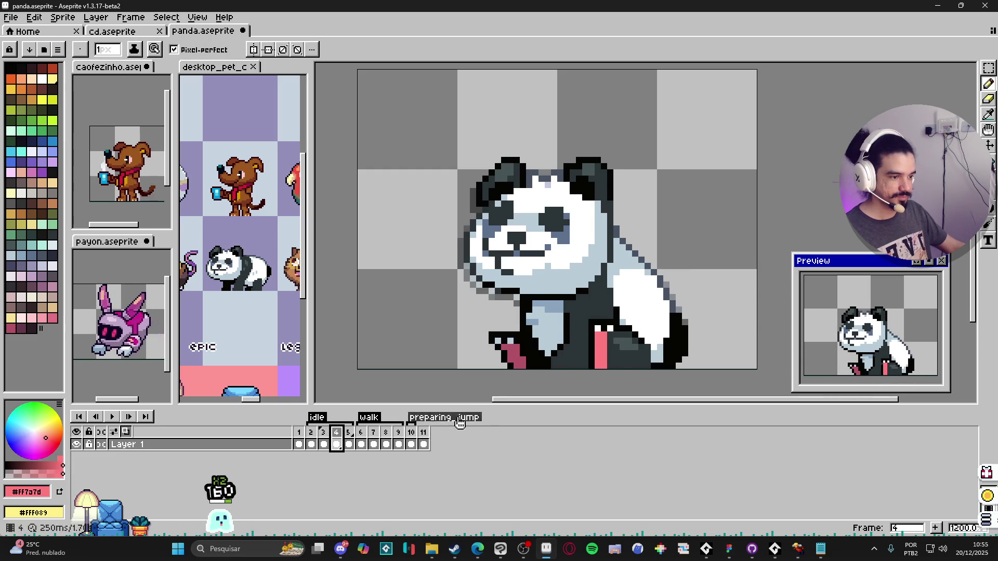
pyautogui.click(424, 432)
pyautogui.press('+')
pyautogui.moveTo(545, 233); pyautogui.dragTo(526, 245)
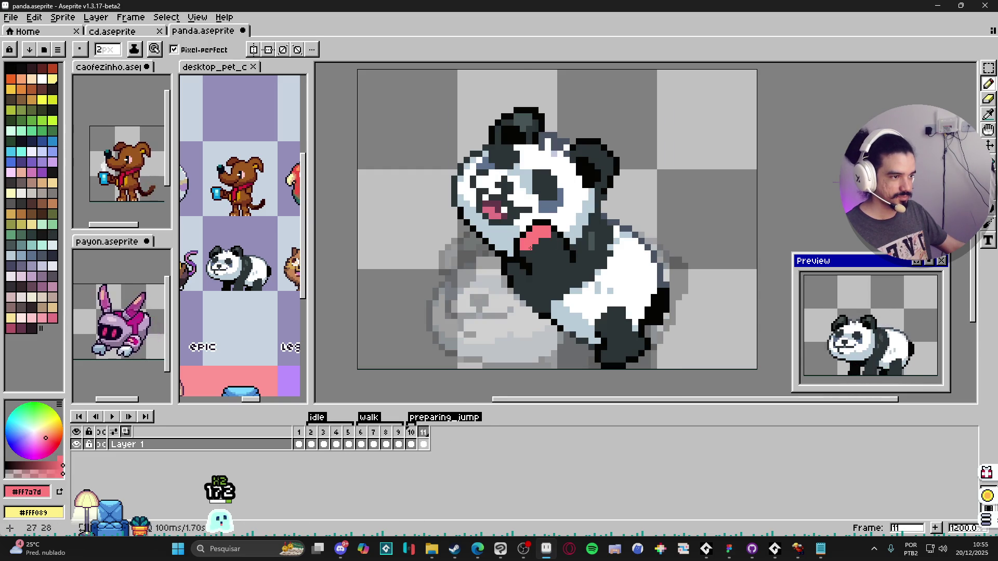
pyautogui.press('-')
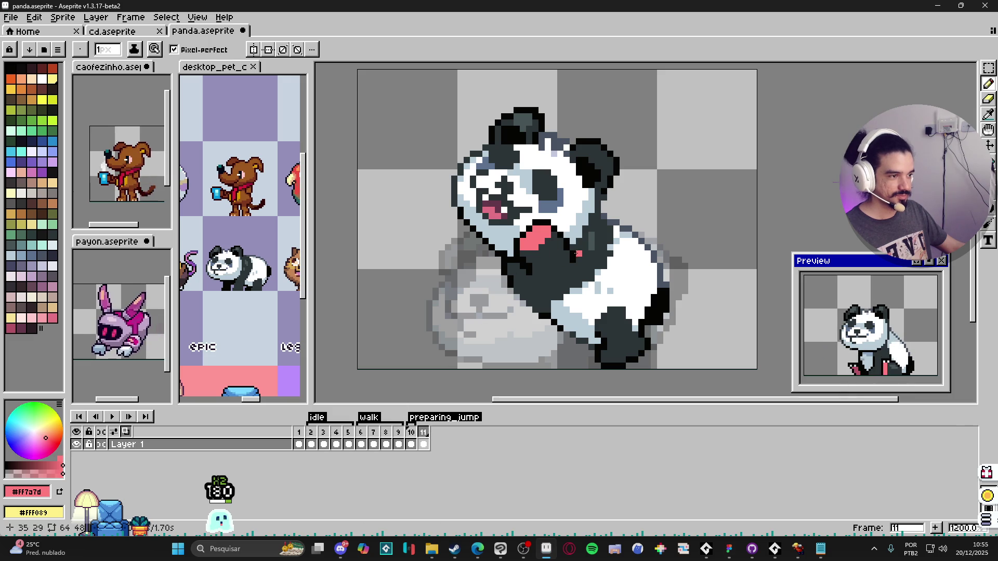
# - Touch up frame 11's mouth and outline pixels with sampled near-black, pink and dark grey
pyautogui.click(410, 444)
pyautogui.press('Right')
pyautogui.scroll(1, 521, 249)
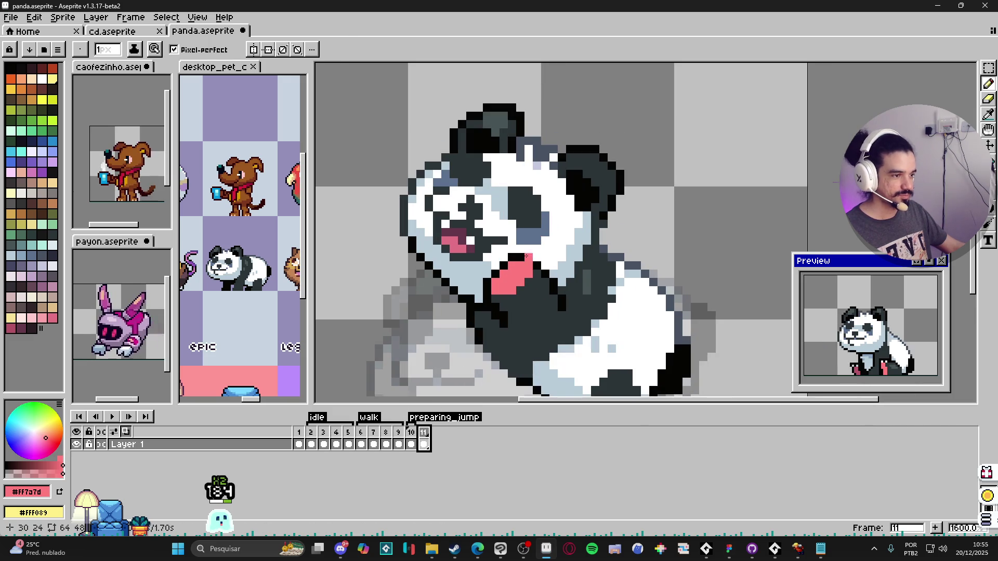
pyautogui.keyDown('alt'); pyautogui.click(521, 249); pyautogui.keyUp('alt')
pyautogui.click(532, 252)
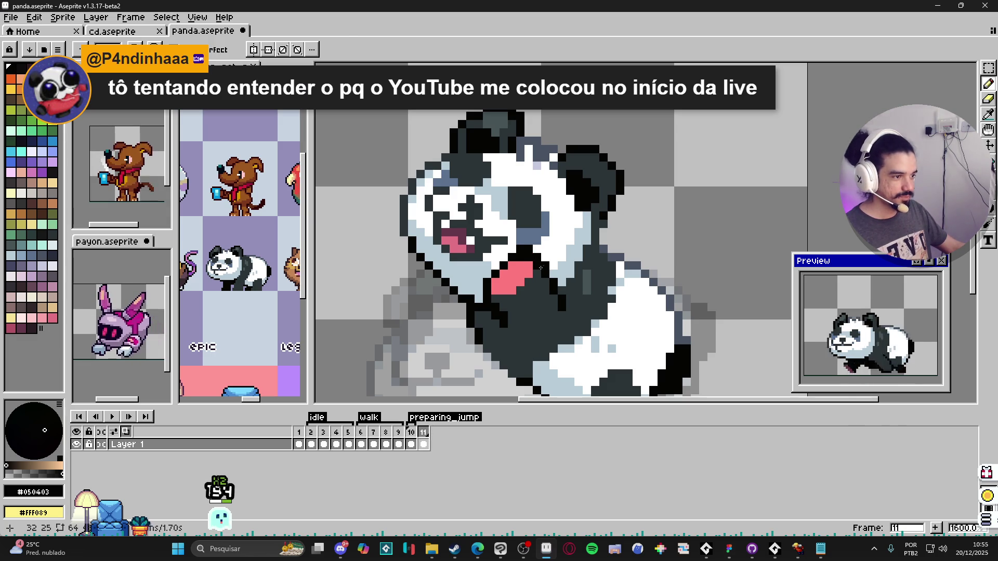
pyautogui.keyDown('alt'); pyautogui.click(521, 259); pyautogui.keyUp('alt')
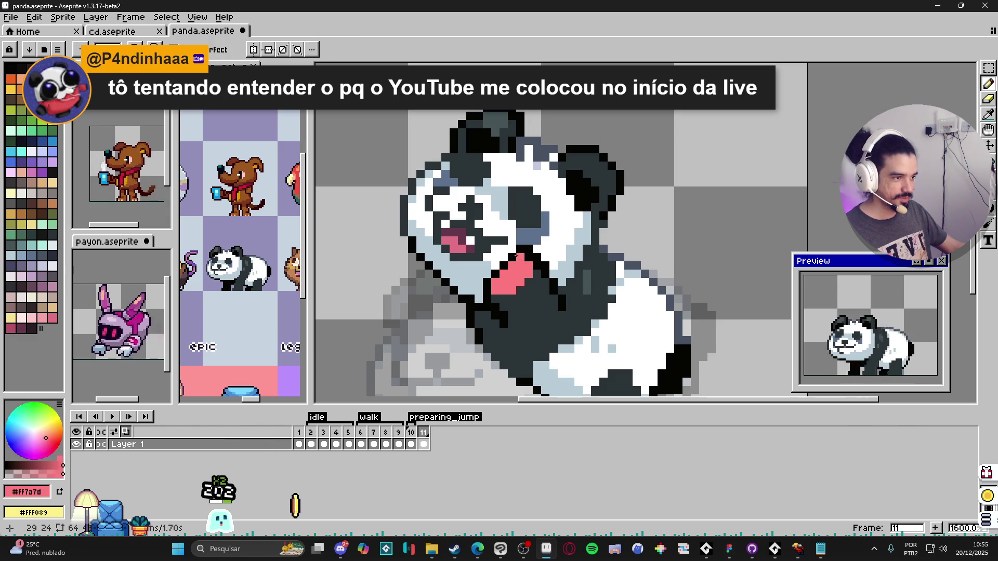
pyautogui.keyDown('alt'); pyautogui.click(545, 278); pyautogui.keyUp('alt')
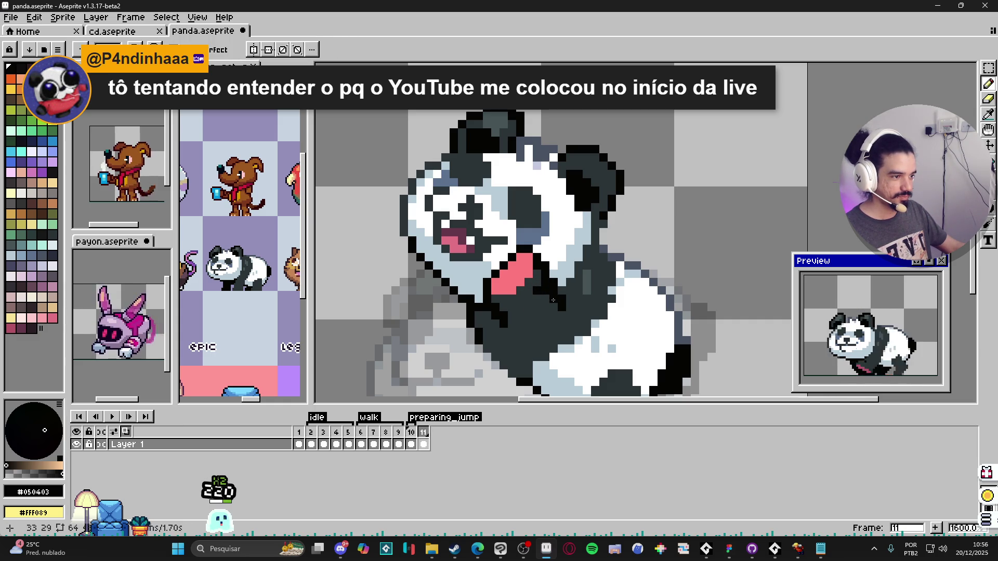
pyautogui.scroll(-3, 559, 311)
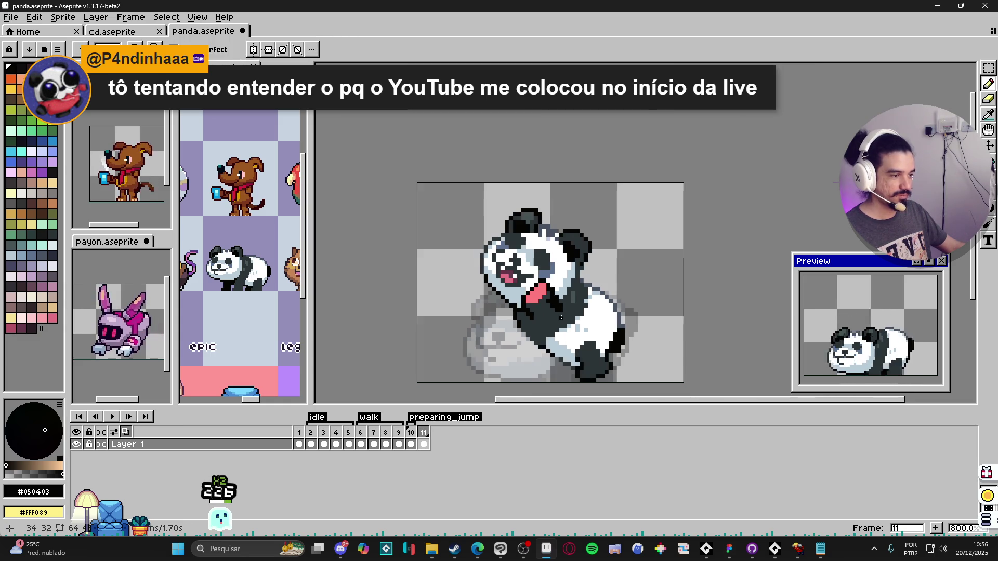
pyautogui.scroll(3, 557, 319)
pyautogui.keyDown('alt'); pyautogui.click(560, 315); pyautogui.keyUp('alt')
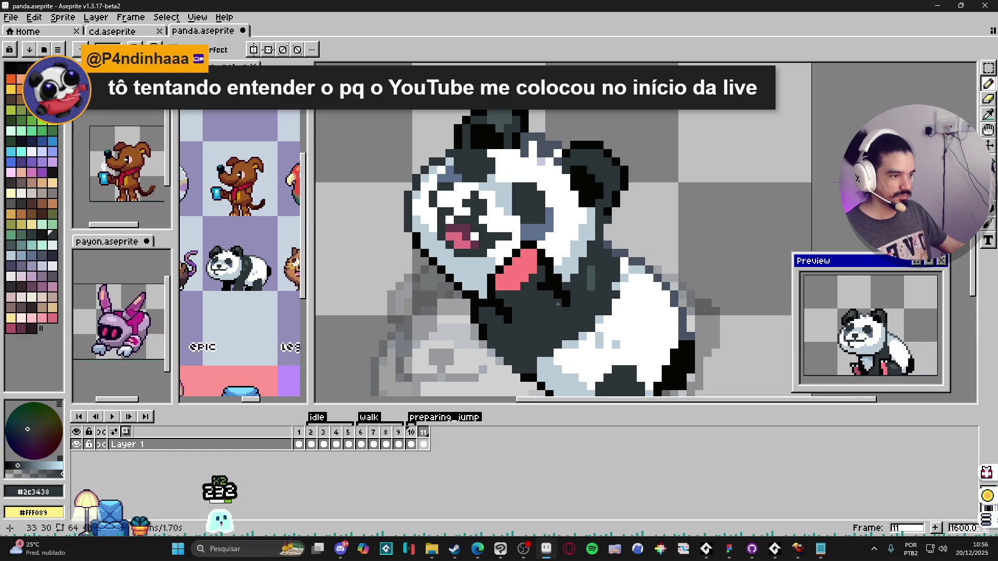
pyautogui.scroll(-1, 562, 311)
pyautogui.scroll(-1, 561, 311)
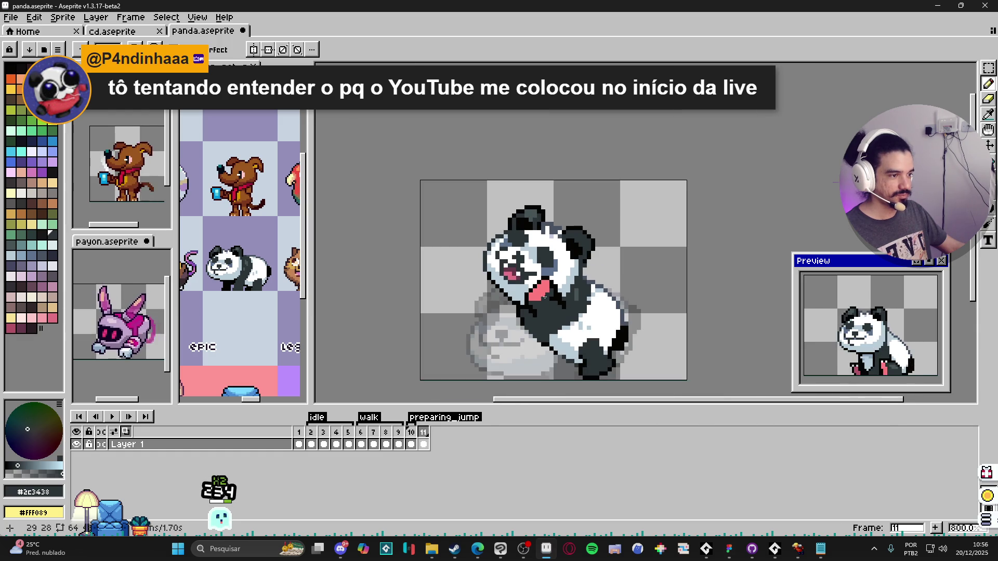
pyautogui.scroll(2, 545, 299)
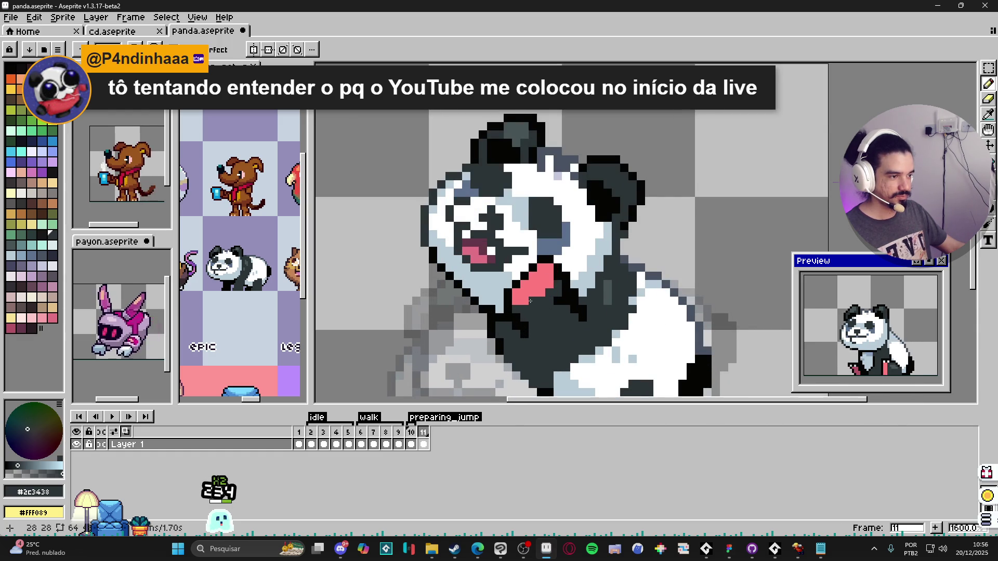
pyautogui.scroll(-2, 532, 299)
pyautogui.scroll(2, 534, 304)
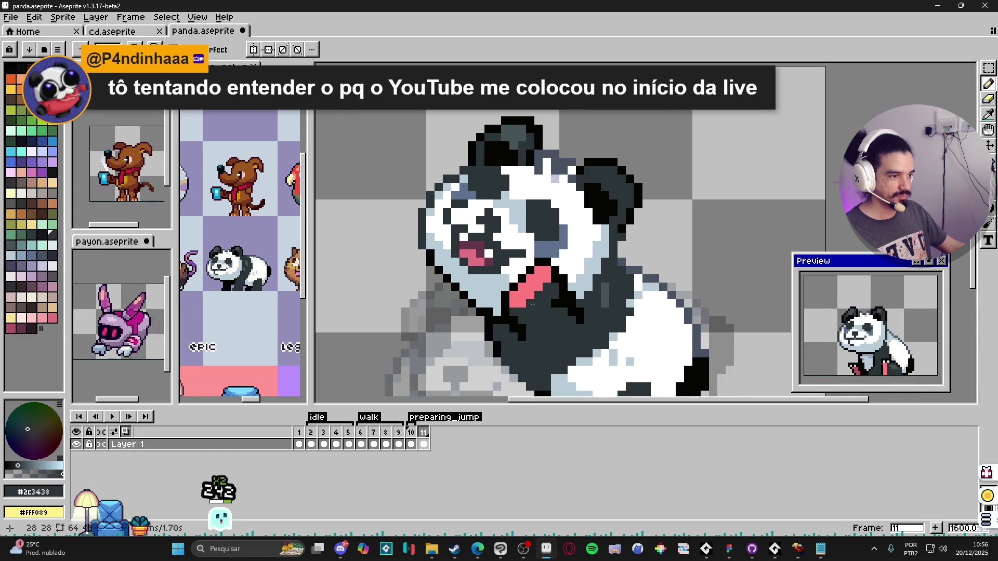
pyautogui.scroll(-2, 535, 304)
pyautogui.scroll(1, 522, 314)
# - Redraw a near-black pixel on the panda's left outline
pyautogui.press('alt')
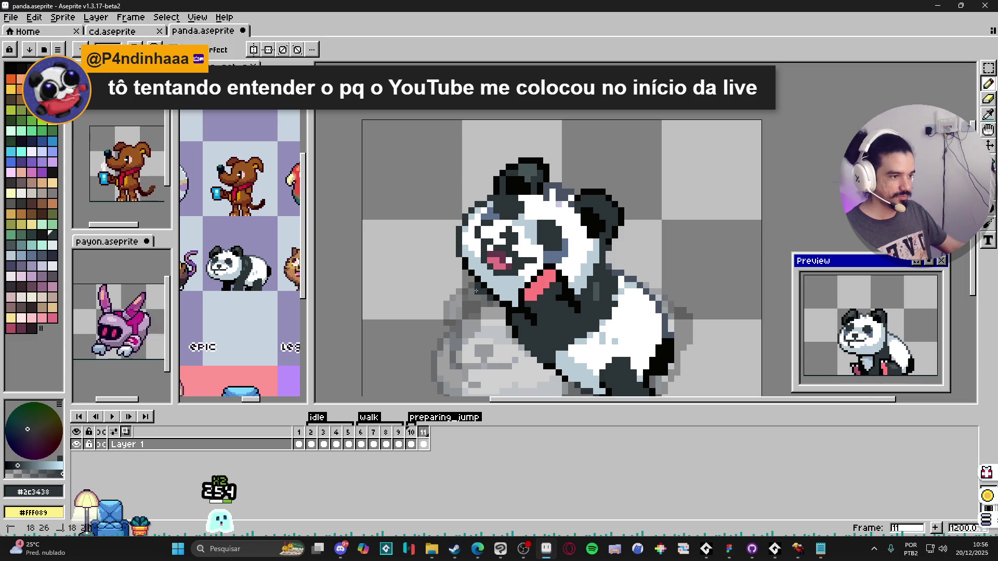
pyautogui.keyDown('alt'); pyautogui.click(473, 272); pyautogui.keyUp('alt')
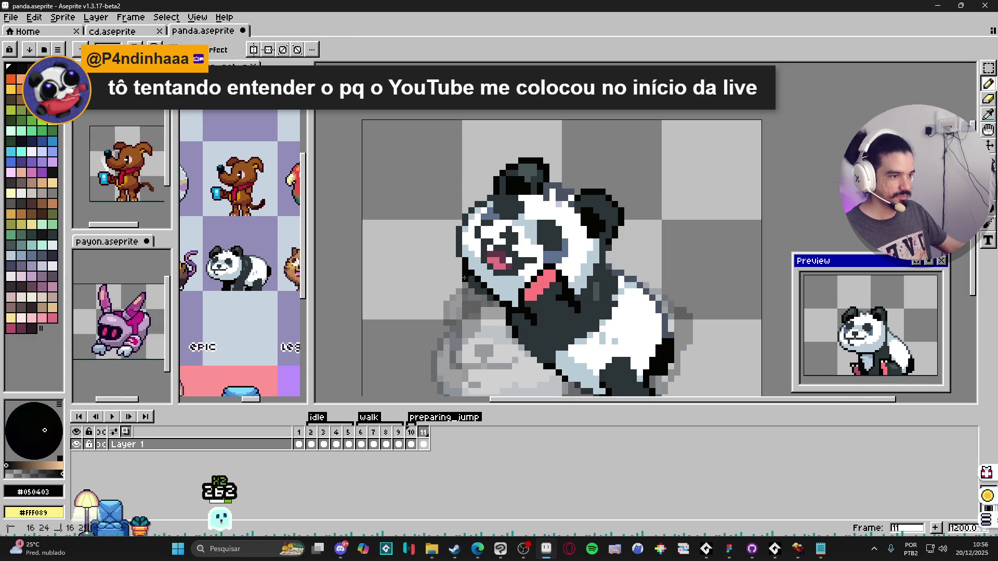
pyautogui.hotkey('ctrl', 'z')
pyautogui.click(465, 273)
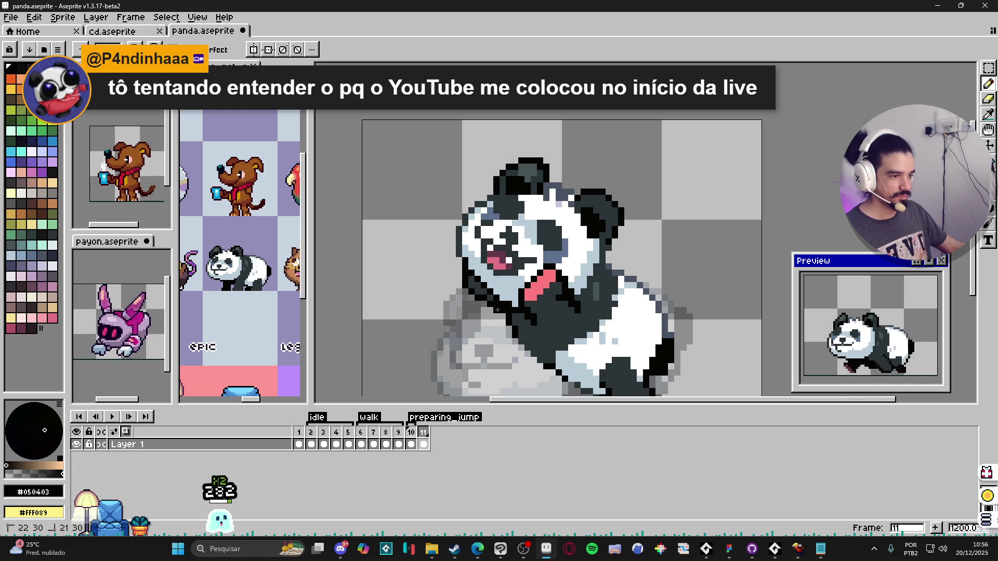
pyautogui.scroll(-2, 497, 305)
pyautogui.scroll(3, 496, 298)
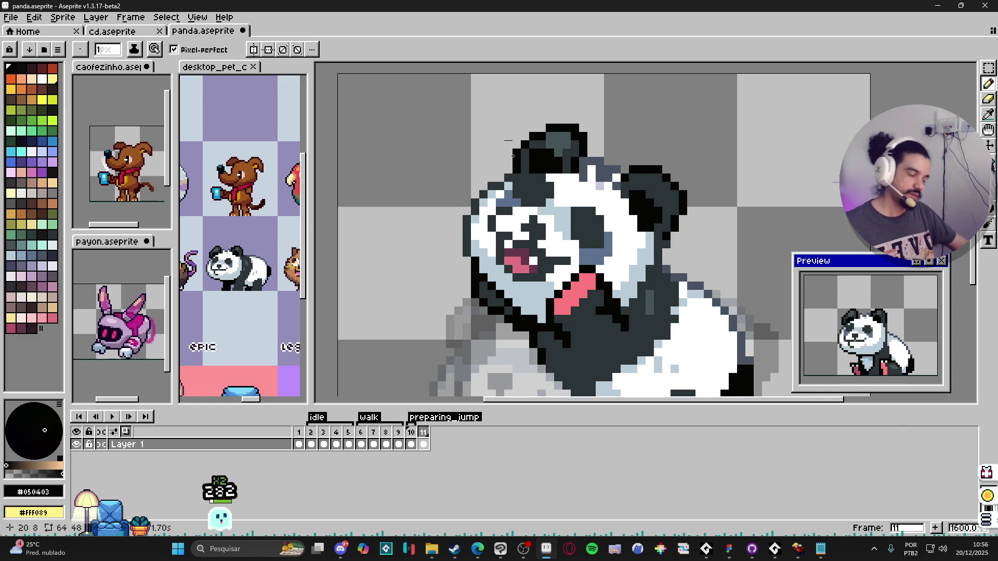
# - Paint dark grey pixels onto the panda's back foot
pyautogui.scroll(-5, 515, 294)
pyautogui.hscroll(1, 518, 282)
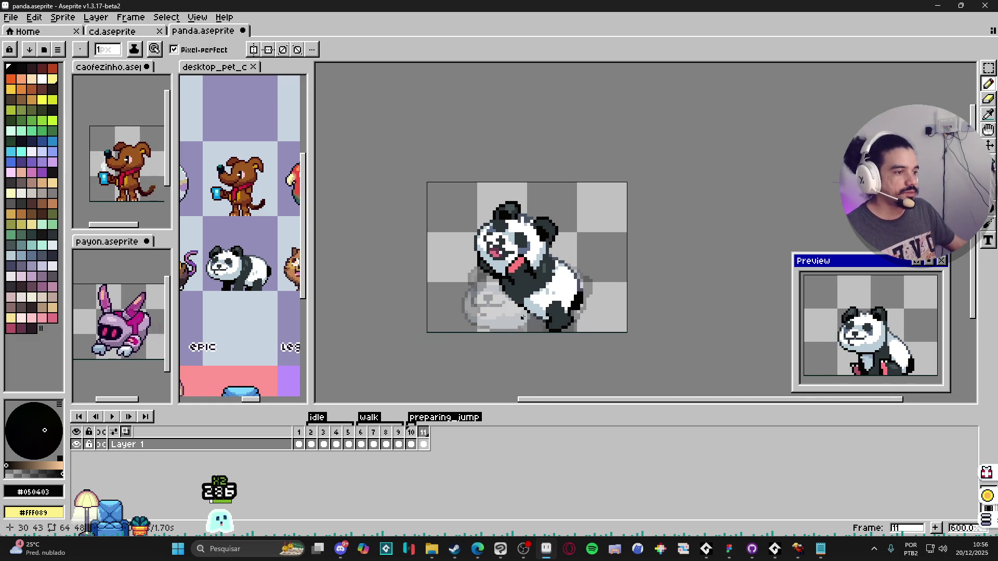
pyautogui.scroll(5, 549, 308)
pyautogui.keyDown('alt'); pyautogui.click(575, 318); pyautogui.keyUp('alt')
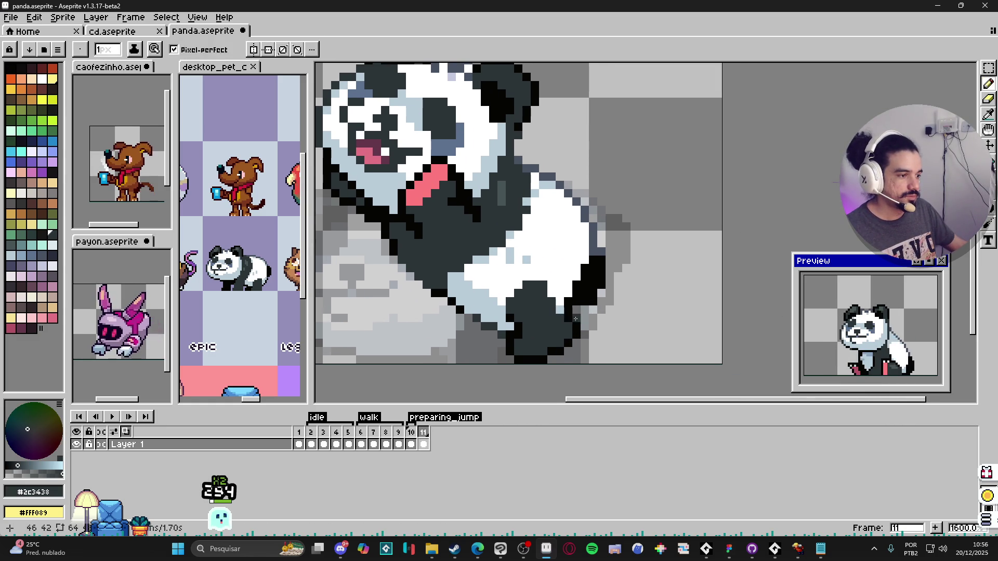
pyautogui.press('b')
pyautogui.moveTo(592, 314); pyautogui.dragTo(588, 328)
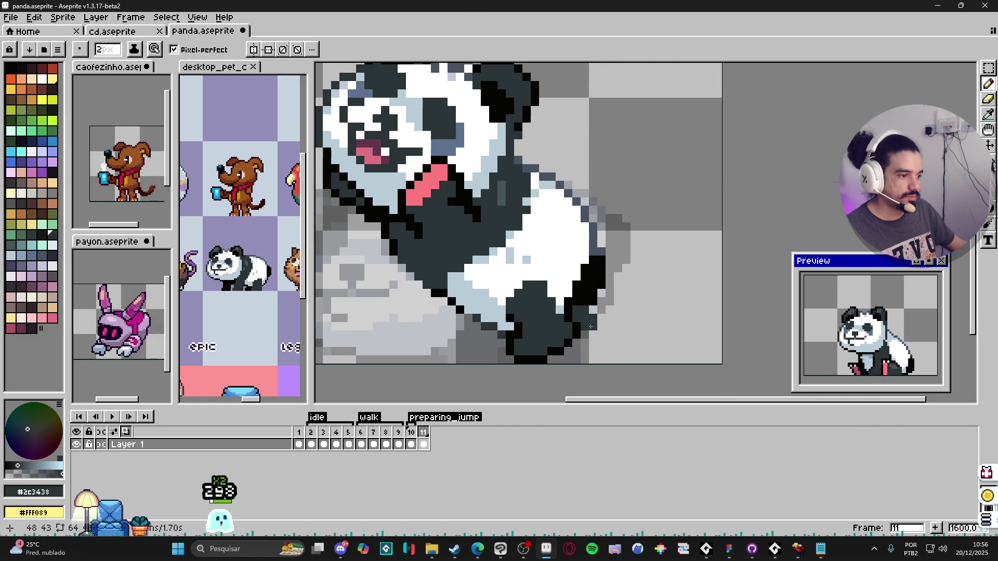
# - Reshape the back foot's lower and right edges with a 1px near-black outline
pyautogui.keyDown('alt'); pyautogui.click(590, 327); pyautogui.keyUp('alt')
pyautogui.press('-')
pyautogui.click(583, 335)
pyautogui.click(592, 335)
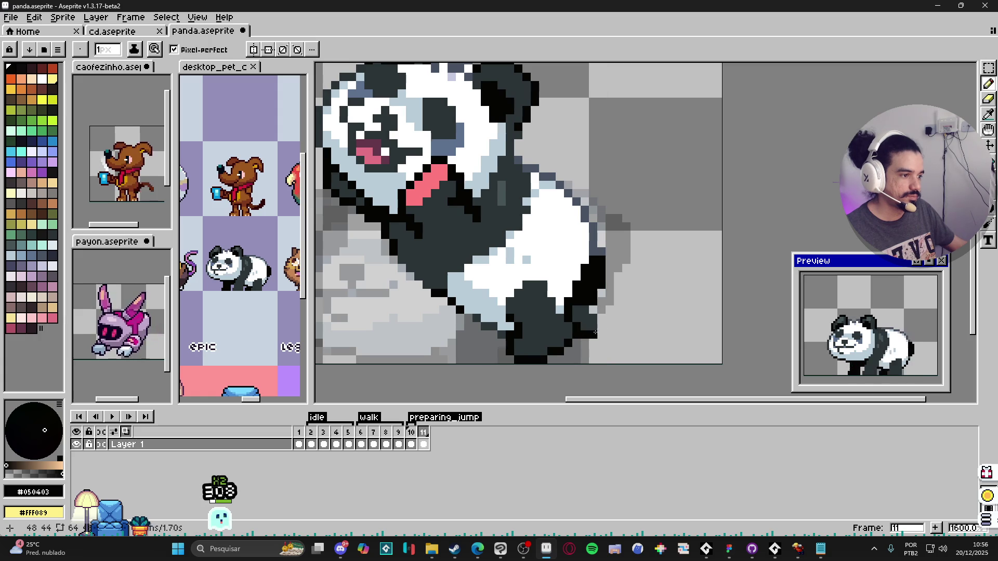
pyautogui.click(602, 326)
pyautogui.moveTo(602, 321); pyautogui.dragTo(592, 310)
pyautogui.click(592, 343)
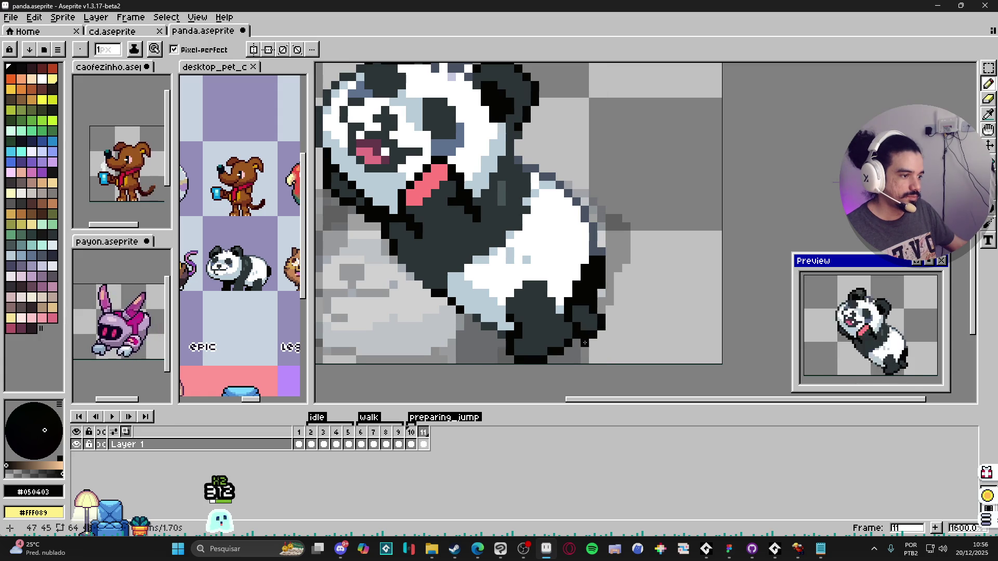
pyautogui.keyDown('alt'); pyautogui.click(584, 332); pyautogui.keyUp('alt')
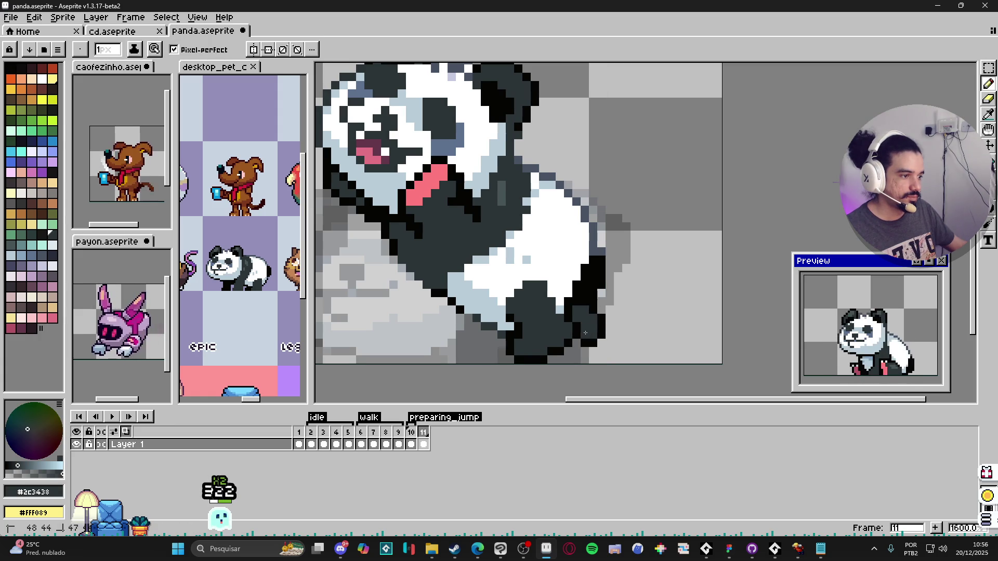
pyautogui.scroll(-3, 584, 332)
pyautogui.scroll(2, 508, 267)
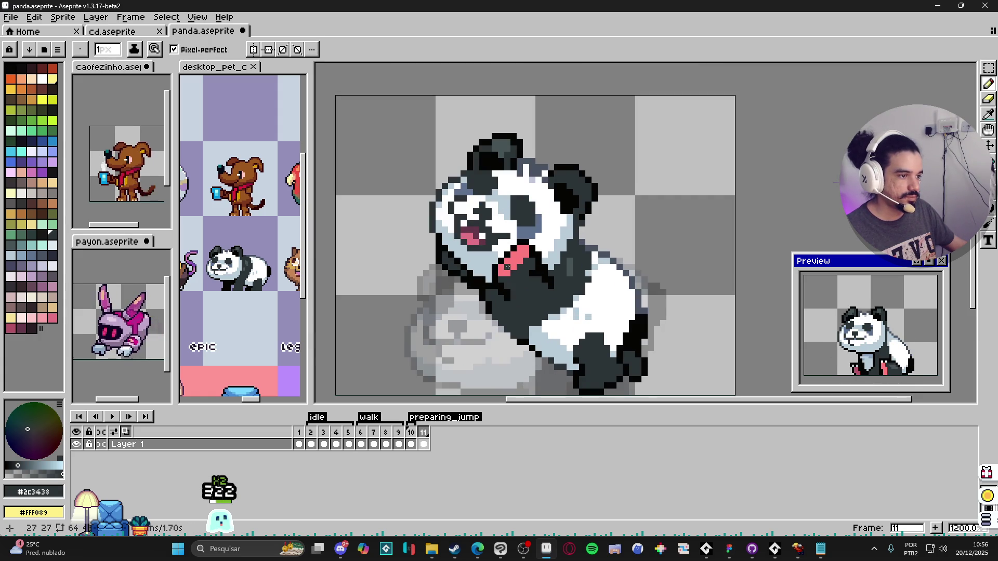
# - Dot a dark pink pad from palette Idx-125 on the back foot
pyautogui.click(9, 331)
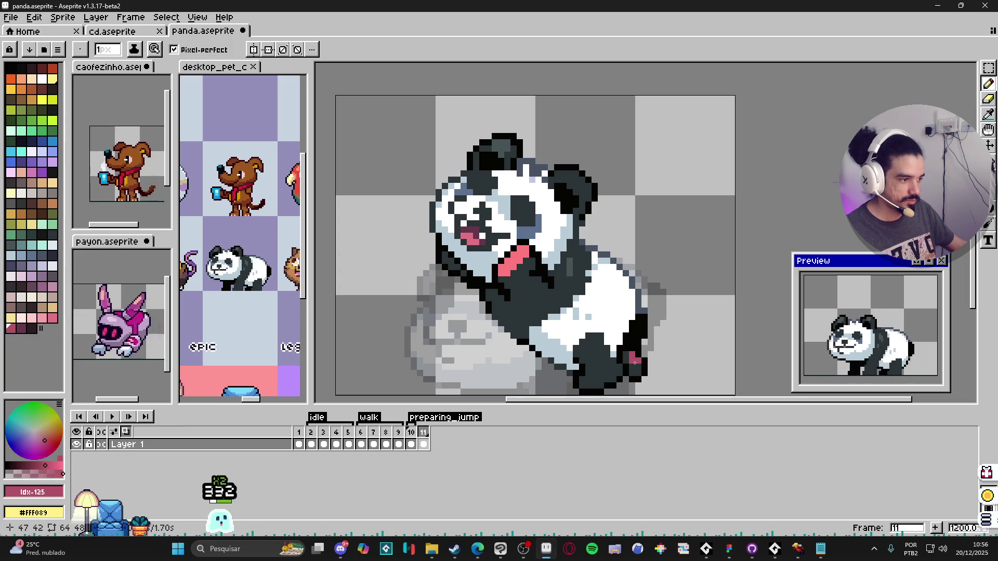
pyautogui.scroll(-1, 661, 377)
pyautogui.scroll(1, 662, 376)
pyautogui.keyDown('alt'); pyautogui.click(662, 377); pyautogui.keyUp('alt')
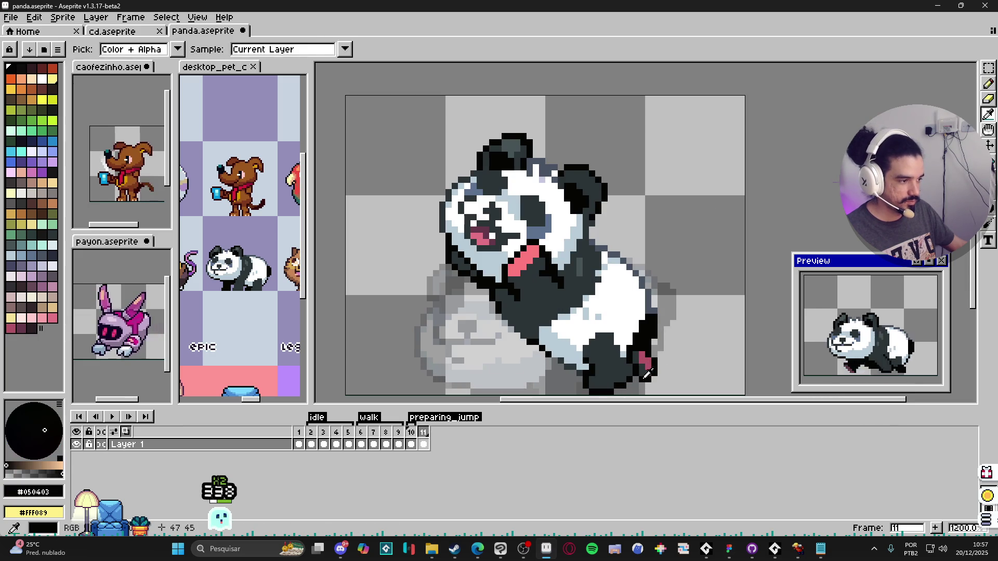
pyautogui.scroll(-2, 692, 391)
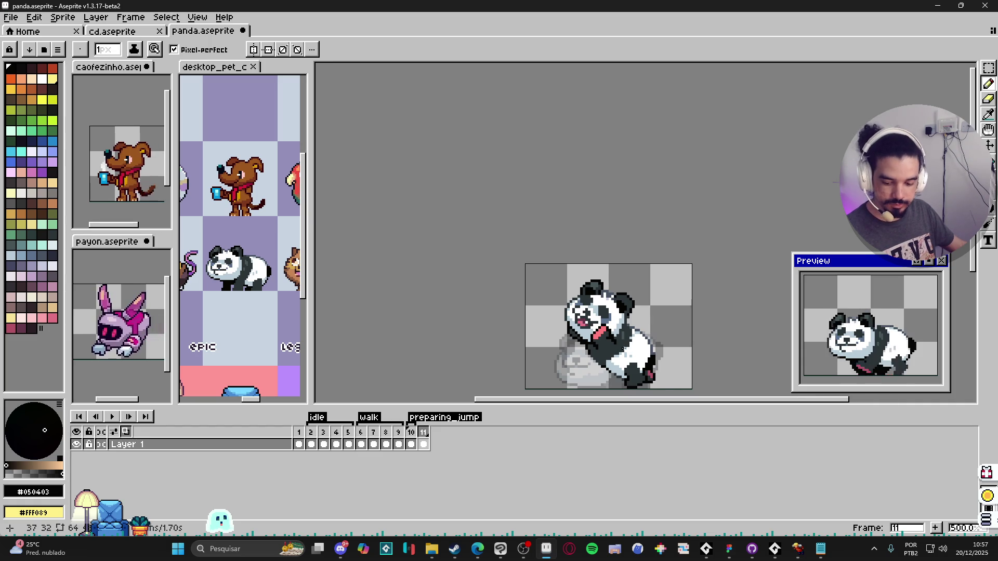
# - Sample the dark grey and near-black colours around the panda's hind leg
pyautogui.scroll(-1, 530, 322)
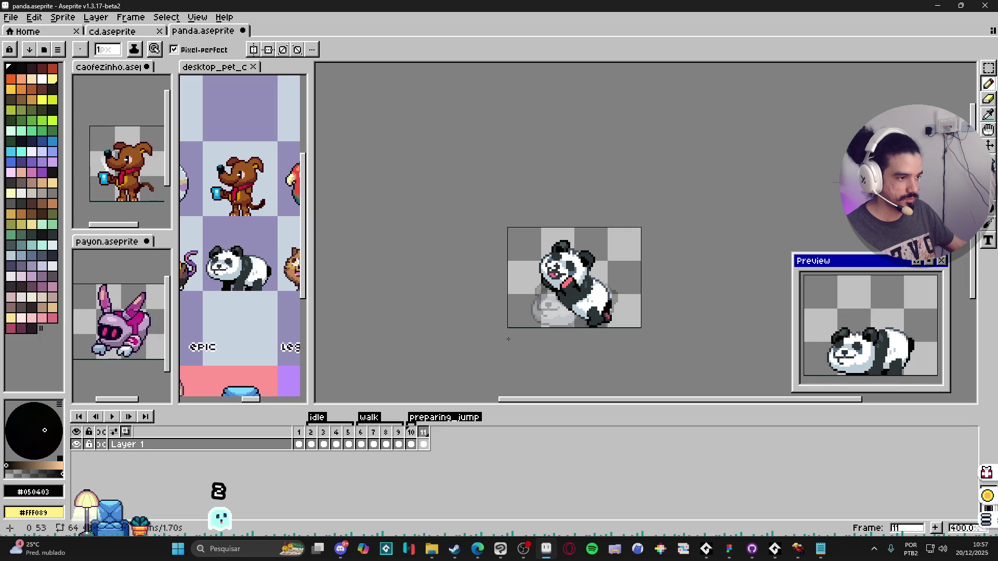
pyautogui.scroll(5, 514, 338)
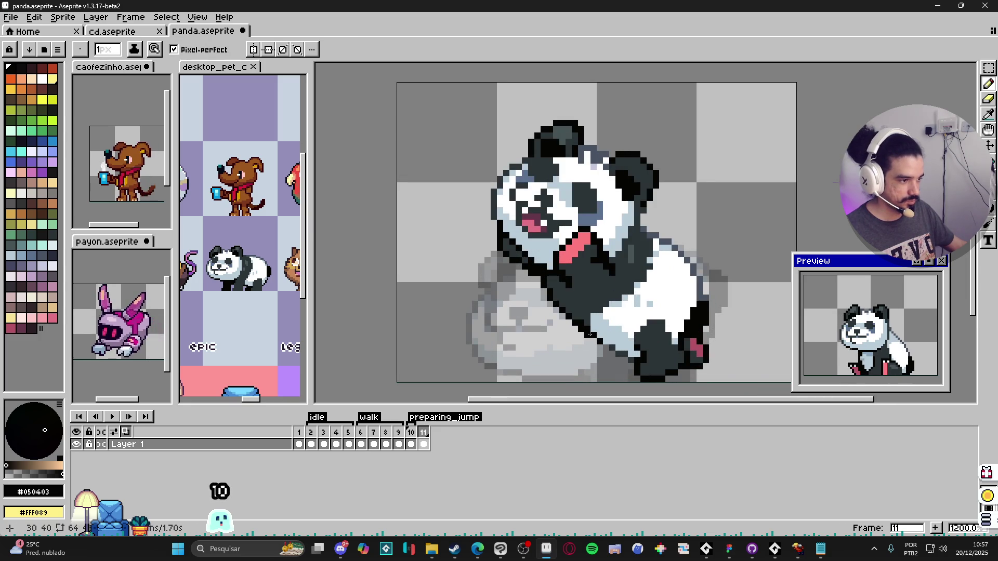
pyautogui.keyDown('alt'); pyautogui.click(587, 326); pyautogui.keyUp('alt')
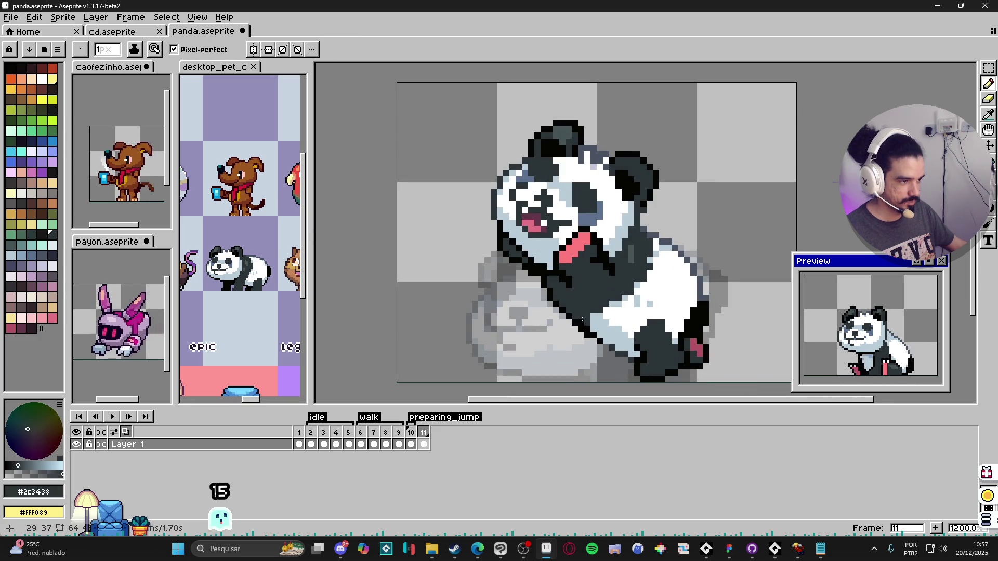
pyautogui.keyDown('alt'); pyautogui.click(603, 339); pyautogui.keyUp('alt')
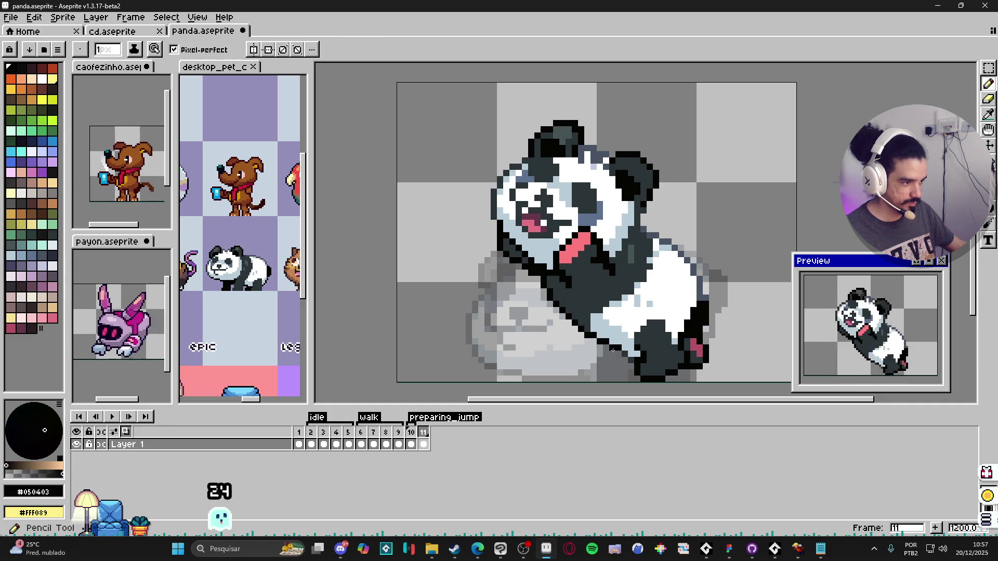
pyautogui.keyDown('alt'); pyautogui.click(623, 353); pyautogui.keyUp('alt')
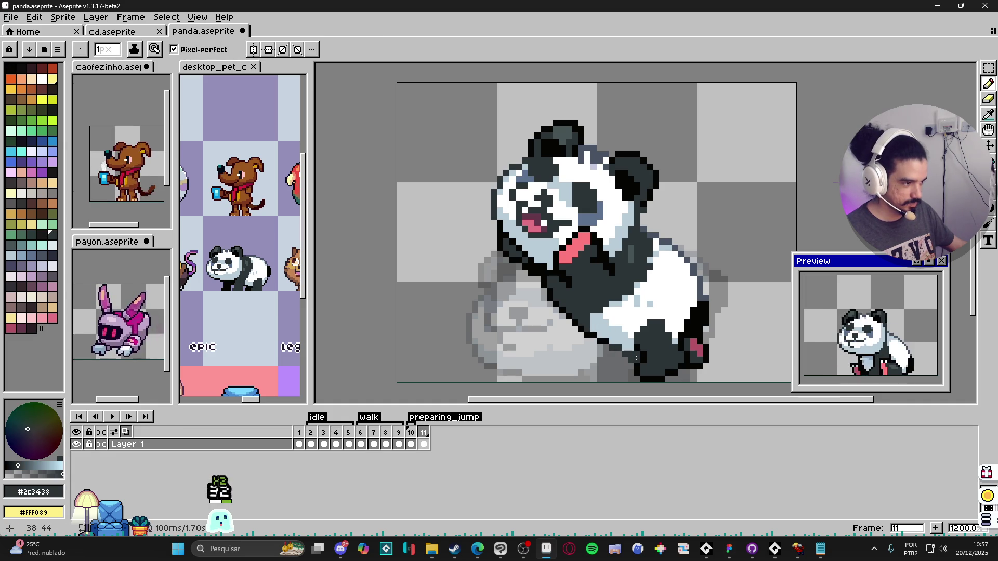
pyautogui.scroll(-1, 639, 337)
pyautogui.scroll(1, 636, 330)
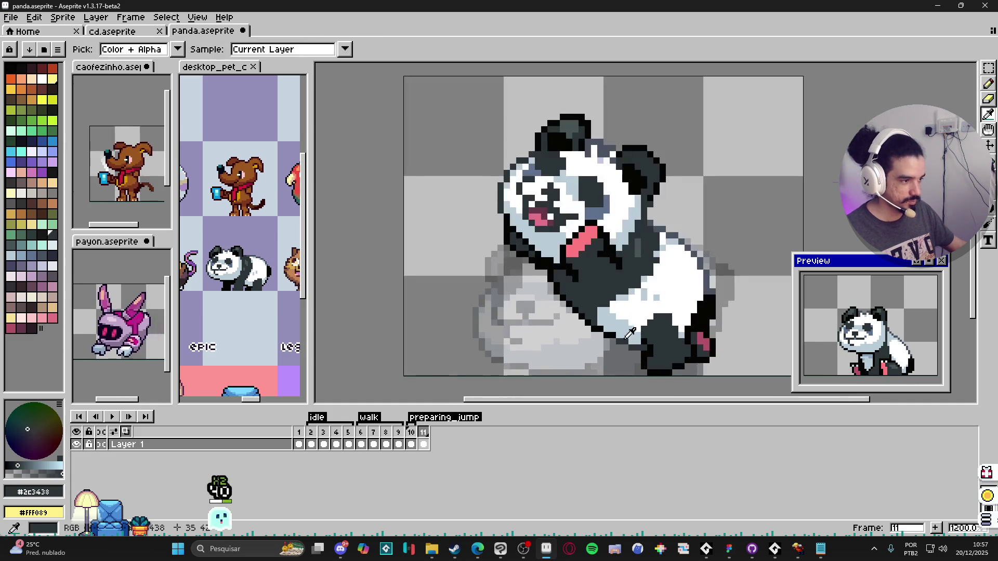
# - Paint light blue-grey #b8ccd8 highlight pixels along the panda's leg
pyautogui.keyDown('alt'); pyautogui.click(636, 330); pyautogui.keyUp('alt')
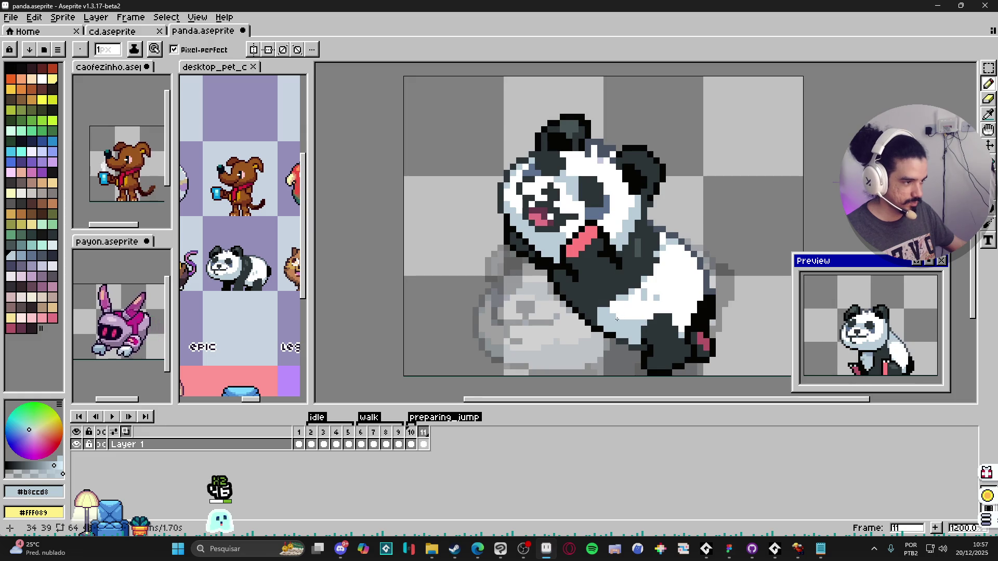
pyautogui.click(662, 328)
pyautogui.click(675, 323)
pyautogui.moveTo(680, 322); pyautogui.dragTo(687, 323)
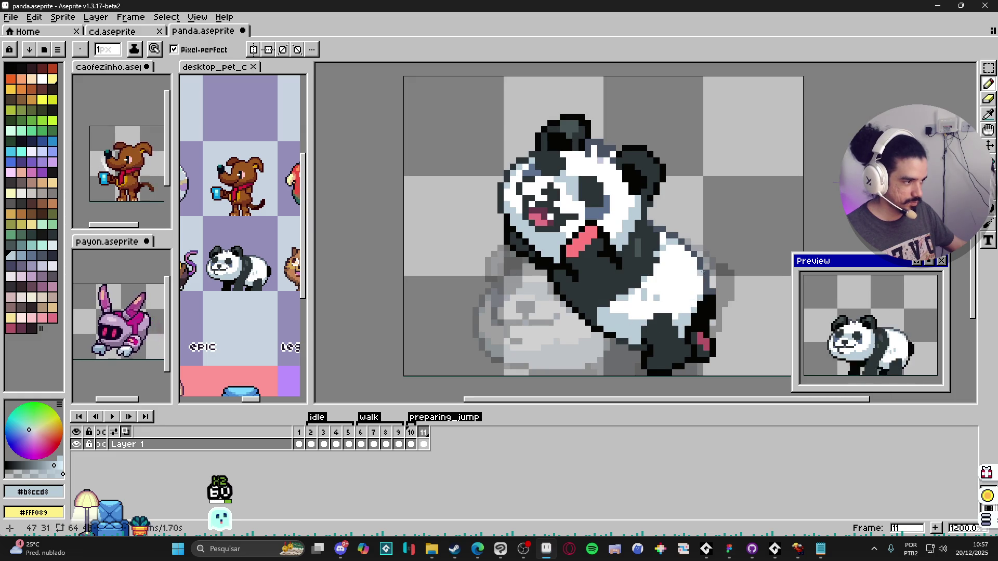
pyautogui.scroll(-3, 696, 257)
pyautogui.scroll(3, 643, 305)
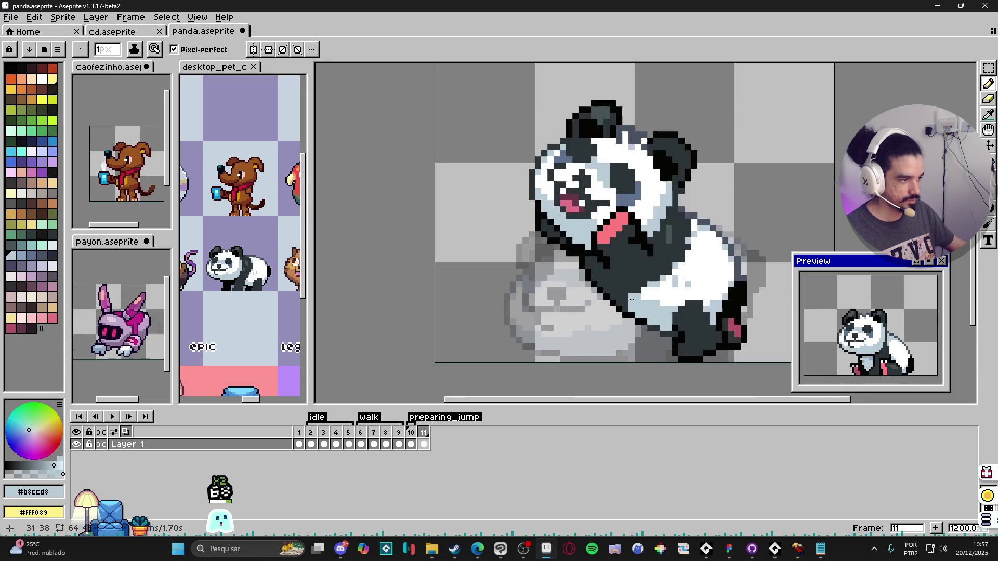
pyautogui.scroll(-2, 643, 305)
pyautogui.scroll(2, 642, 305)
pyautogui.scroll(-3, 642, 305)
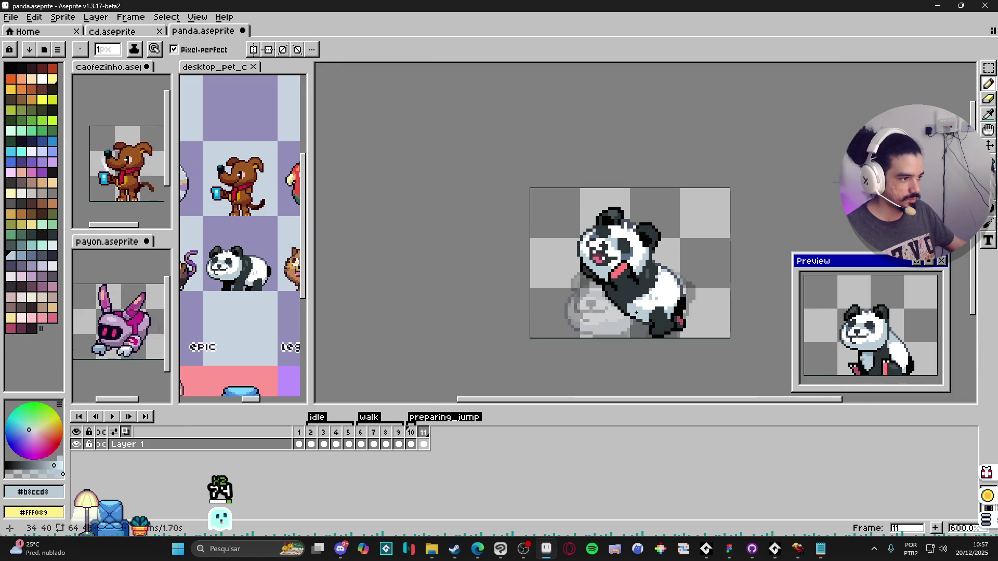
# - Review frames 4, 1, 10 and 11, then save panda.aseprite
pyautogui.click(334, 435)
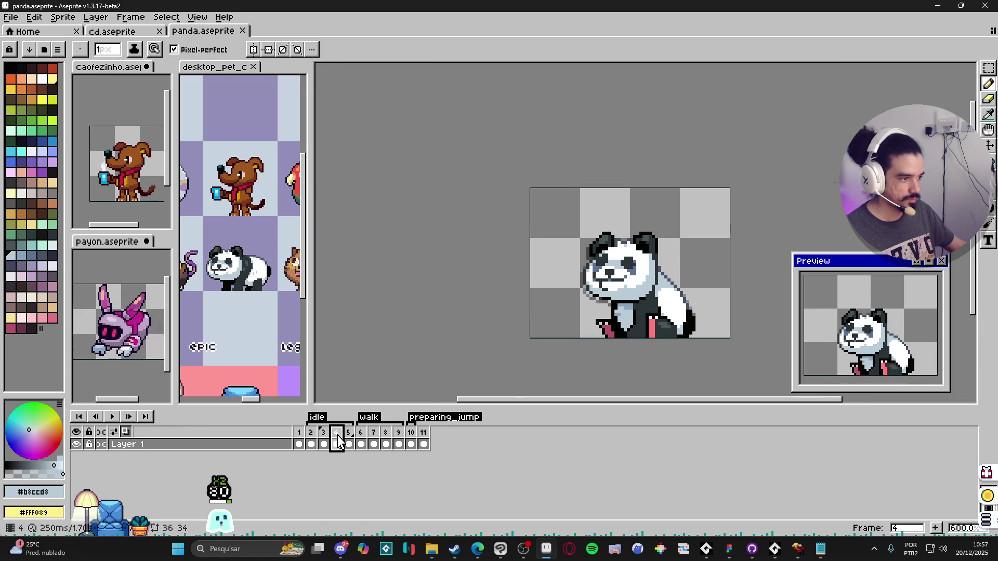
pyautogui.click(301, 442)
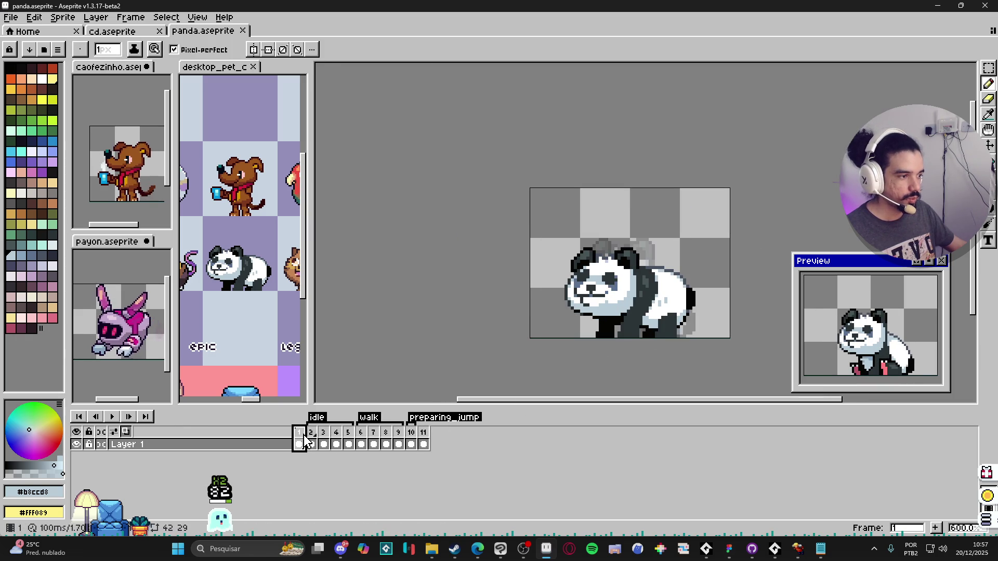
pyautogui.click(423, 441)
pyautogui.scroll(2, 658, 317)
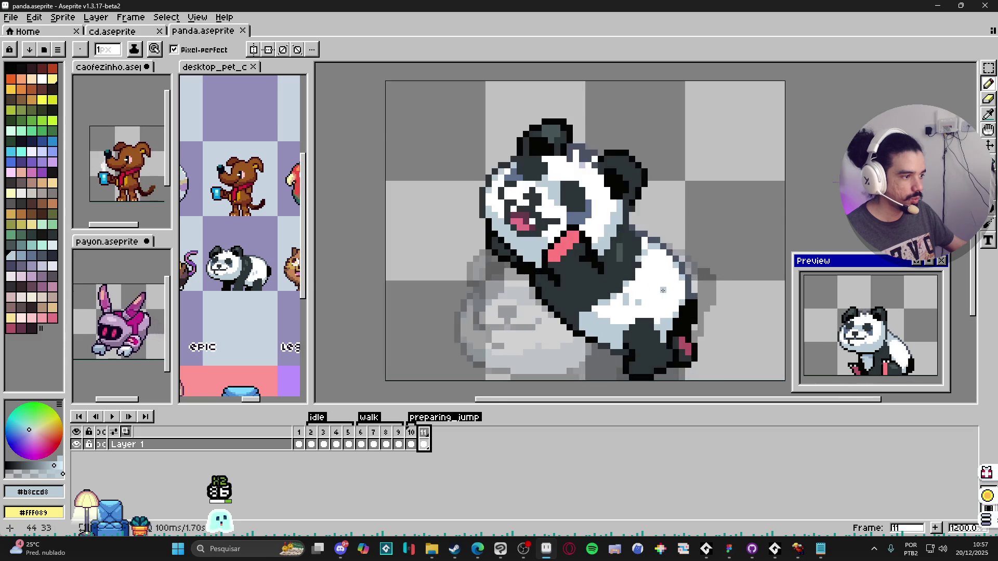
pyautogui.scroll(2, 624, 254)
pyautogui.keyDown('alt'); pyautogui.click(624, 253); pyautogui.keyUp('alt')
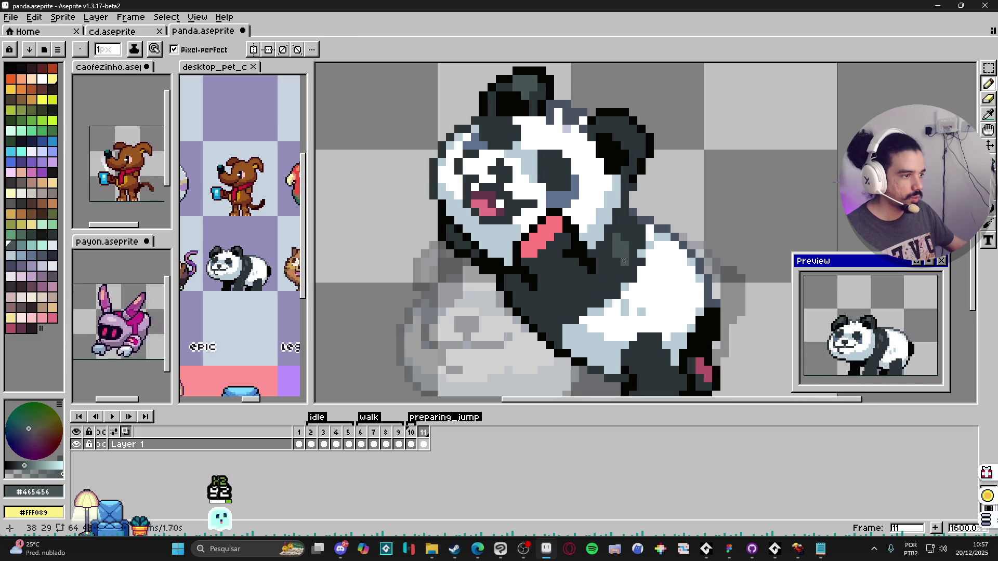
pyautogui.scroll(-3, 624, 254)
pyautogui.scroll(4, 623, 270)
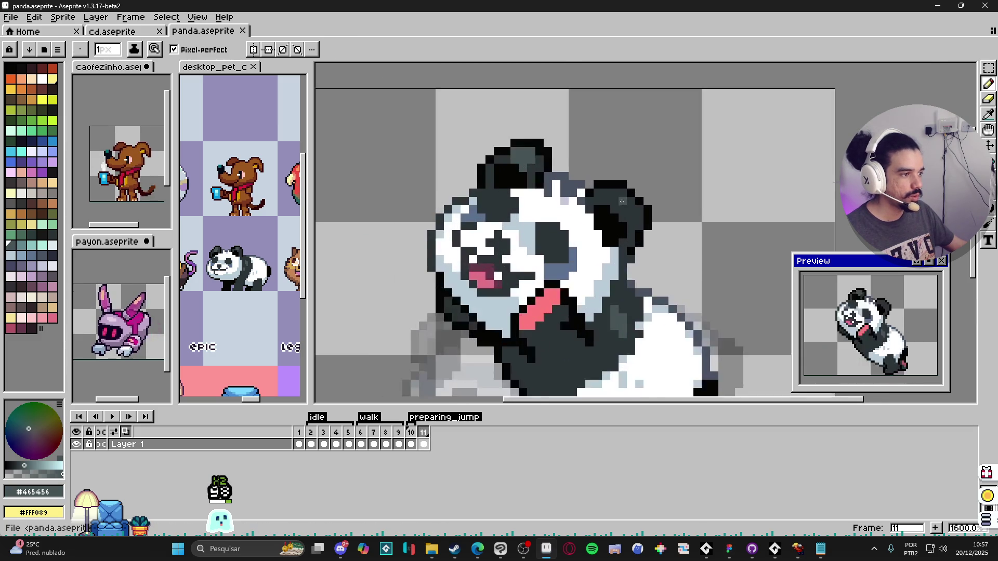
pyautogui.click(410, 444)
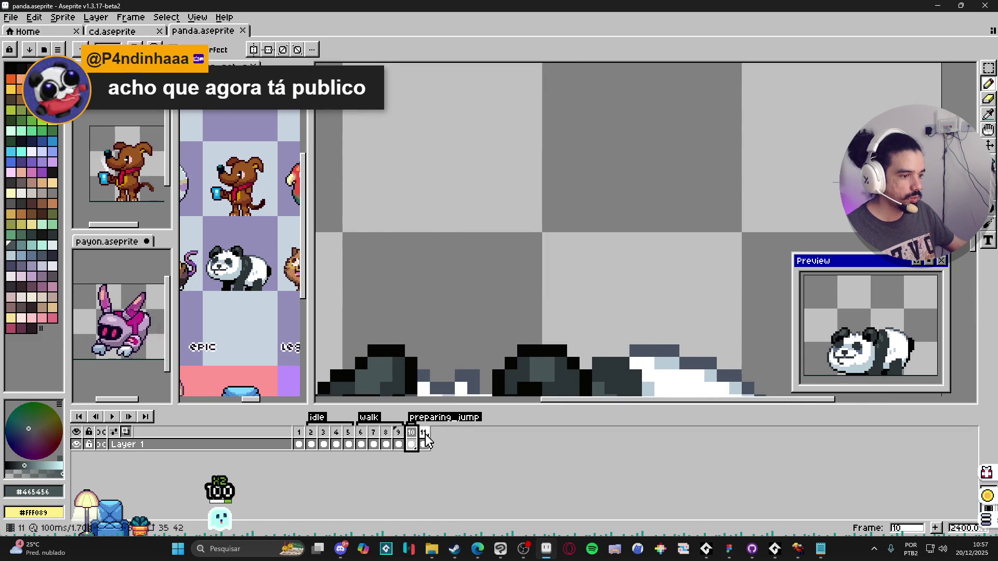
pyautogui.click(424, 444)
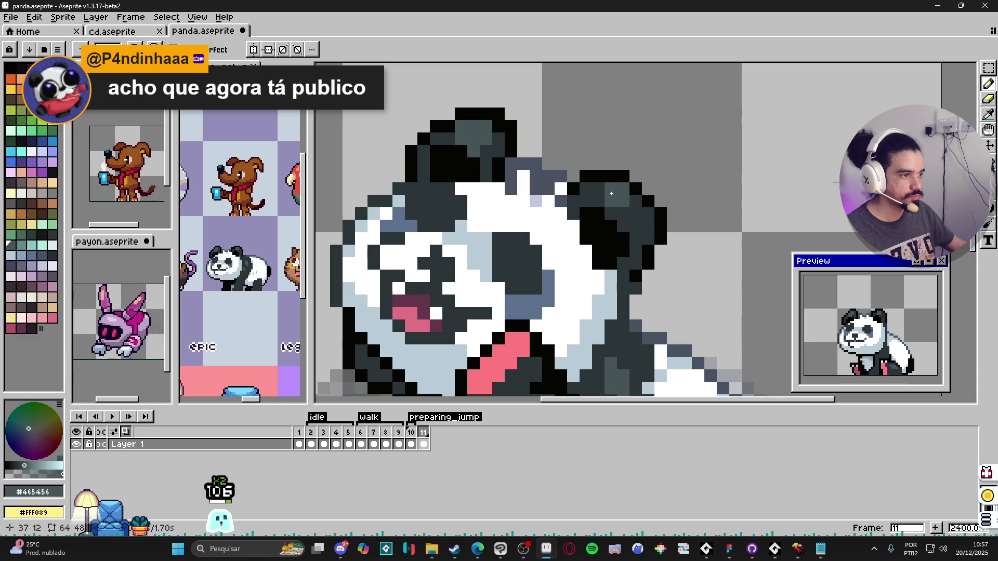
pyautogui.scroll(-4, 599, 275)
pyautogui.hotkey('ctrl', 's')
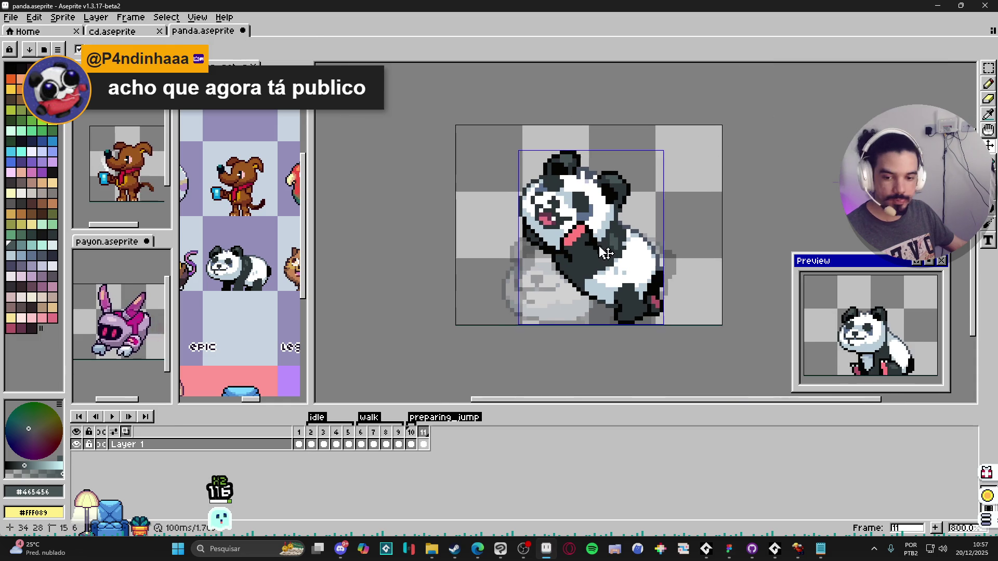
# - Download conditos_got_a_snack.zip from the itch.io game page in Edge, then minimize Edge
pyautogui.moveTo(478, 552)
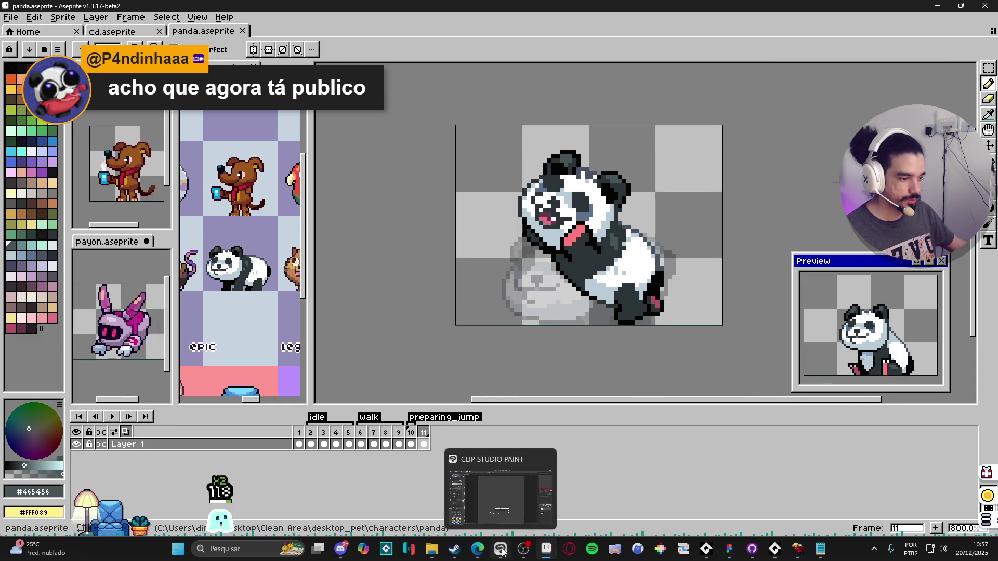
pyautogui.click(636, 496)
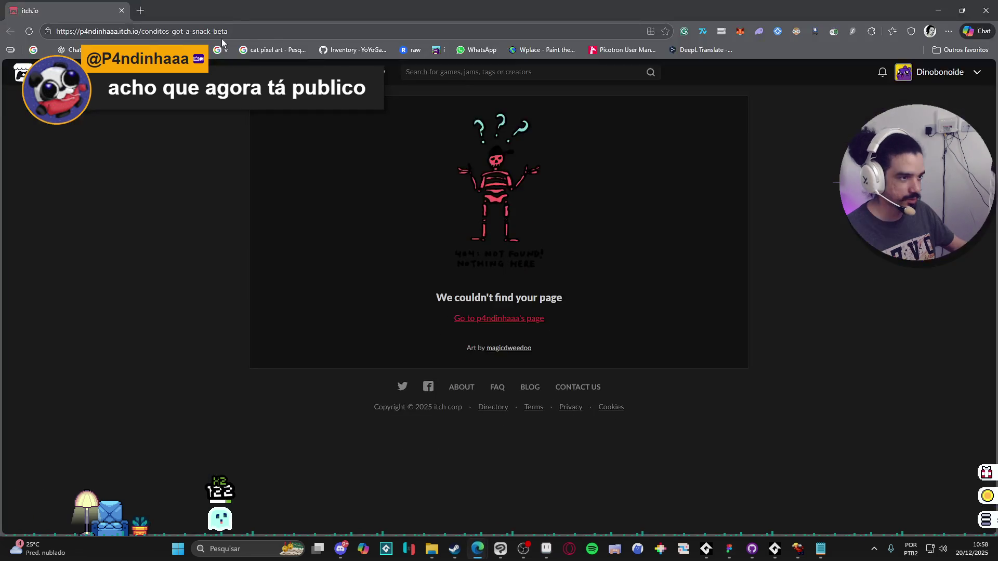
pyautogui.scroll(-2, 256, 222)
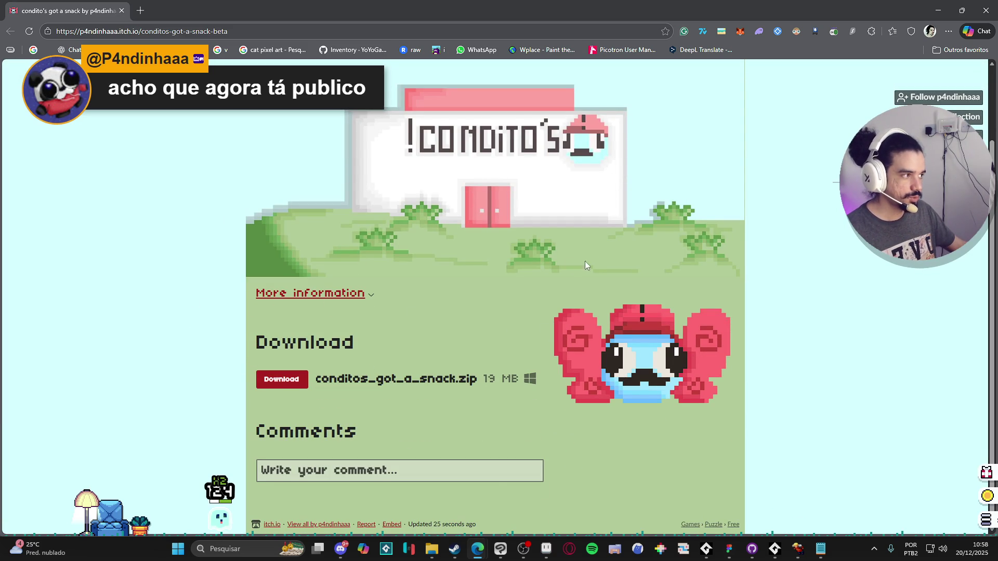
pyautogui.scroll(2, 211, 314)
pyautogui.scroll(-2, 239, 319)
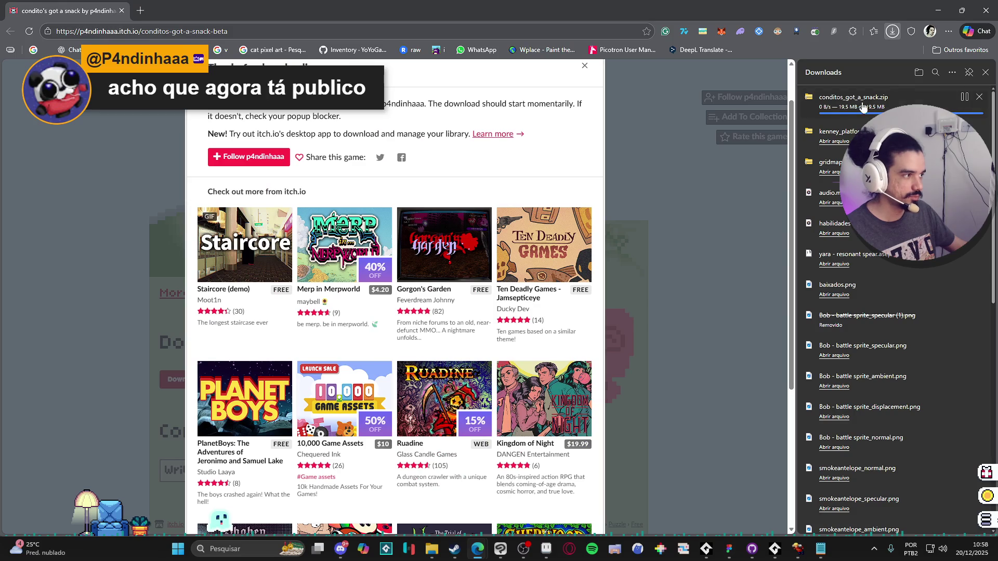
pyautogui.click(938, 10)
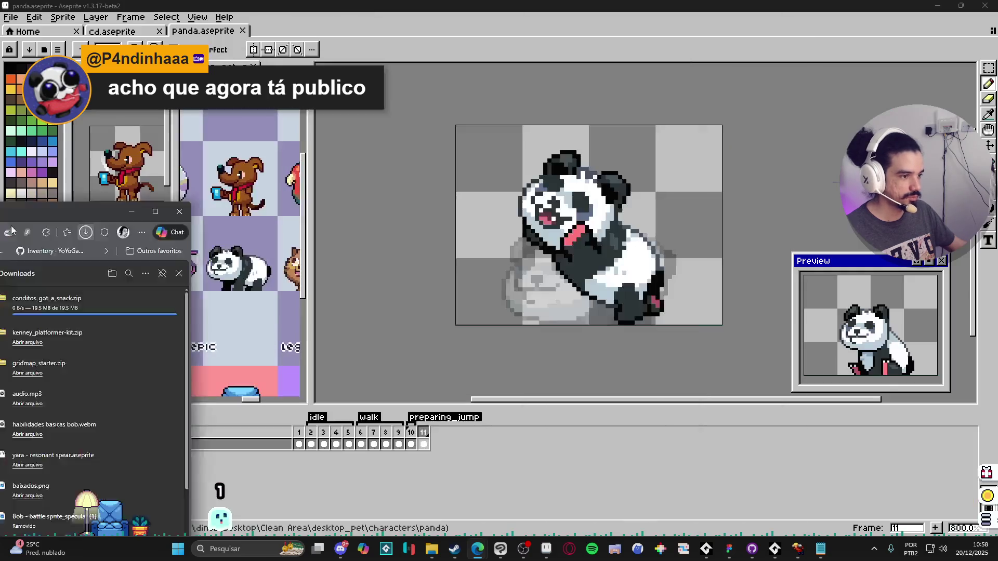
# - Make a desktop folder named 'pandinha' and drag the four game files from File Explorer into it
pyautogui.click(938, 5)
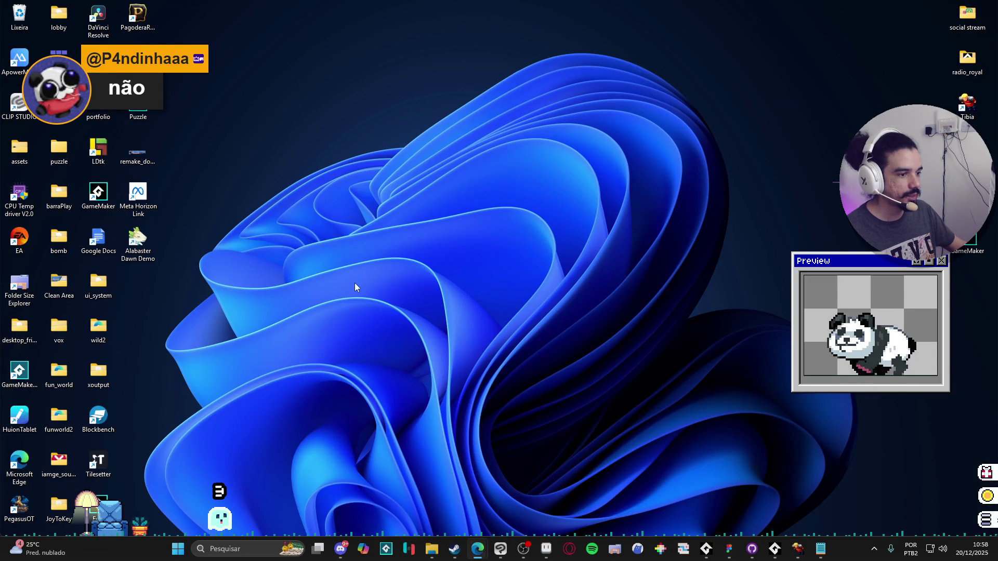
pyautogui.rightClick(354, 282)
pyautogui.moveTo(484, 402)
pyautogui.click(518, 403)
pyautogui.write('pandinha')
pyautogui.press('Return')
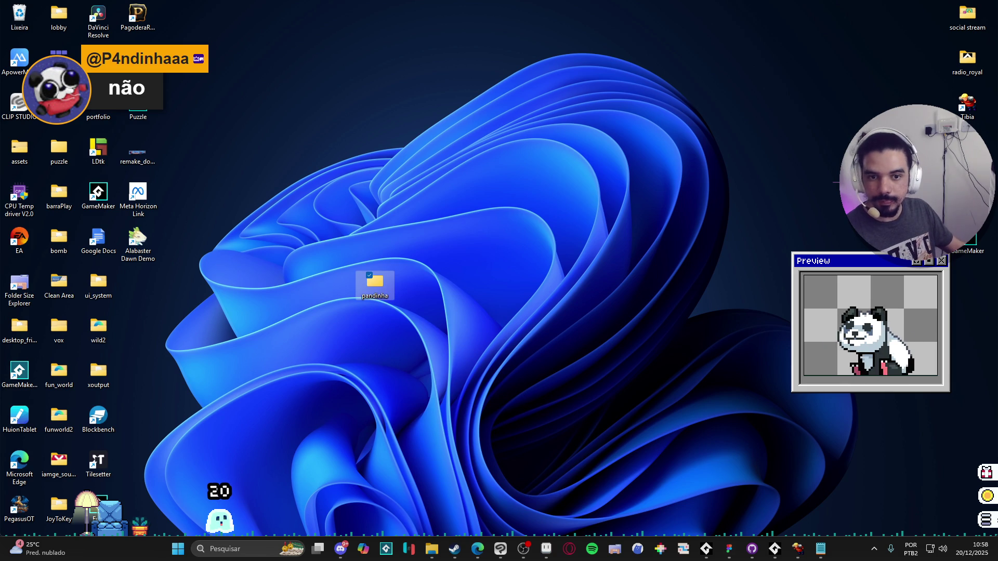
pyautogui.click(373, 264)
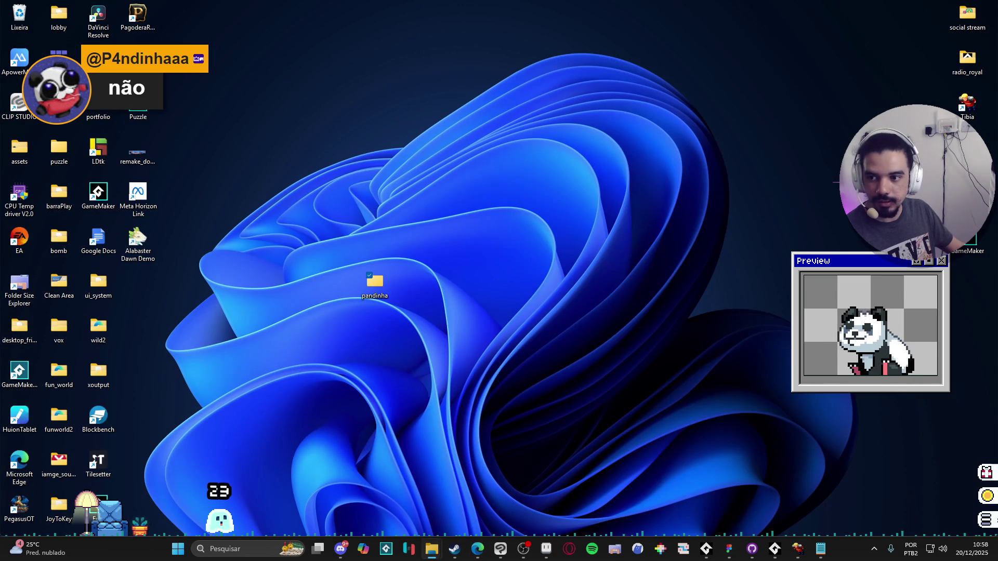
pyautogui.moveTo(0, 257)
pyautogui.mouseDown()
pyautogui.moveTo(101, 259)
pyautogui.moveTo(499, 198)
pyautogui.moveTo(510, 235)
pyautogui.moveTo(488, 314)
pyautogui.moveTo(360, 339)
pyautogui.moveTo(352, 294)
pyautogui.moveTo(240, 330)
pyautogui.moveTo(265, 305)
pyautogui.moveTo(440, 317)
pyautogui.moveTo(376, 301)
pyautogui.mouseUp()
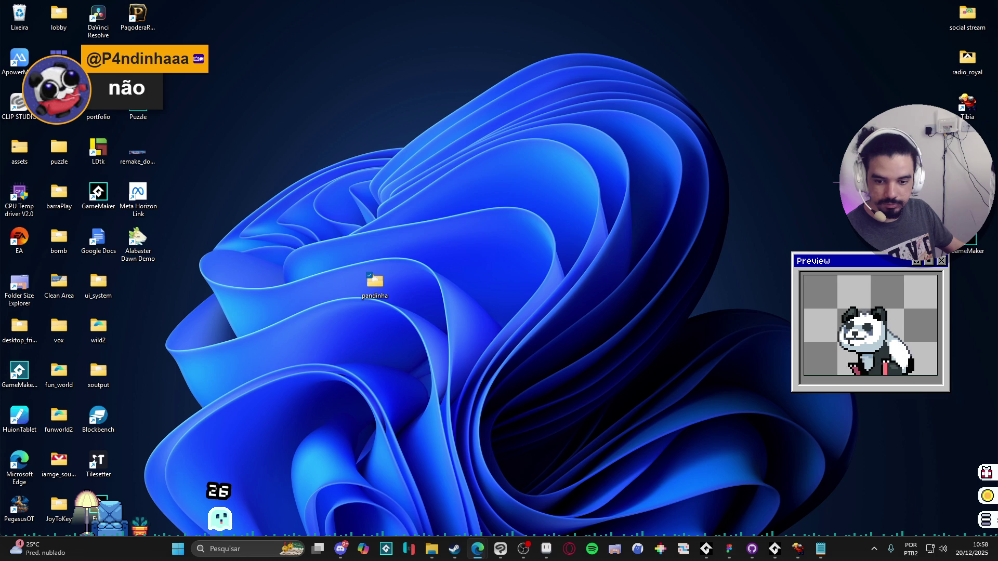
# - Open the pandinha folder and restore the Explorer window from full screen over the desktop
pyautogui.doubleClick(380, 276)
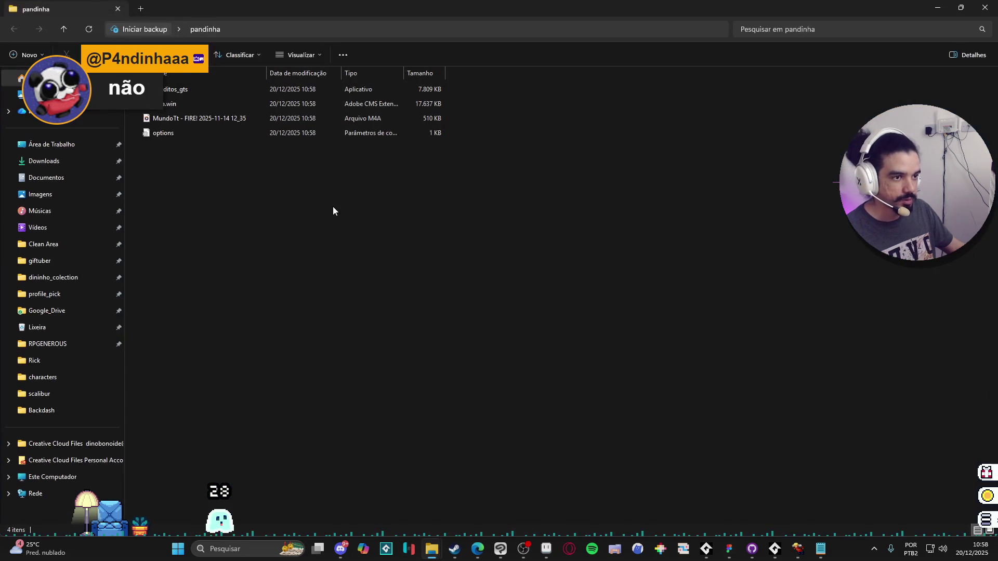
pyautogui.doubleClick(592, 4)
pyautogui.moveTo(353, 63)
pyautogui.mouseDown()
pyautogui.moveTo(678, 116)
pyautogui.moveTo(293, 73)
pyautogui.moveTo(186, 81)
pyautogui.moveTo(447, 73)
pyautogui.mouseUp()
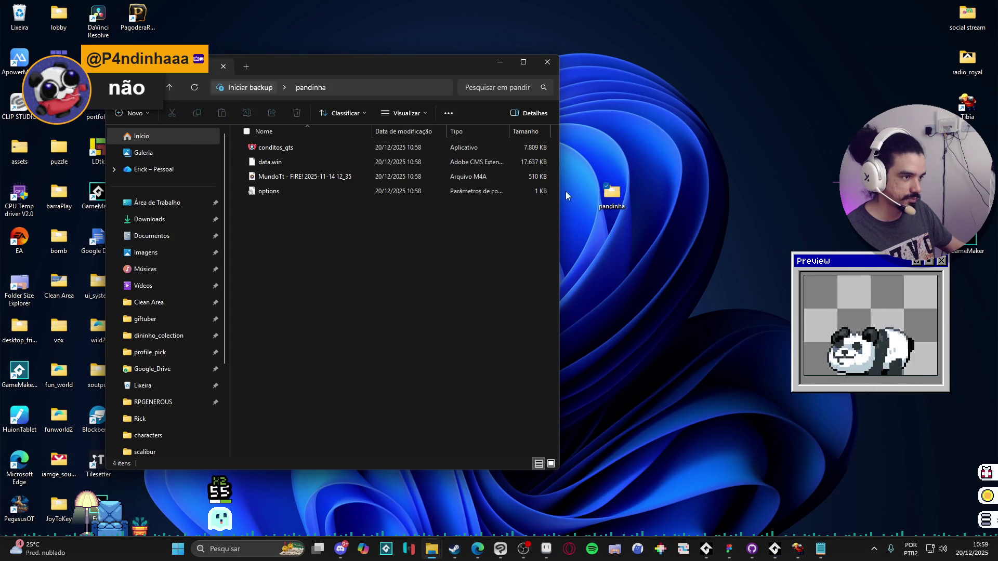
# - Run conditos_gts, allowing it past the SmartScreen warning with More info and Run anyway
pyautogui.doubleClick(276, 147)
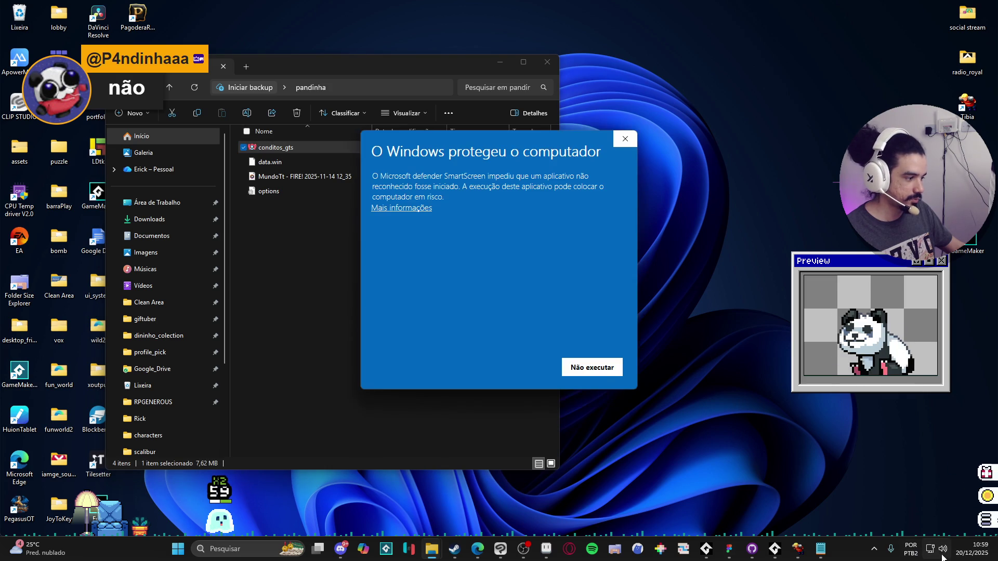
pyautogui.click(411, 209)
pyautogui.click(504, 367)
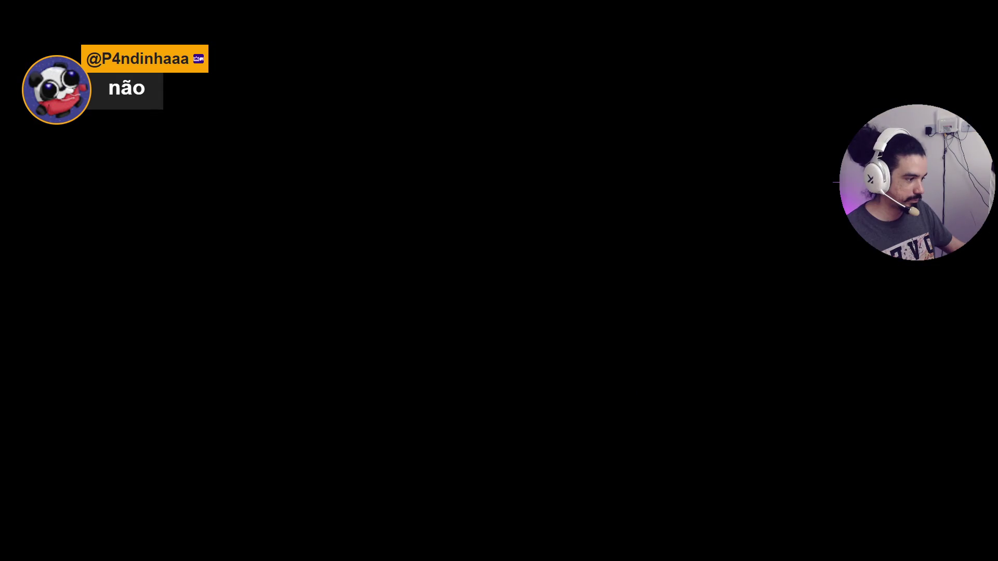
# - Drag the Condito's got a snack volume slider in the Volume mixer from 100 down to 5
pyautogui.scroll(-4, 620, 289)
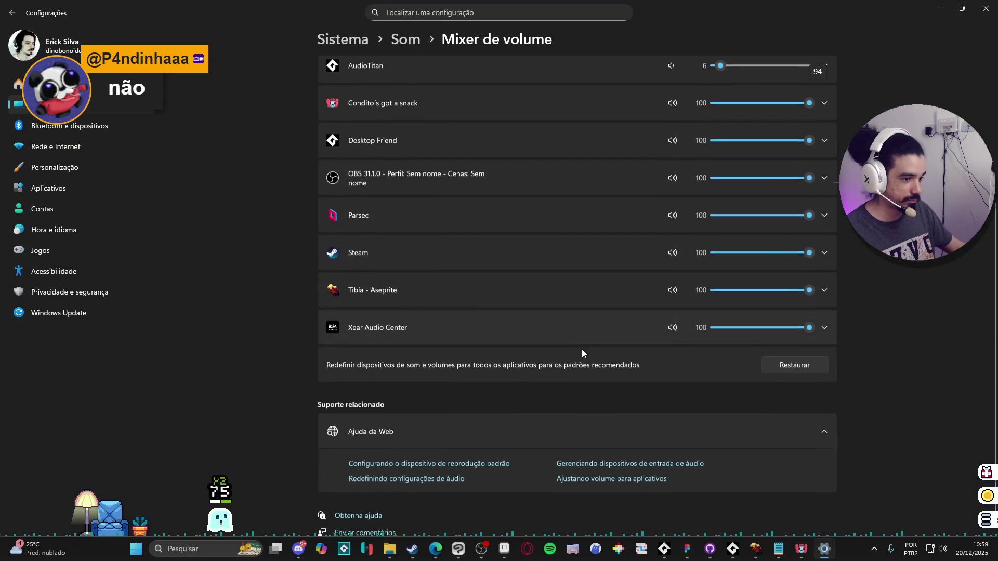
pyautogui.scroll(3, 619, 220)
pyautogui.click(716, 245)
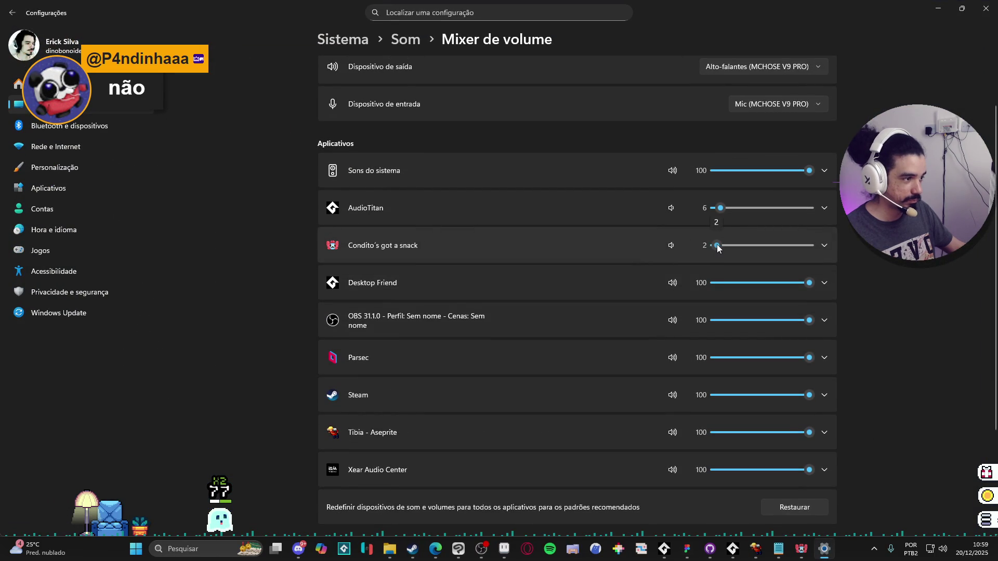
pyautogui.moveTo(718, 248); pyautogui.dragTo(720, 247)
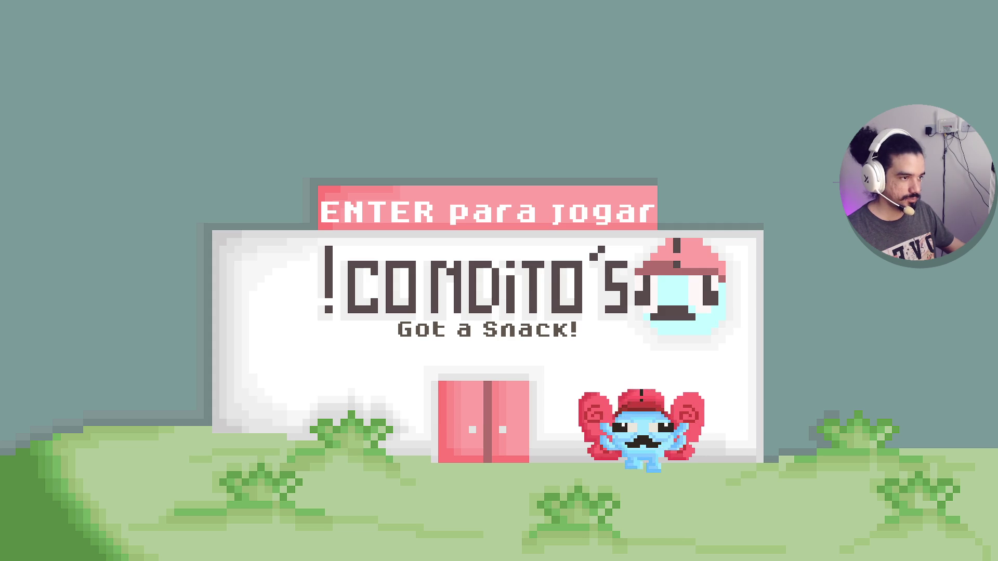
# - Start the game on NORMAL difficulty and move the character up-left in the Area 1 room
pyautogui.press('Return')
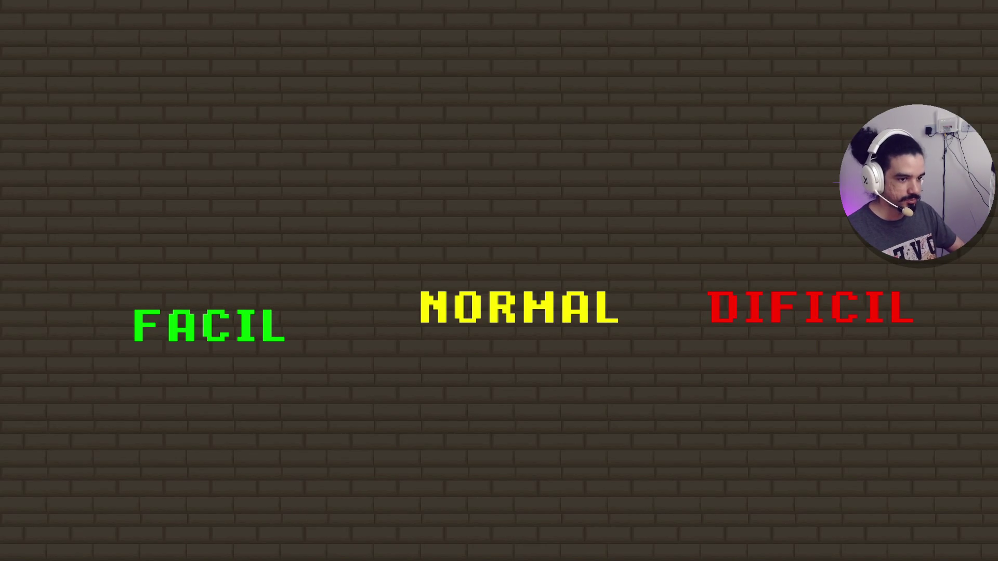
pyautogui.press('Right')
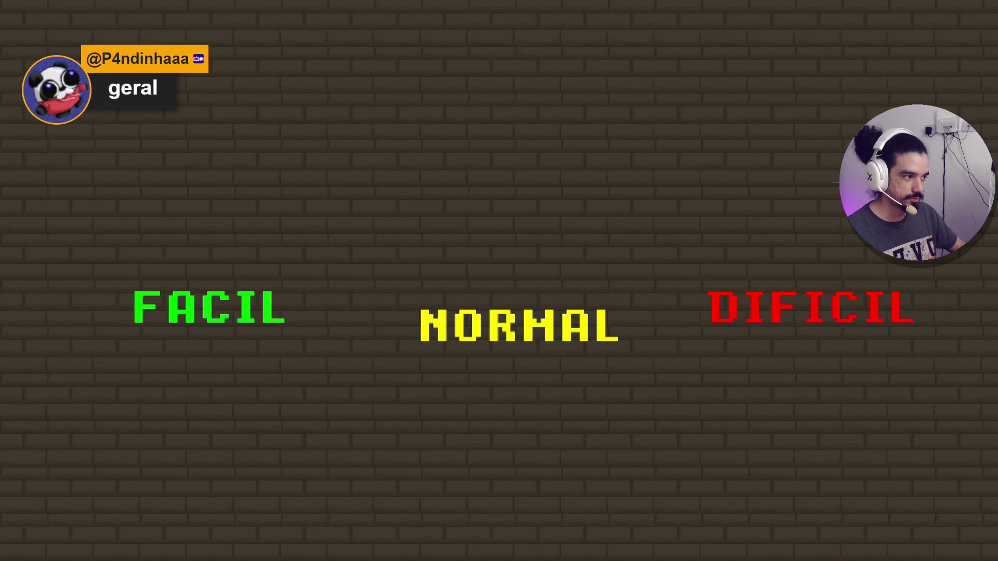
pyautogui.press('Return')
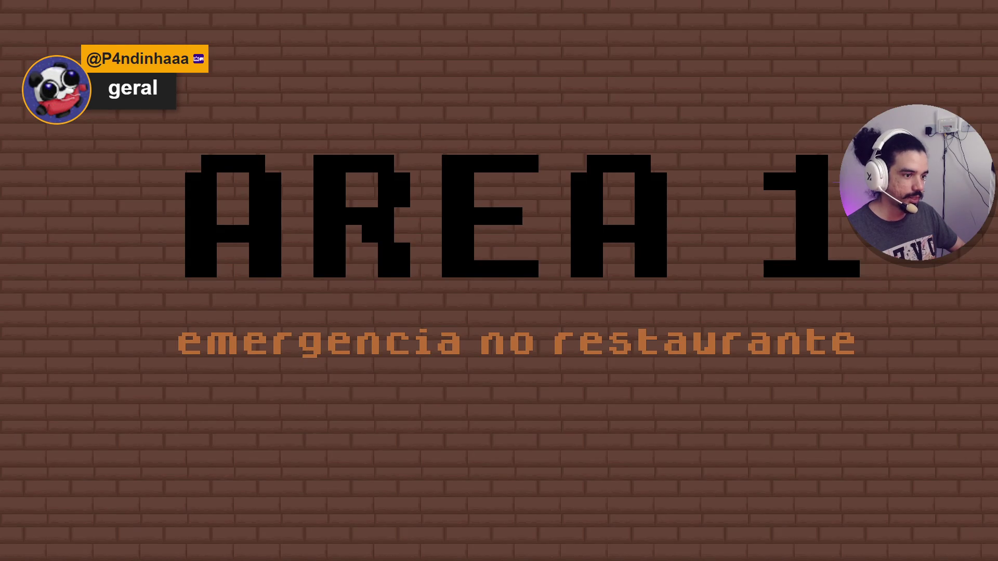
pyautogui.hotkey('w', 'a')
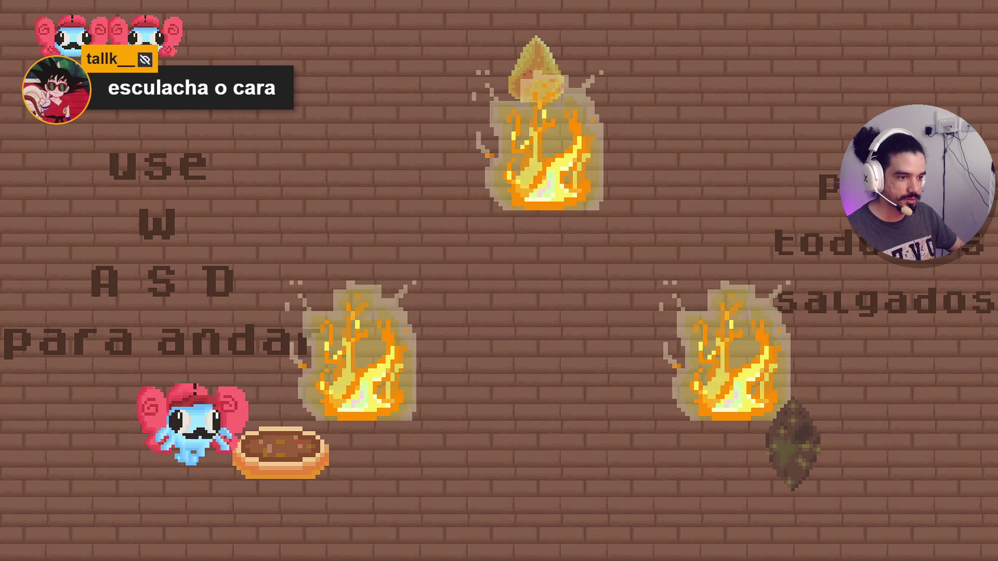
# - Walk onto the pie to collect it, then weave between the fires
pyautogui.hotkey('s', 'd')
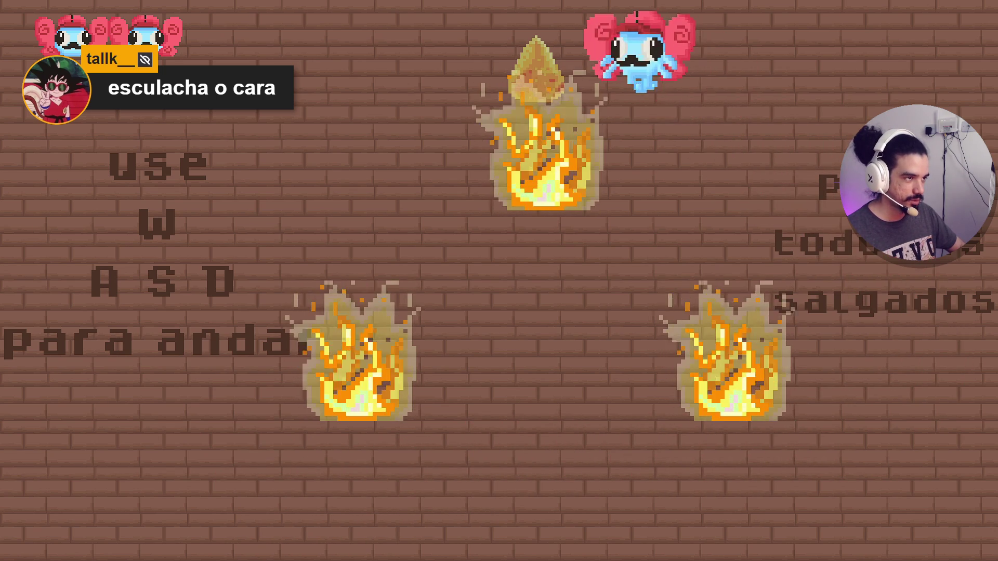
pyautogui.press('s')
pyautogui.press('a')
pyautogui.press('d')
pyautogui.hotkey('w', 'd')
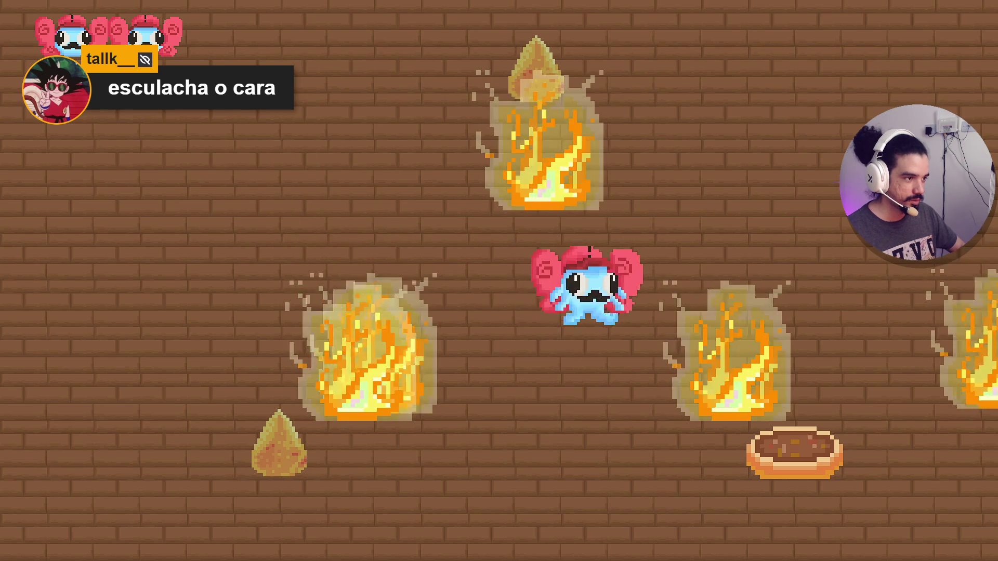
pyautogui.hotkey('w', 'd')
pyautogui.hotkey('w', 'a')
pyautogui.press('a')
pyautogui.hotkey('s', 'a')
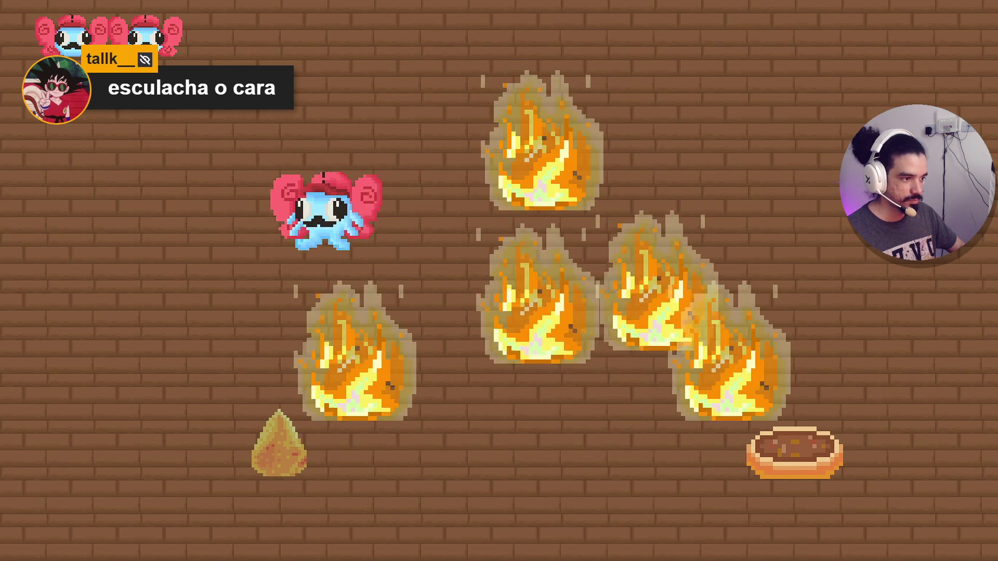
pyautogui.hotkey('s', 'a')
pyautogui.hotkey('s', 'd')
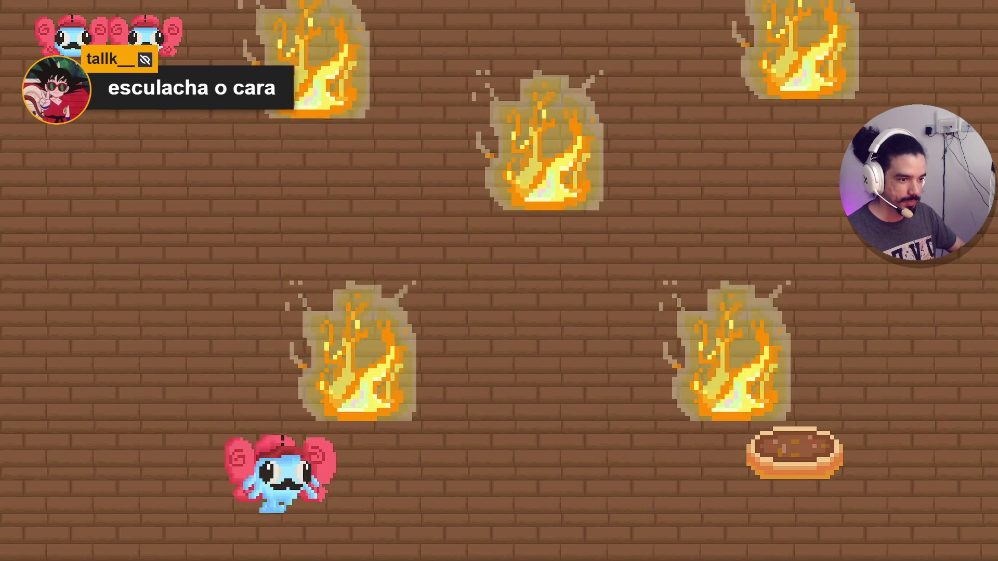
# - Walk along the bottom and around the fire columns toward the room's exit
pyautogui.press('d')
pyautogui.press('d')
pyautogui.press('a')
pyautogui.hotkey('w', 'd')
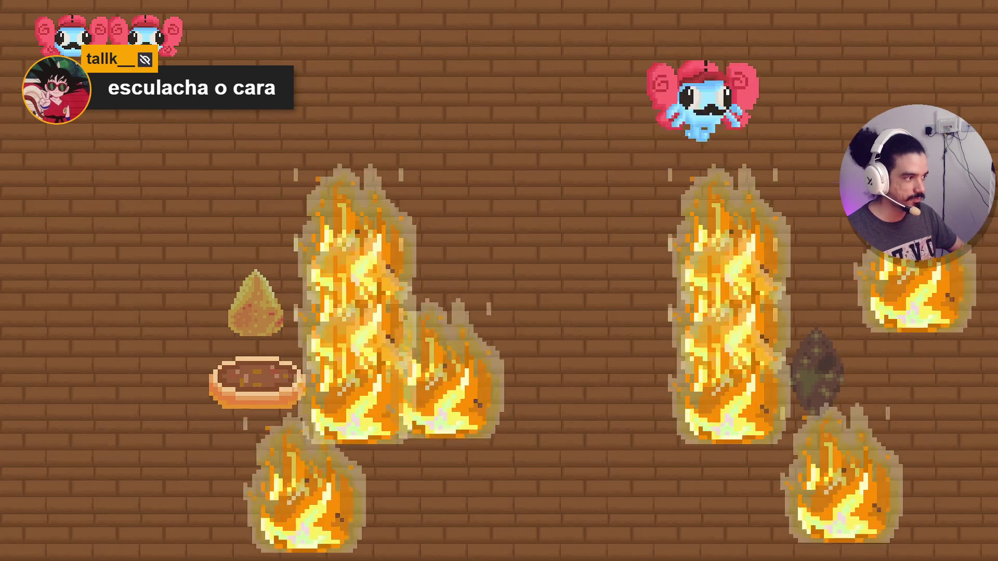
pyautogui.press('d')
pyautogui.press('s')
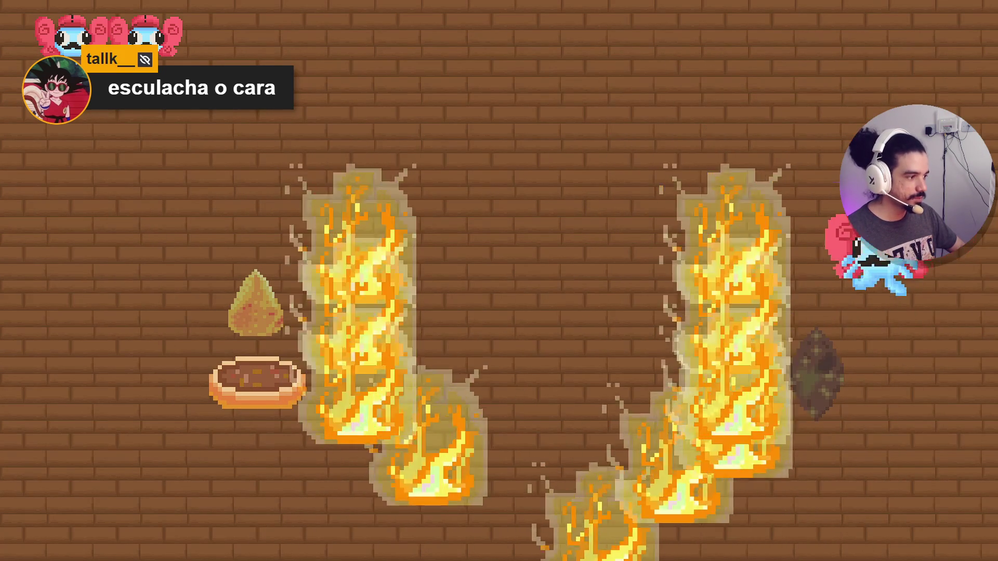
pyautogui.press('s')
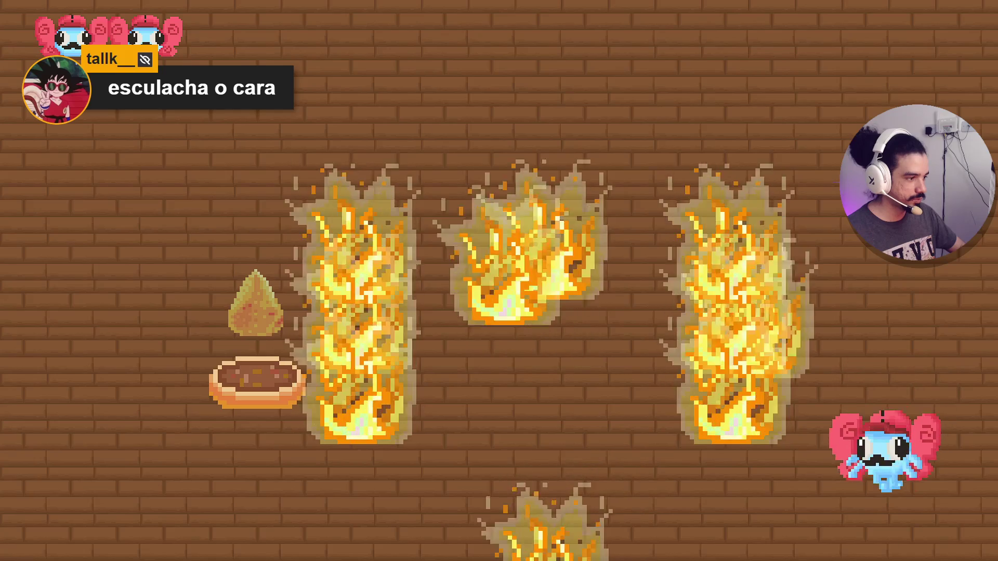
pyautogui.press('a')
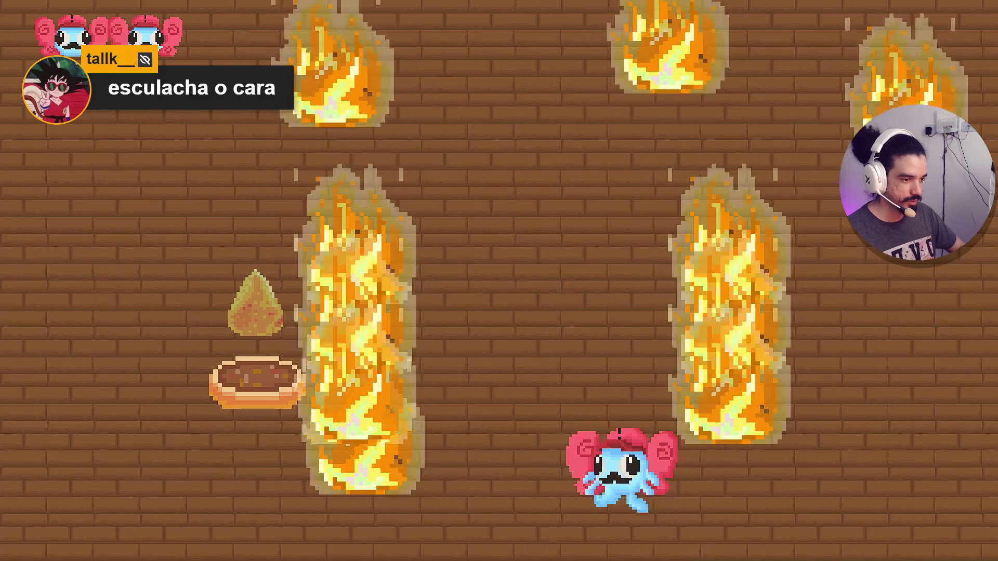
pyautogui.press('a')
pyautogui.press('a')
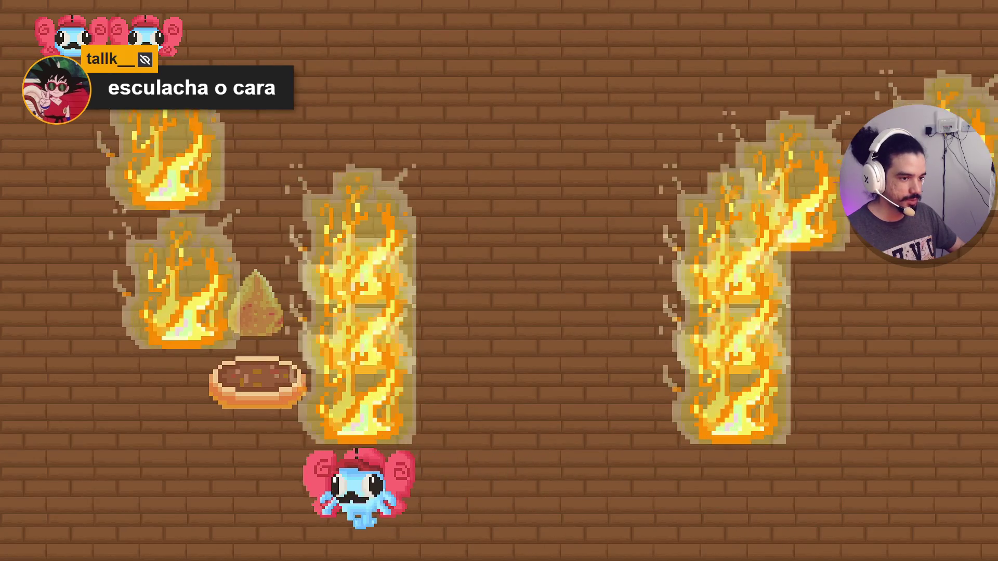
pyautogui.press('w')
pyautogui.press('w')
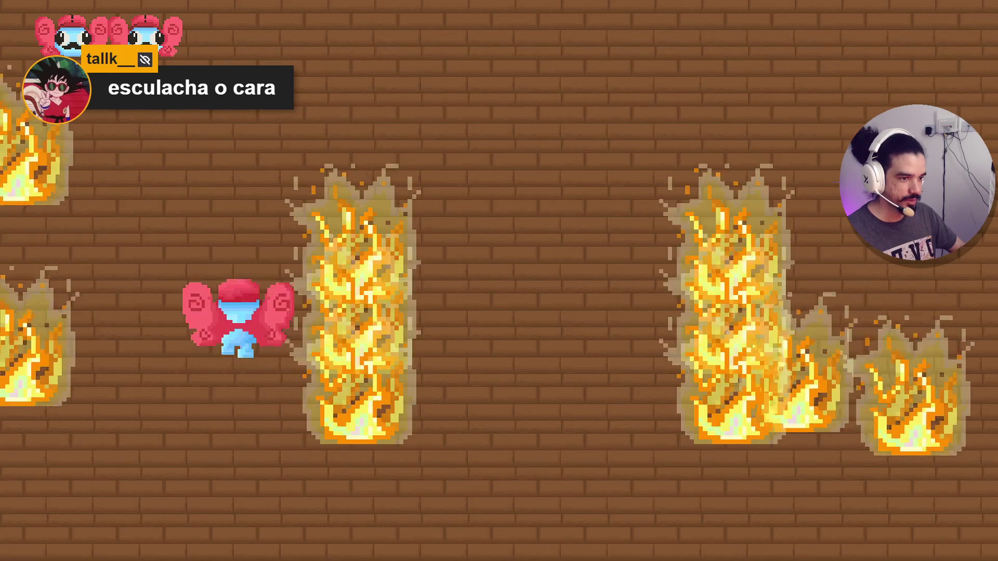
# - Pass through the exit into the next room and edge down-left between its fires
pyautogui.press('s')
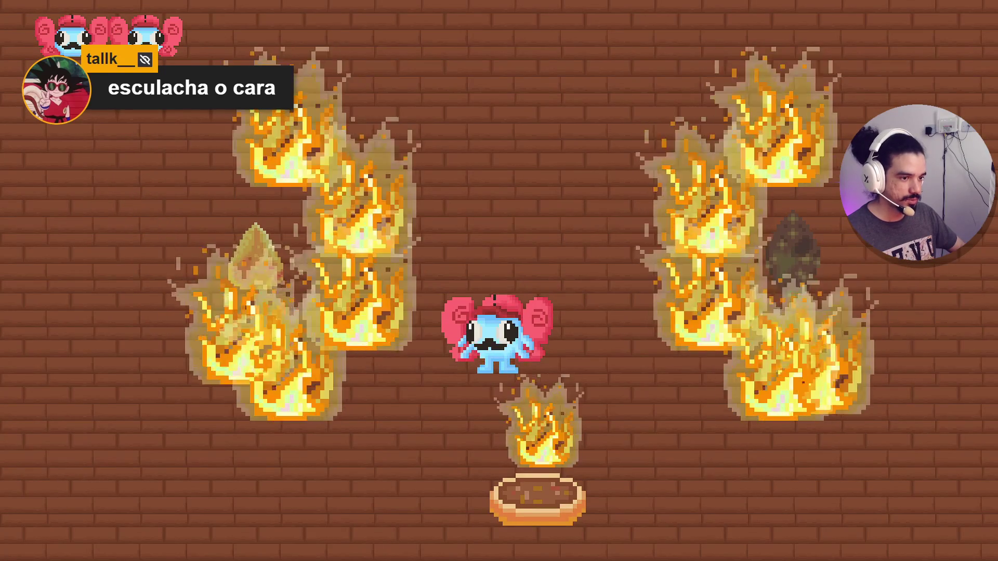
pyautogui.press('w')
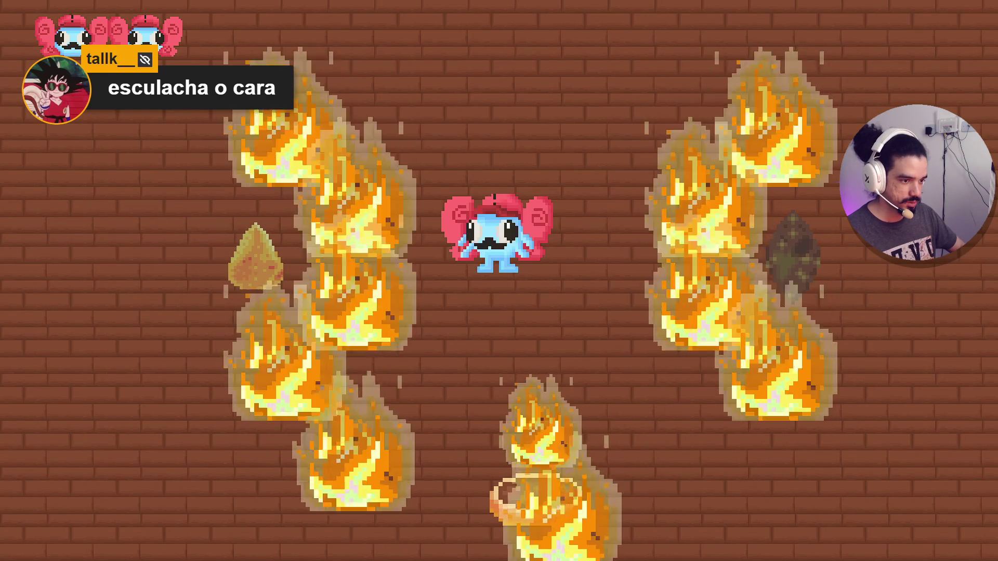
pyautogui.press('s')
pyautogui.press('a')
pyautogui.press('s')
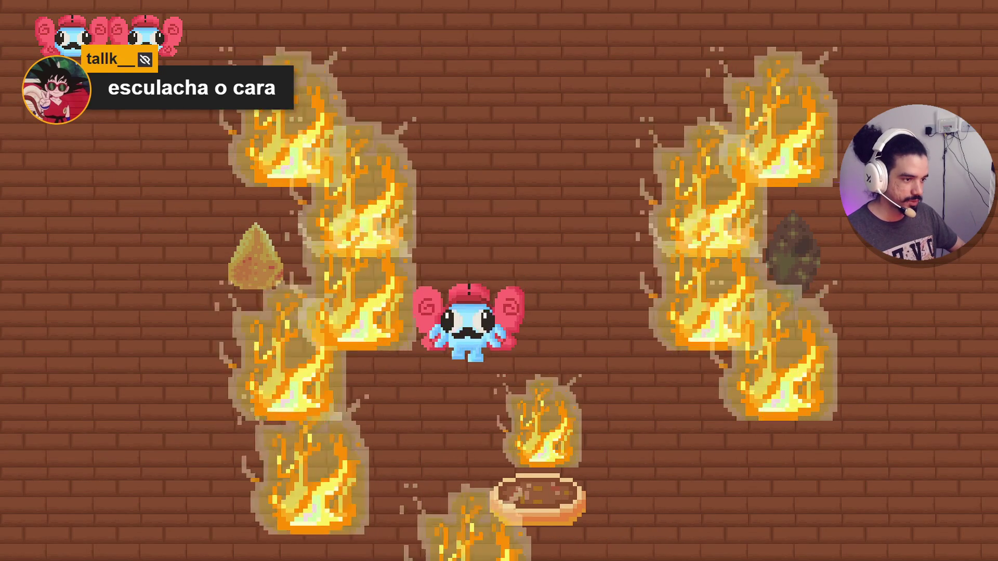
pyautogui.press('a')
pyautogui.press('s')
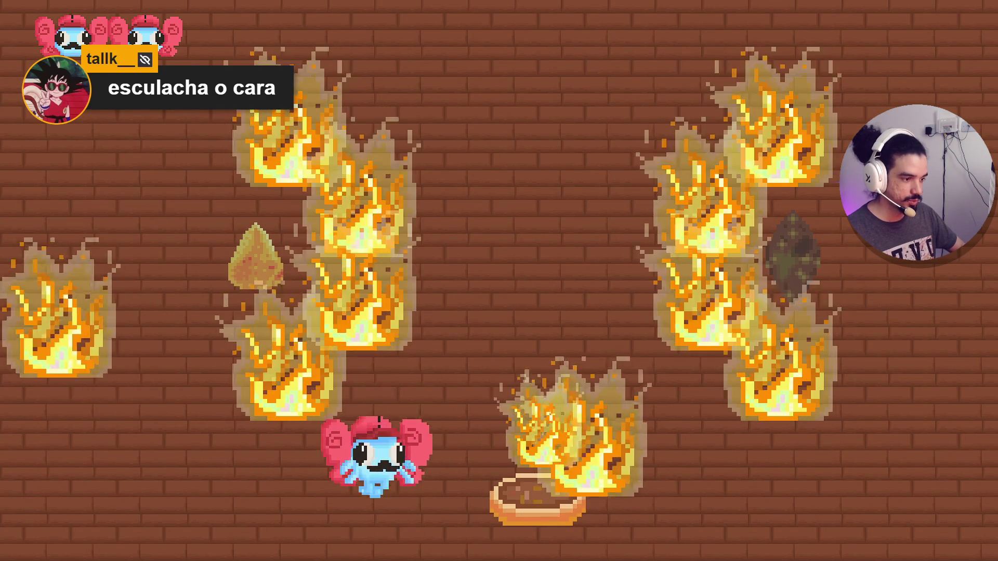
pyautogui.press('d')
pyautogui.press('a')
pyautogui.press('a')
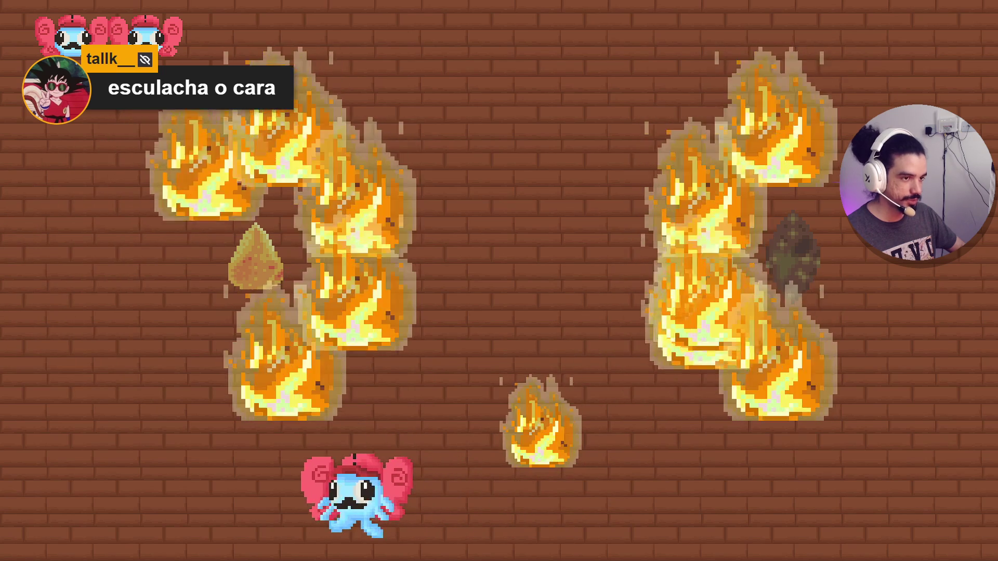
# - Dodge the fires across the brick room and head out through its right edge
pyautogui.press('w')
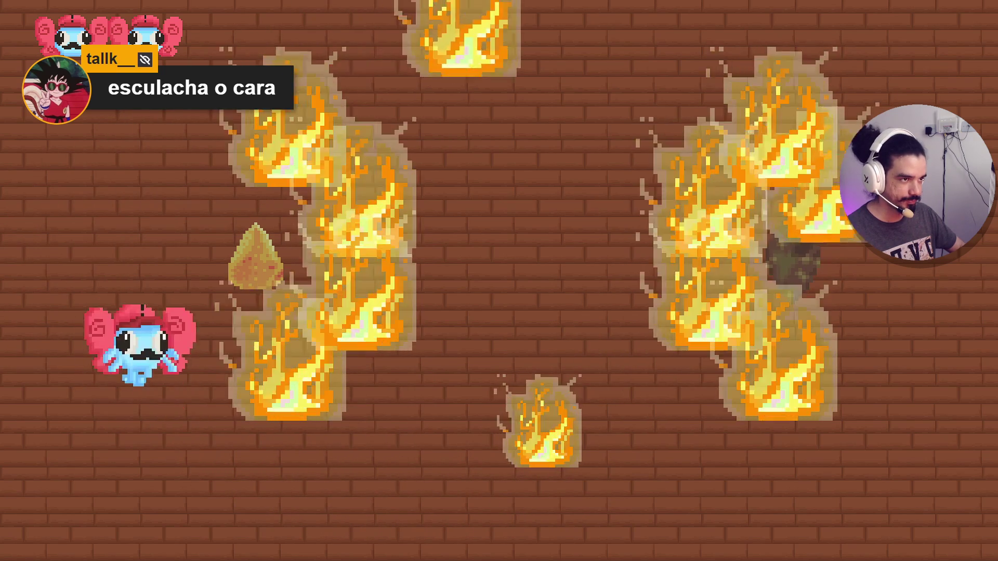
pyautogui.press('d')
pyautogui.press('a')
pyautogui.press('s')
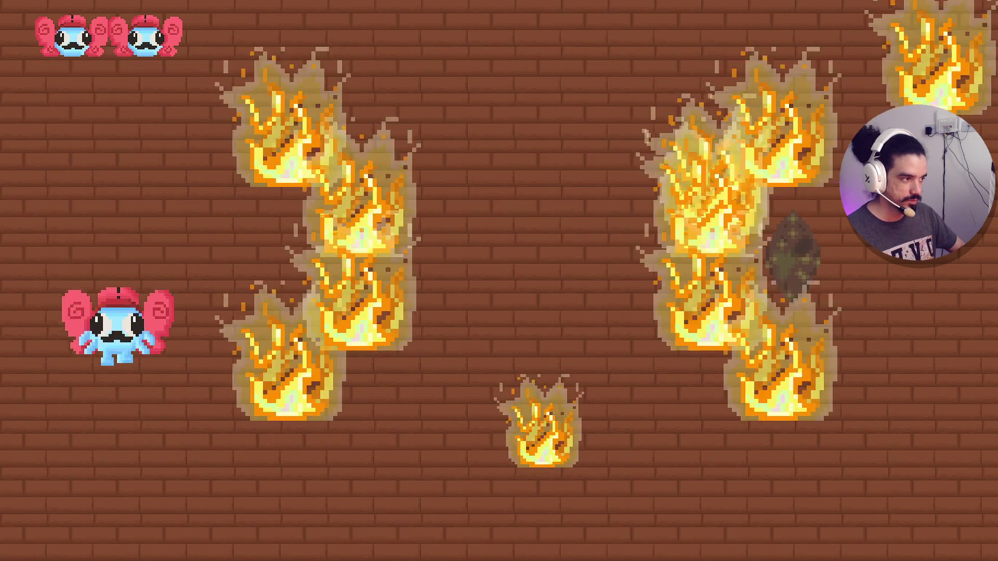
pyautogui.press('d')
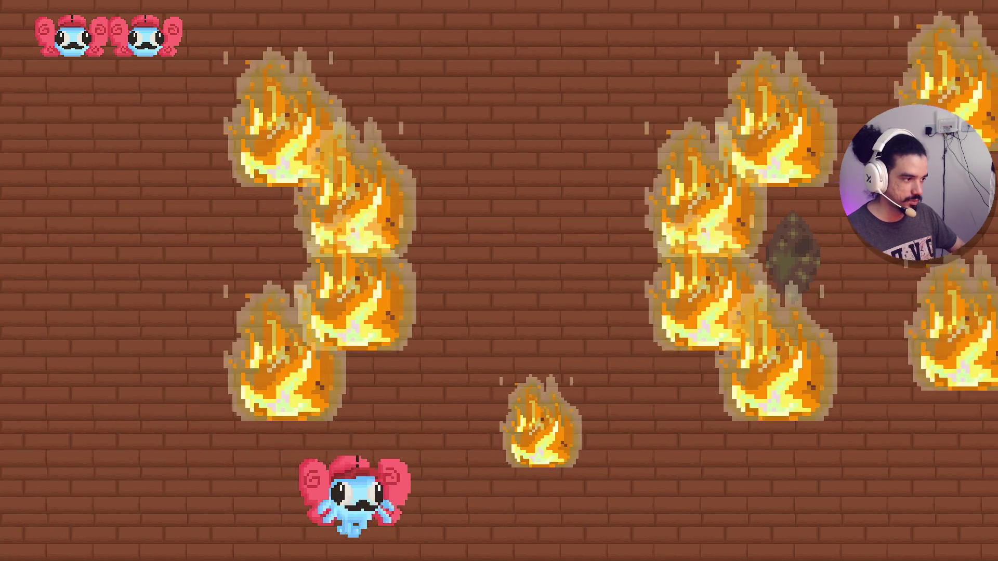
pyautogui.press('d')
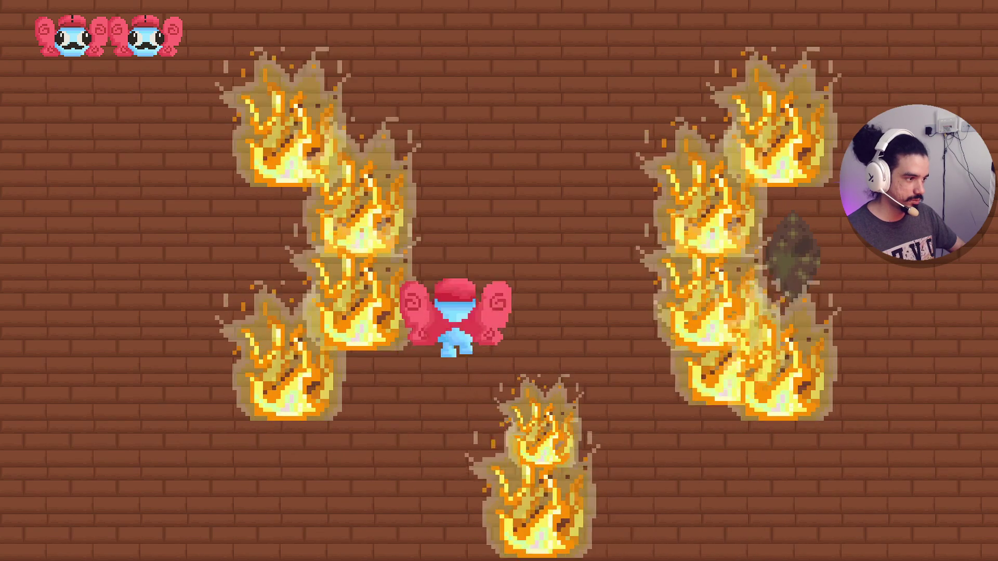
pyautogui.press('w')
pyautogui.press('d')
pyautogui.press('s')
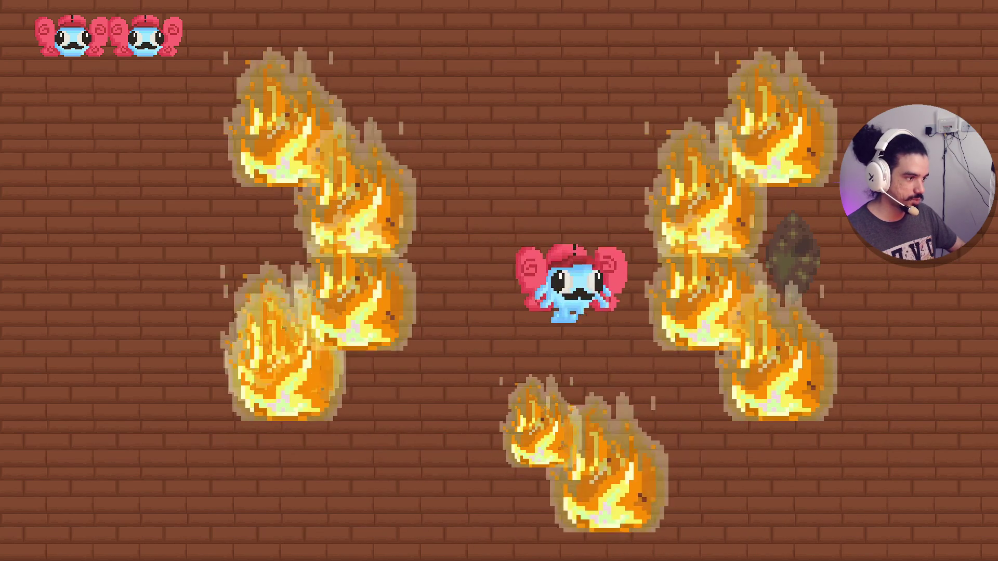
pyautogui.press('s')
pyautogui.press('d')
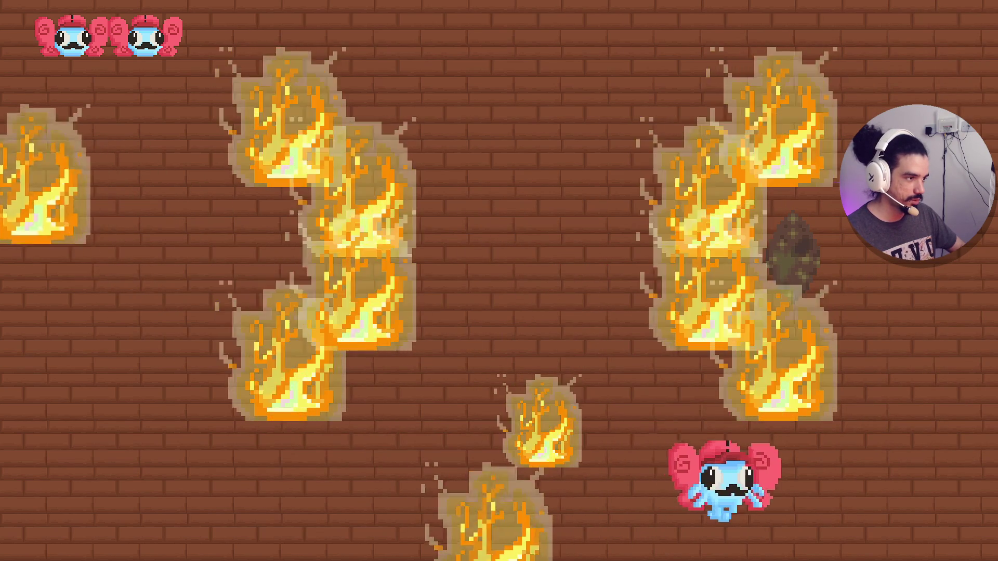
pyautogui.press('d')
pyautogui.press('w')
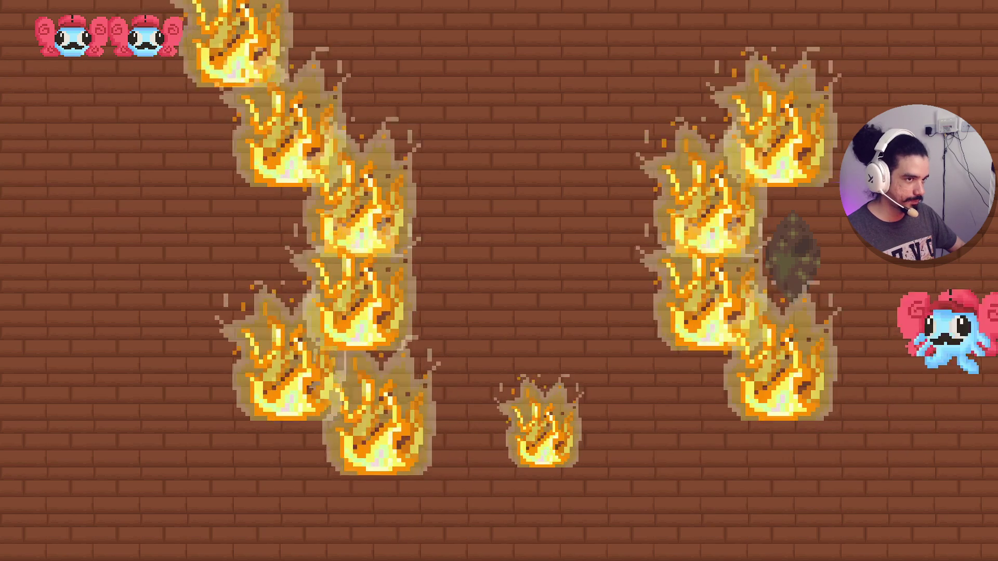
# - In the next room, dodge the fires while working toward the bottom right
pyautogui.press('s')
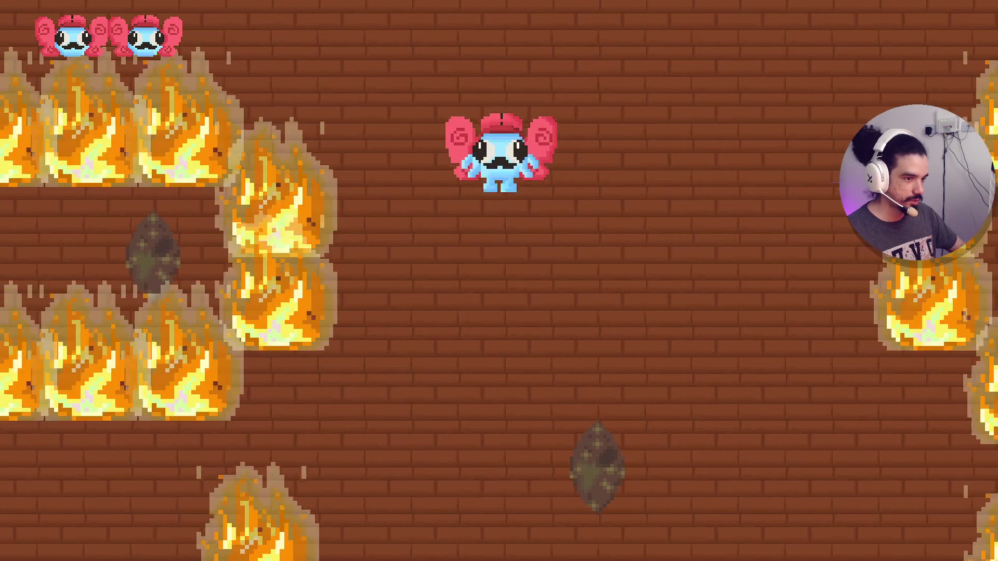
pyautogui.press('s')
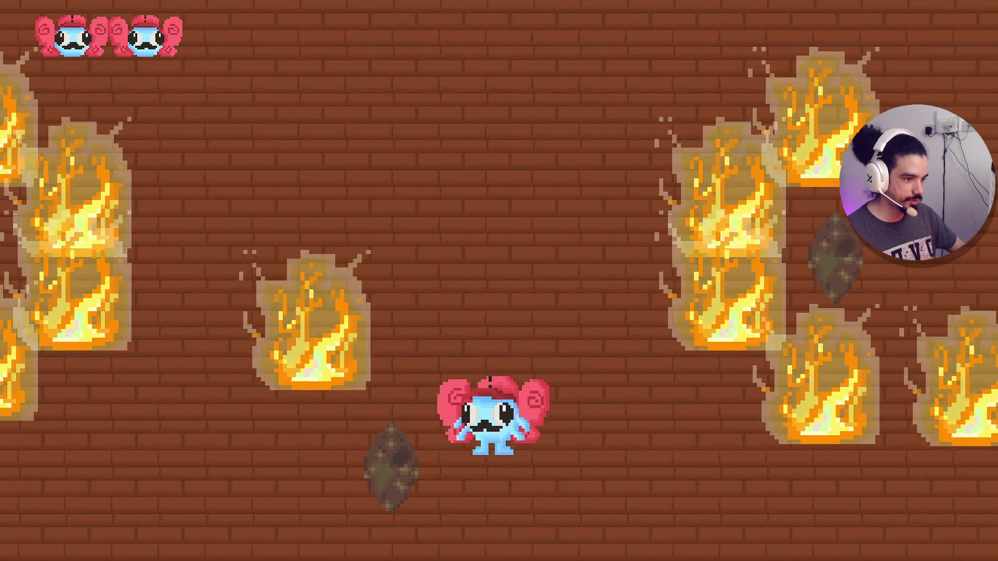
pyautogui.press('d')
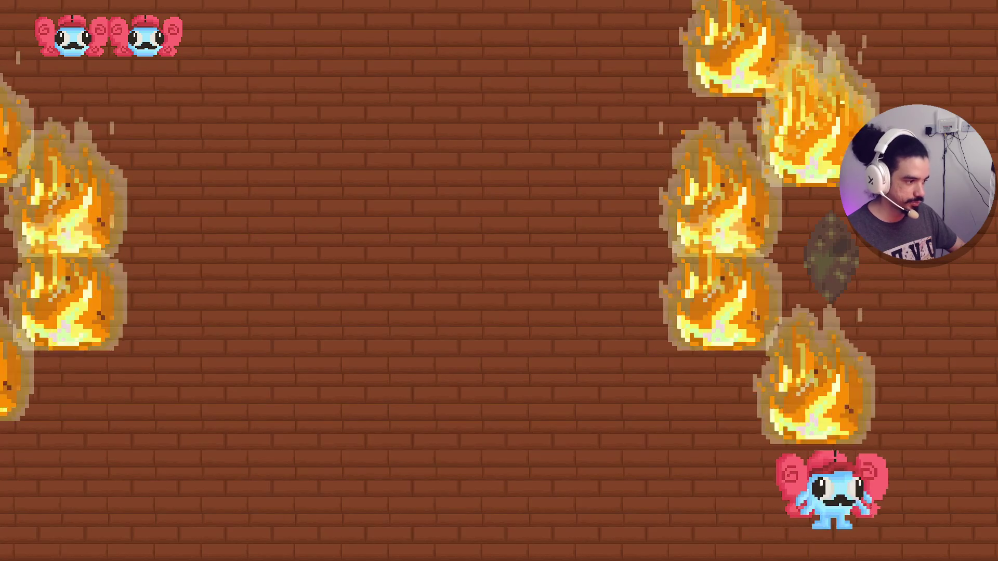
pyautogui.press('a')
pyautogui.press('d')
pyautogui.press('a')
pyautogui.press('w')
pyautogui.press('w')
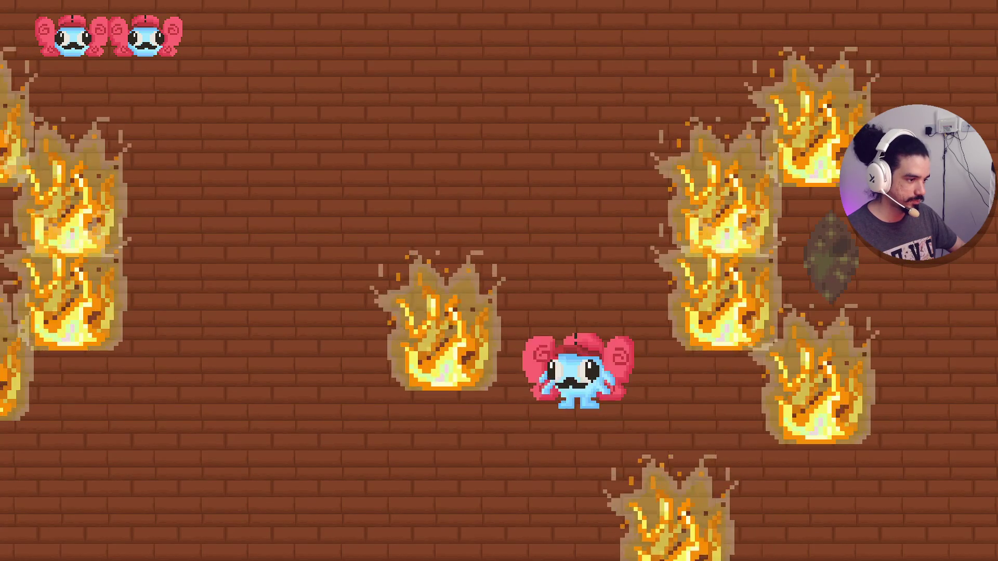
pyautogui.press('d')
pyautogui.press('s')
pyautogui.press('d')
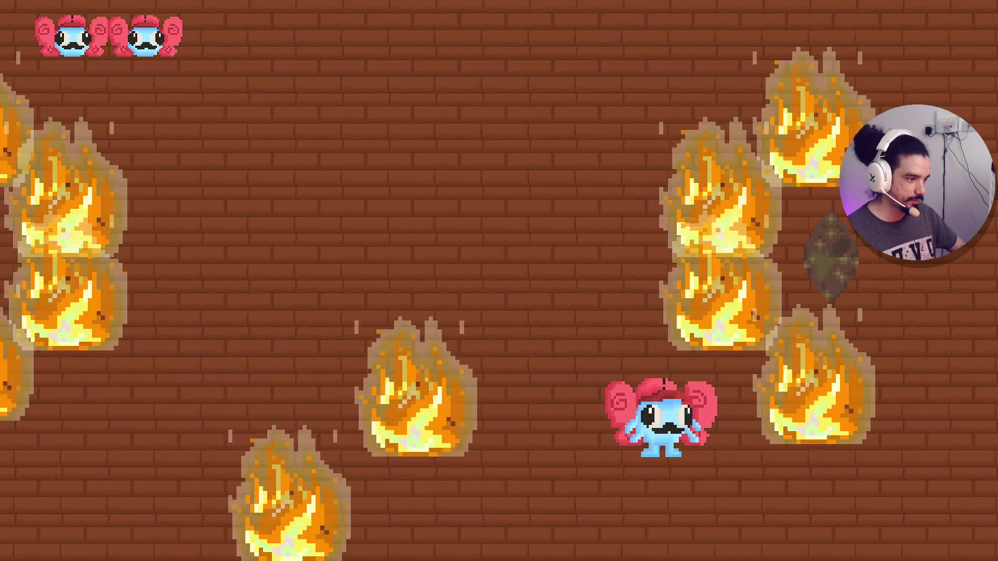
pyautogui.press('s')
pyautogui.press('d')
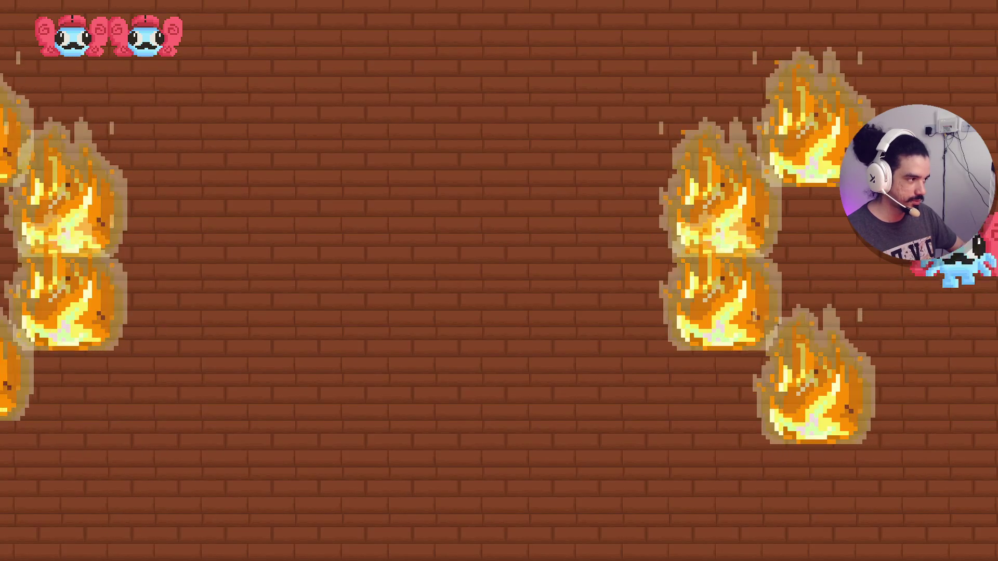
# - Weave left past the fires, wrap around upward, and walk into the pizza room
pyautogui.press('a')
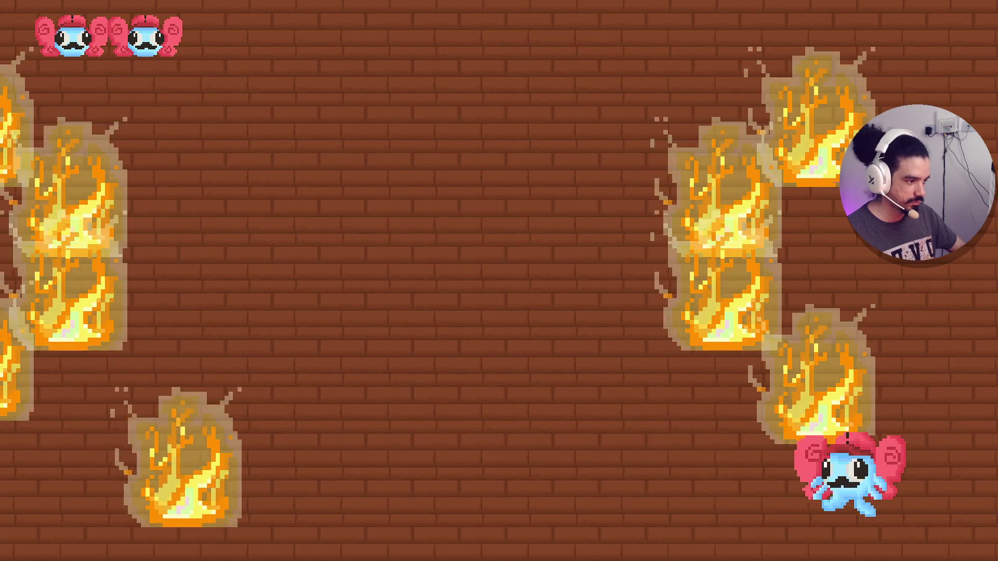
pyautogui.press('w')
pyautogui.press('a')
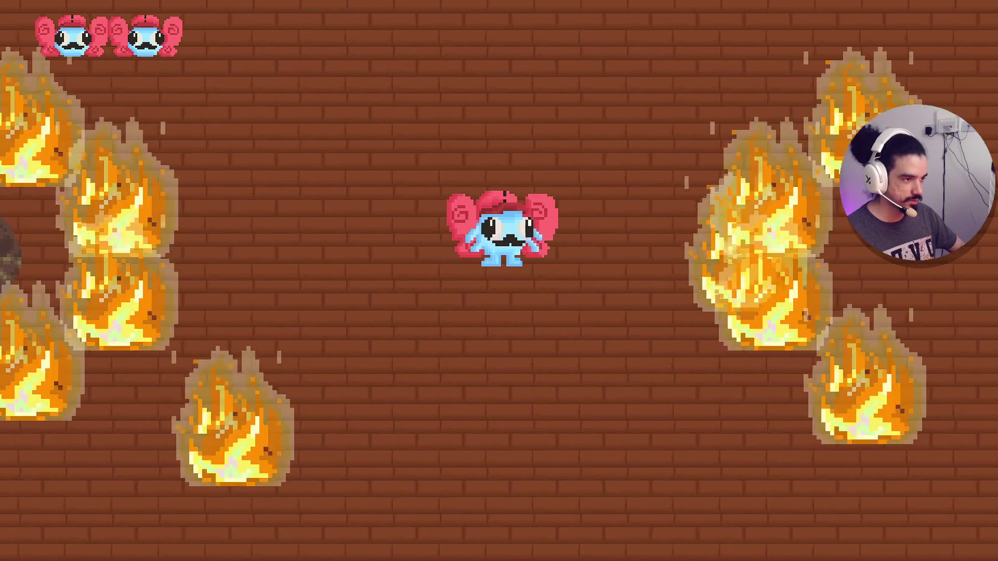
pyautogui.press('w')
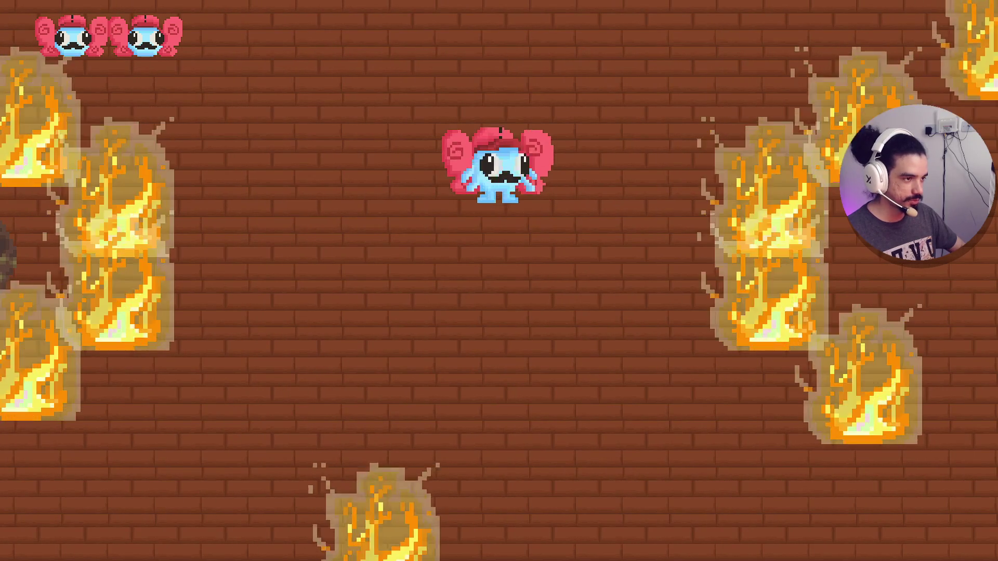
pyautogui.press('s')
pyautogui.press('a')
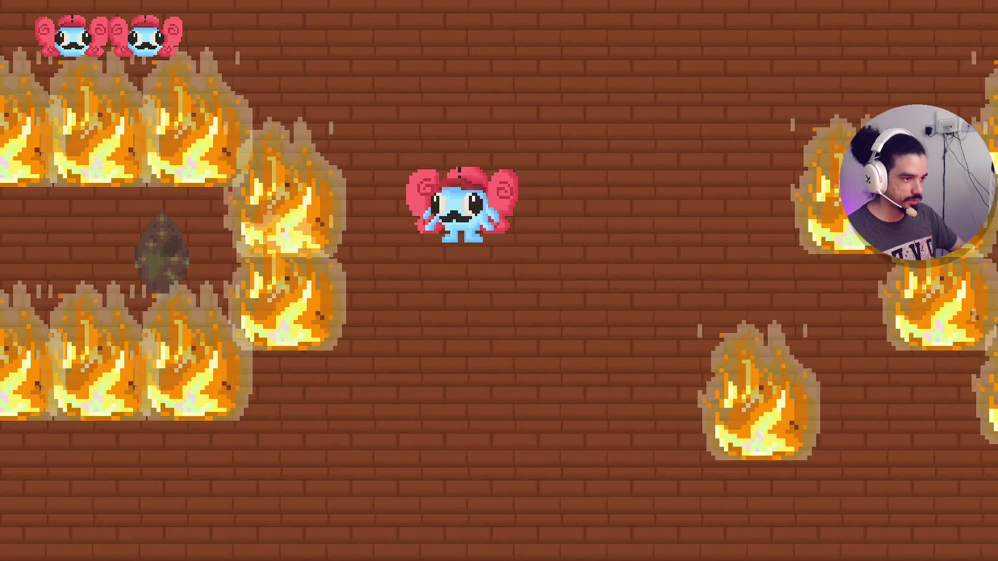
pyautogui.press('s')
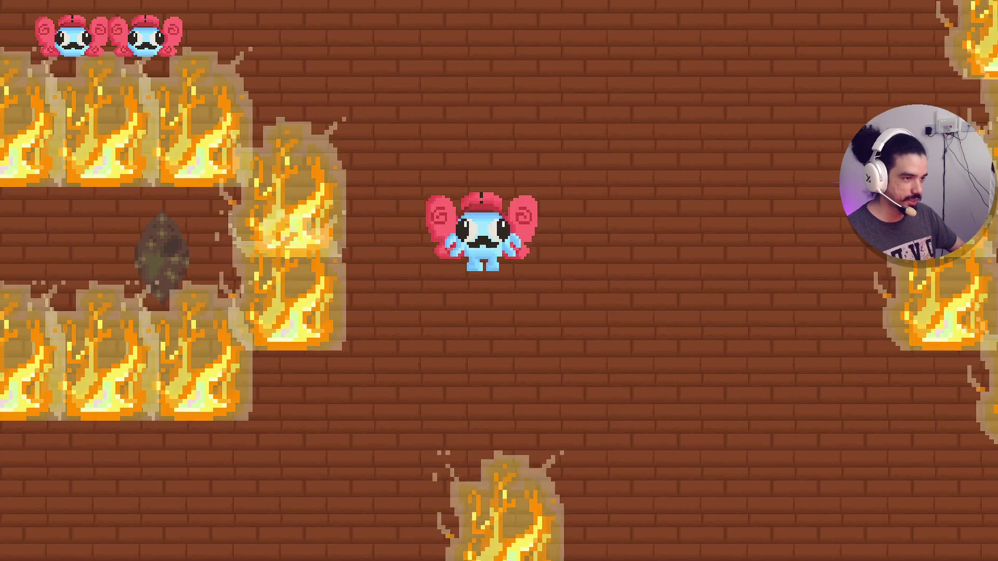
pyautogui.press('s')
pyautogui.press('d')
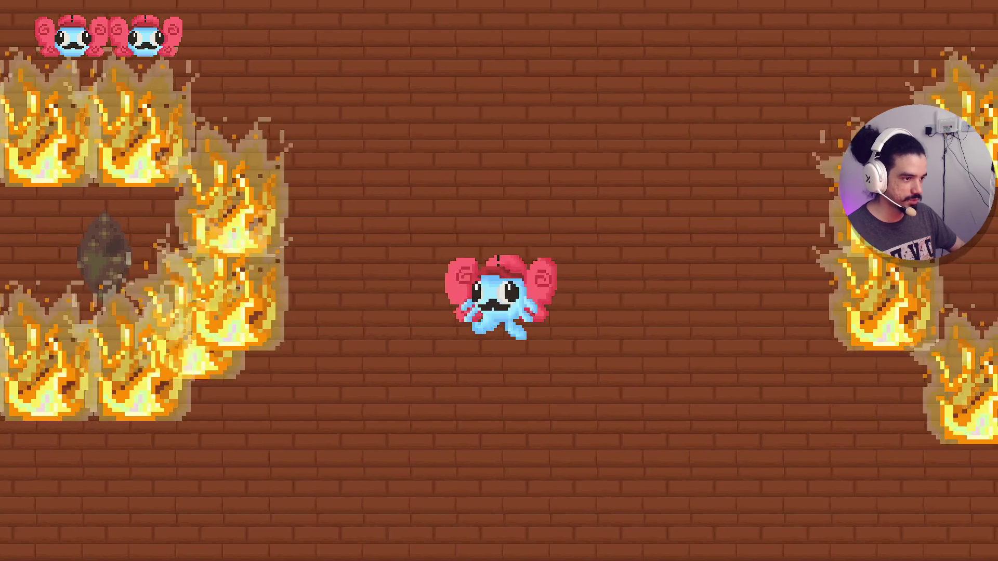
pyautogui.press('a')
pyautogui.press('s')
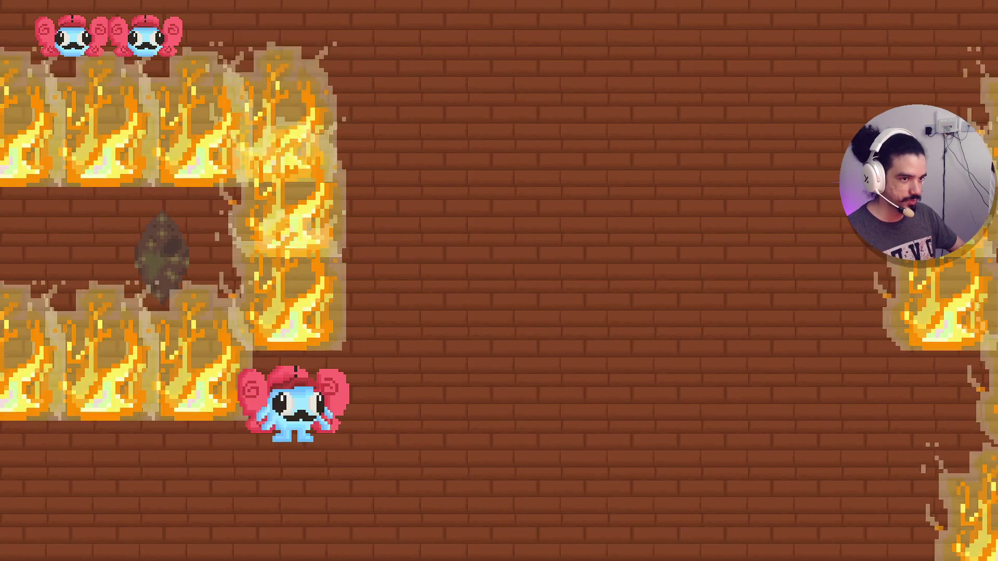
pyautogui.press('a')
pyautogui.press('s')
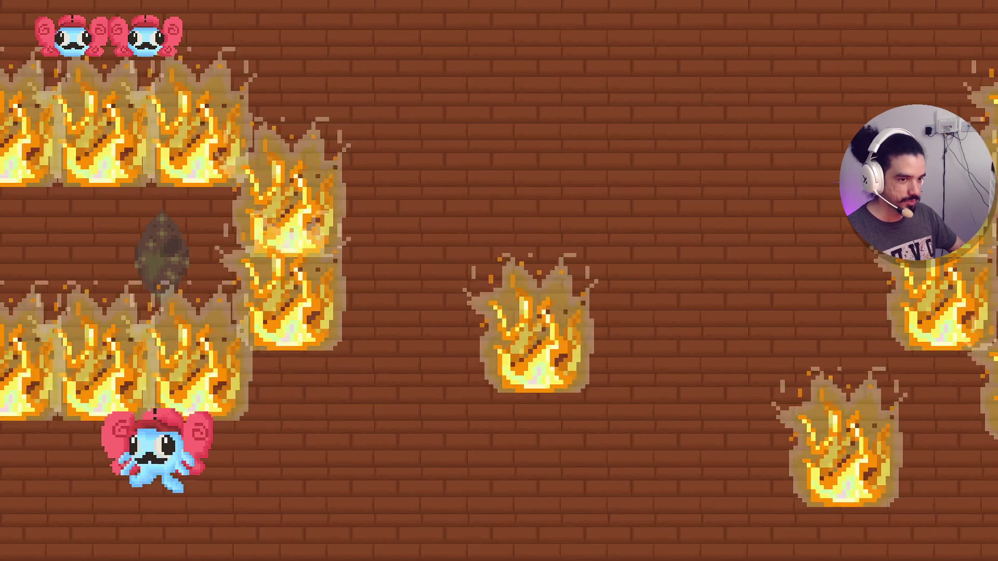
pyautogui.press('a')
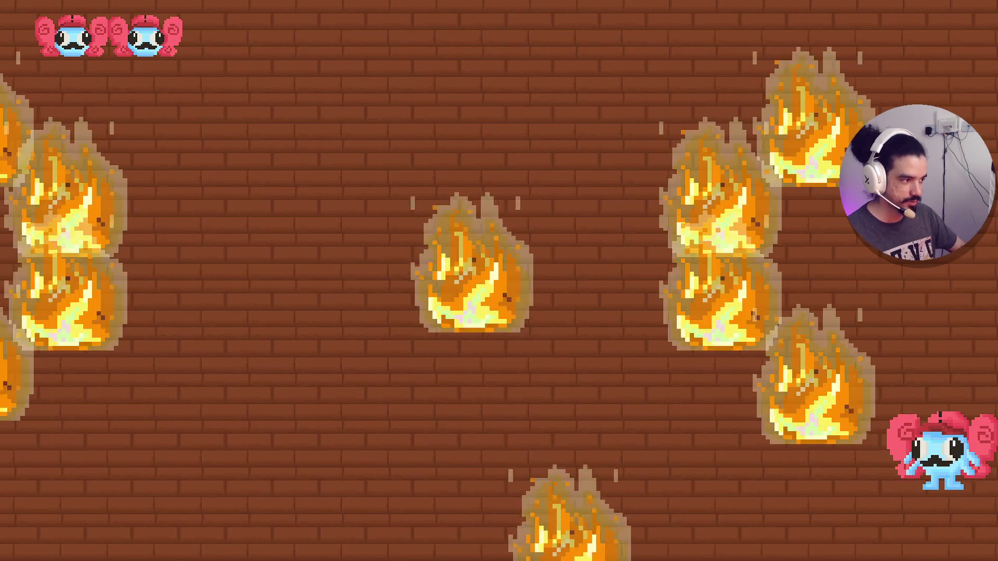
pyautogui.press('w')
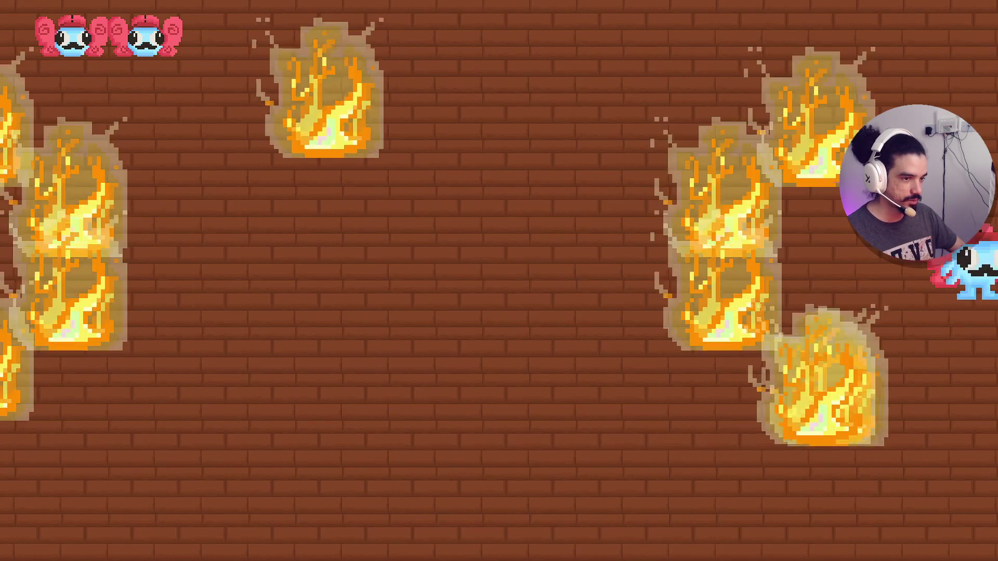
pyautogui.press('d')
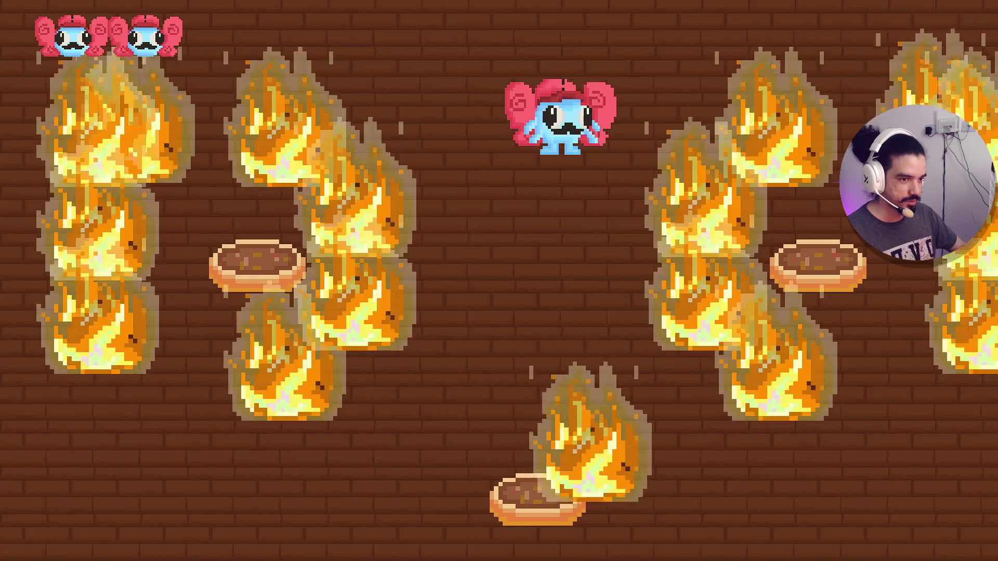
# - Pick up the right pizza, then the bottom pizza, while avoiding the fires
pyautogui.press('w')
pyautogui.press('d')
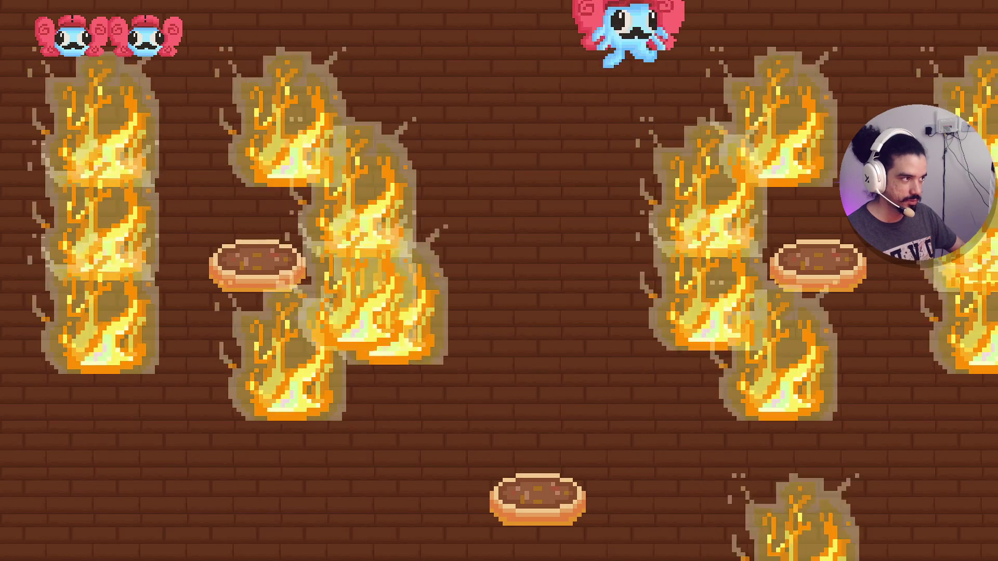
pyautogui.press('d')
pyautogui.press('s')
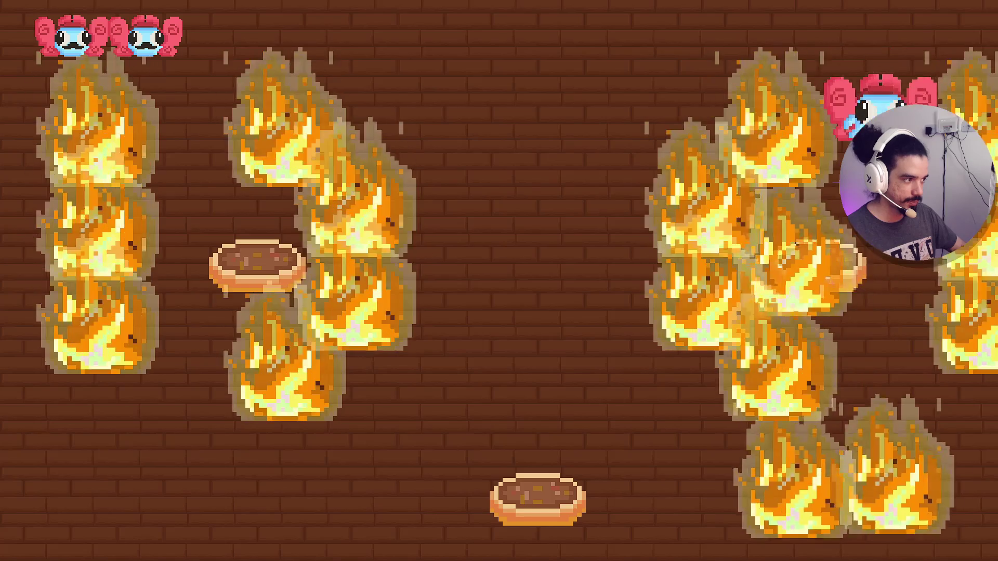
pyautogui.press('s')
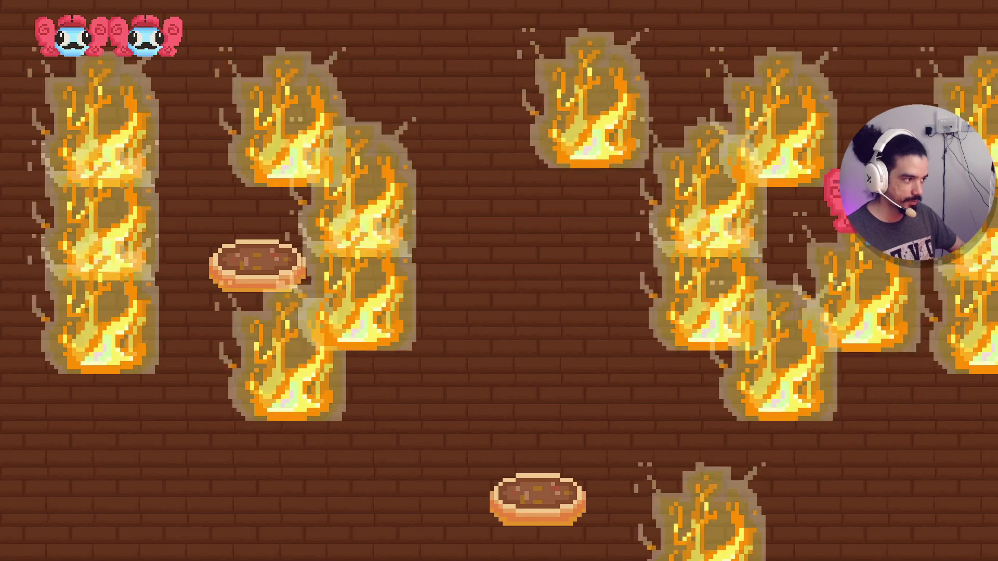
pyautogui.press('w')
pyautogui.press('s')
pyautogui.press('d')
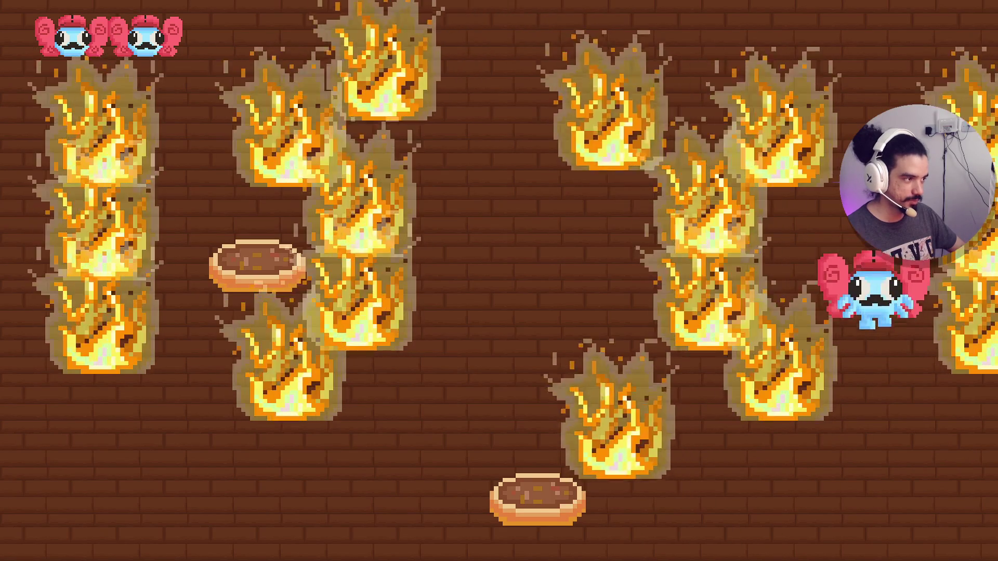
pyautogui.press('s')
pyautogui.press('a')
pyautogui.press('a')
pyautogui.press('w')
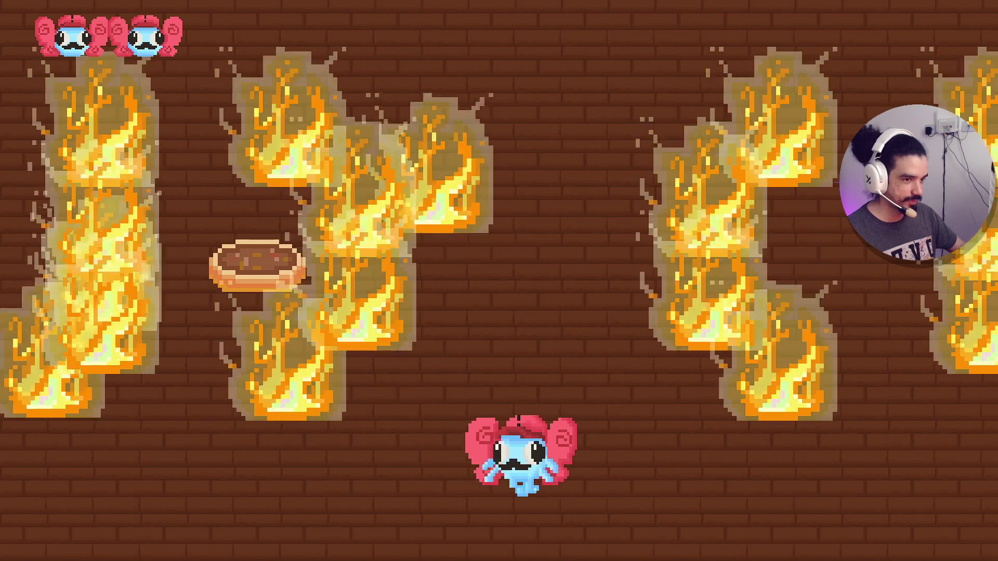
# - Weave up and right between the fires, then step back down away from a flame
pyautogui.press('a')
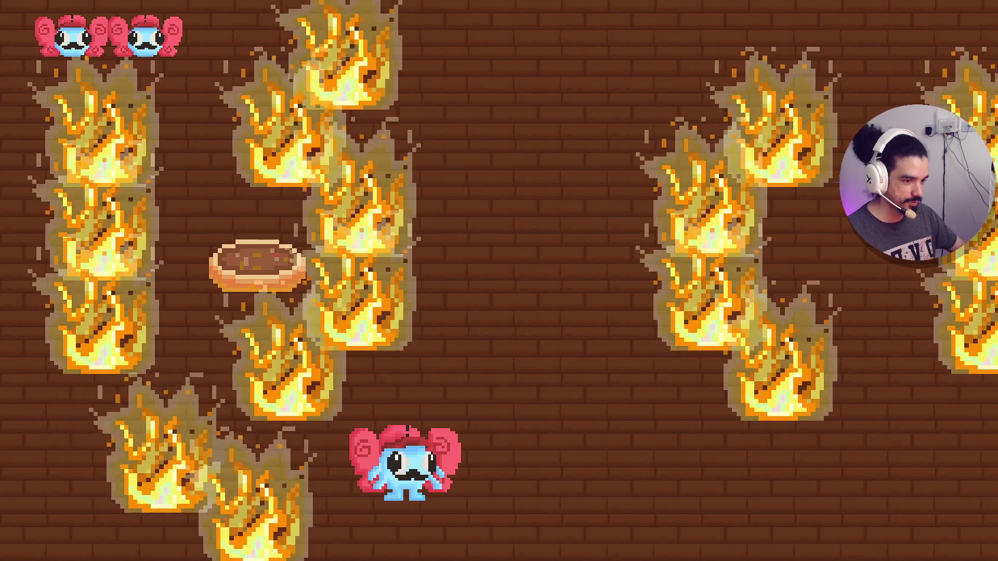
pyautogui.press('w')
pyautogui.press('d')
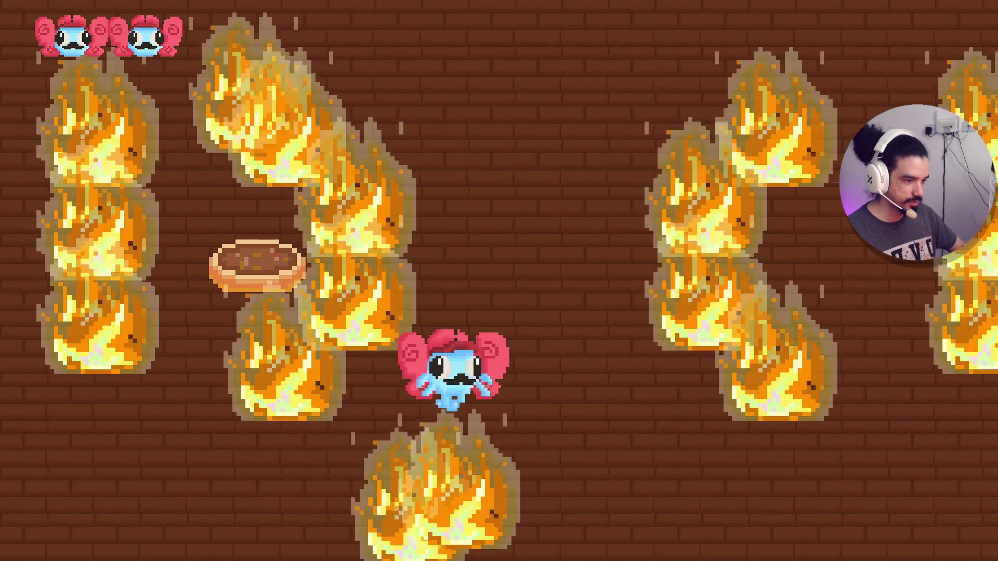
pyautogui.press('d')
pyautogui.press('w')
pyautogui.press('s')
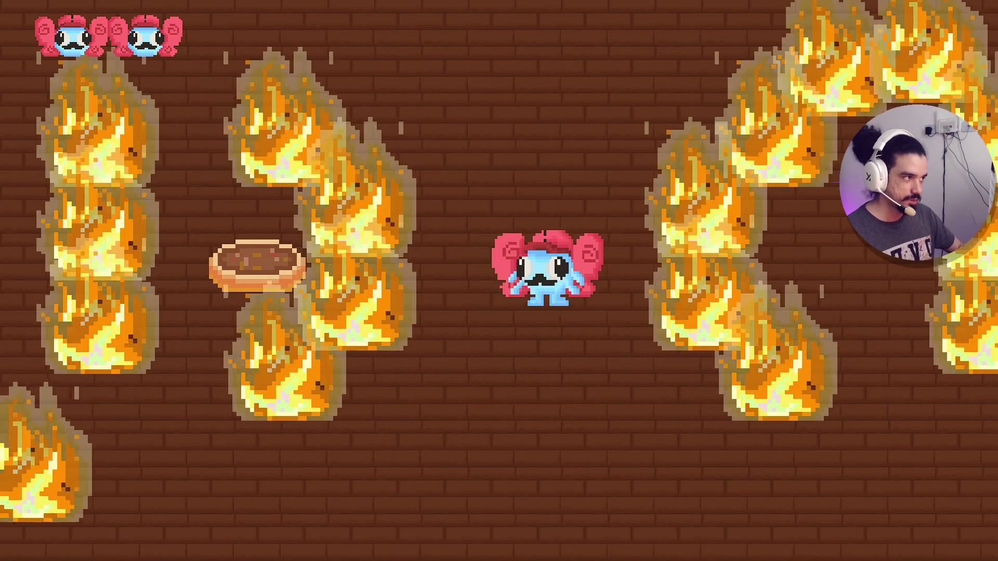
pyautogui.press('w')
pyautogui.press('s')
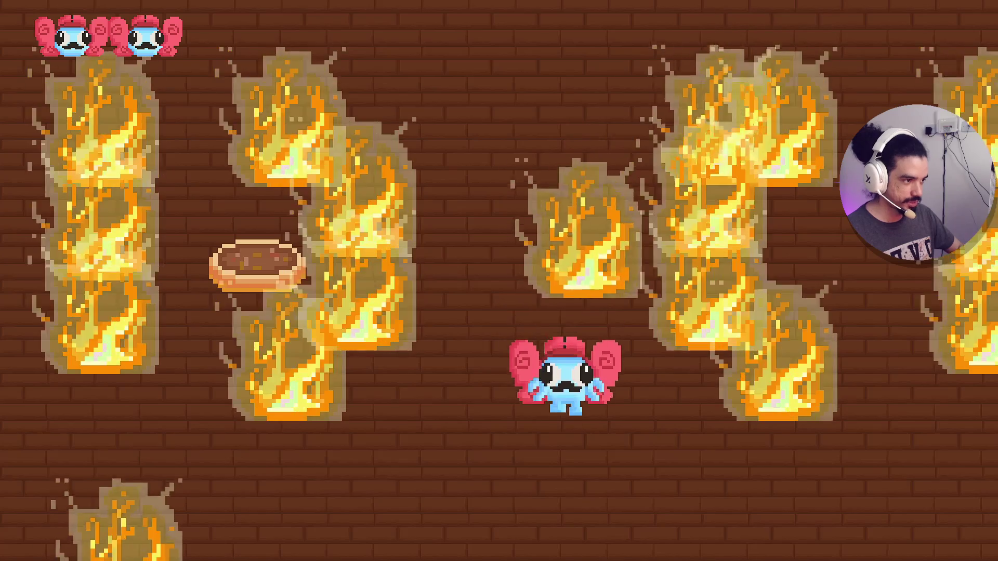
# - Move down-right across the room and on into the fire-lined room
pyautogui.press('s')
pyautogui.press('d')
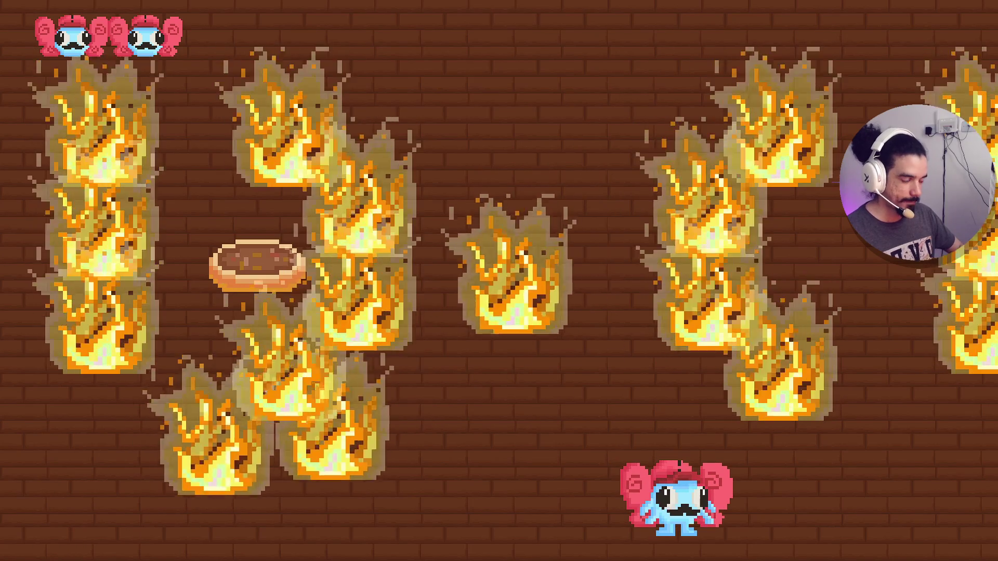
pyautogui.press('d')
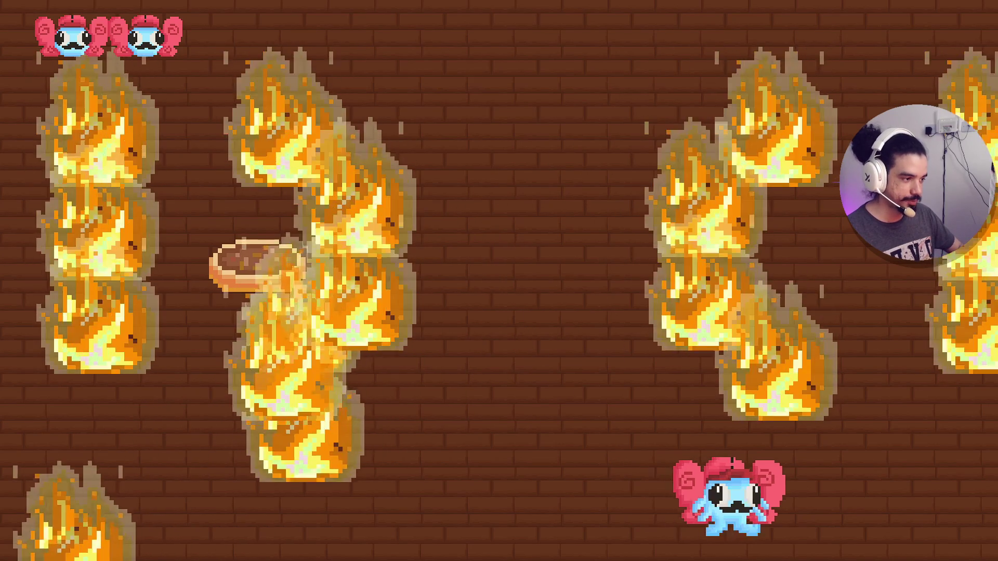
pyautogui.press('d')
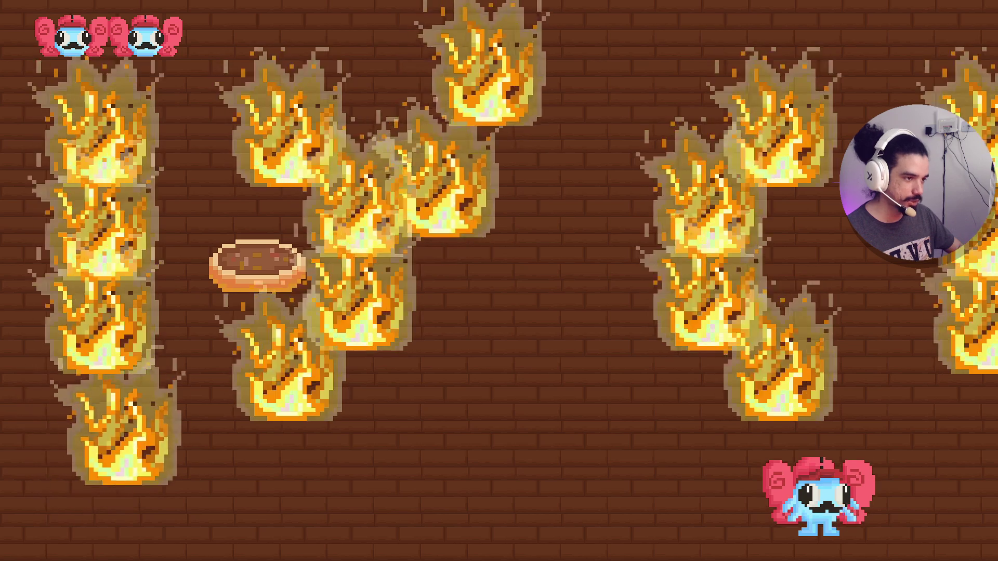
pyautogui.press('a')
pyautogui.press('w')
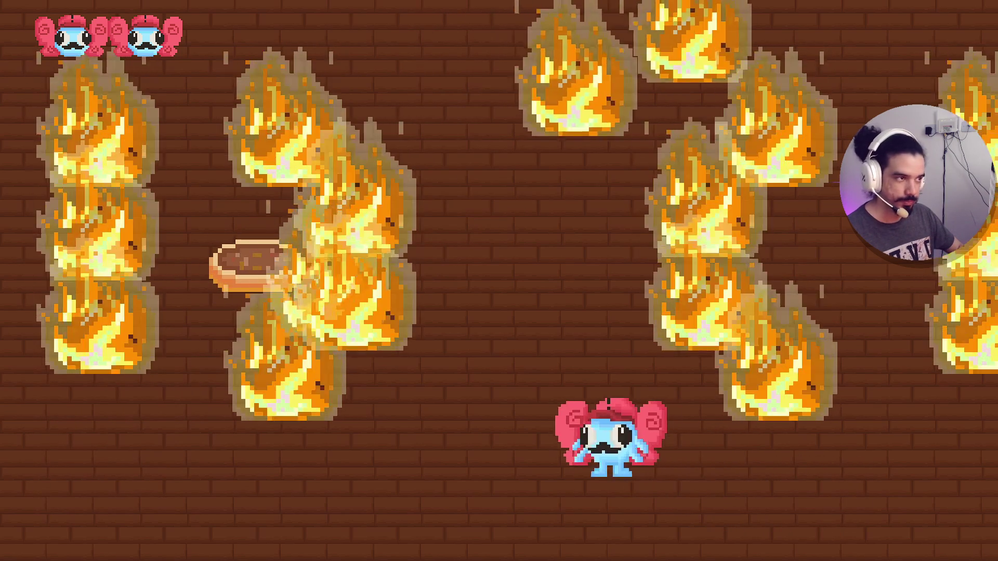
pyautogui.press('a')
pyautogui.press('s')
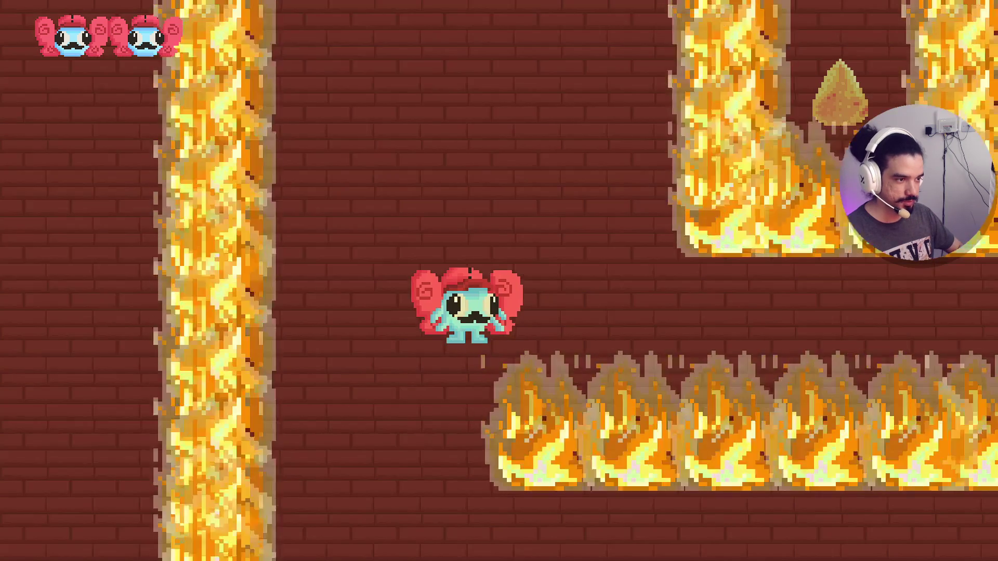
# - Steer the character along the fire corridor, up, down, and toward the lone fire
pyautogui.press('d')
pyautogui.press('s')
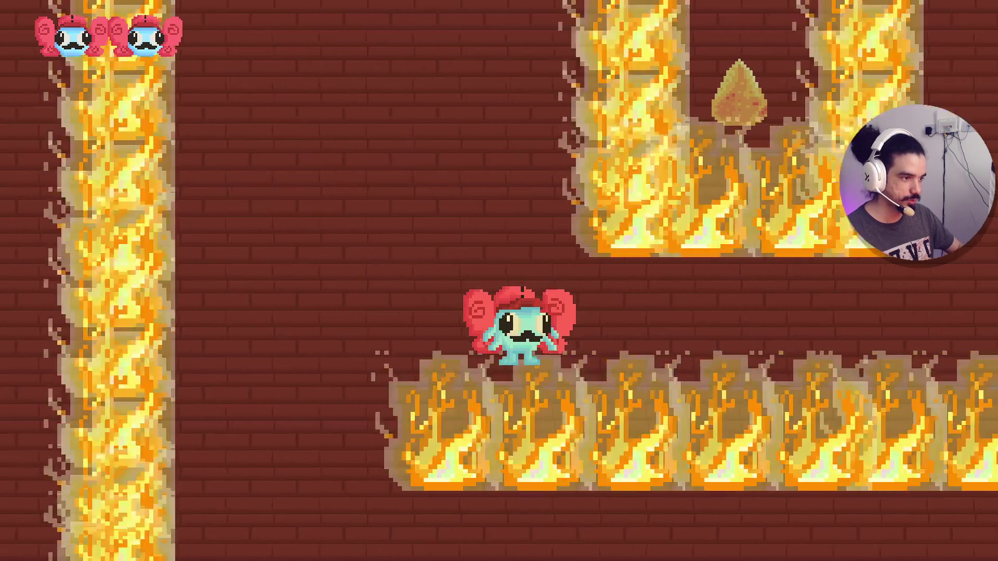
pyautogui.press('d')
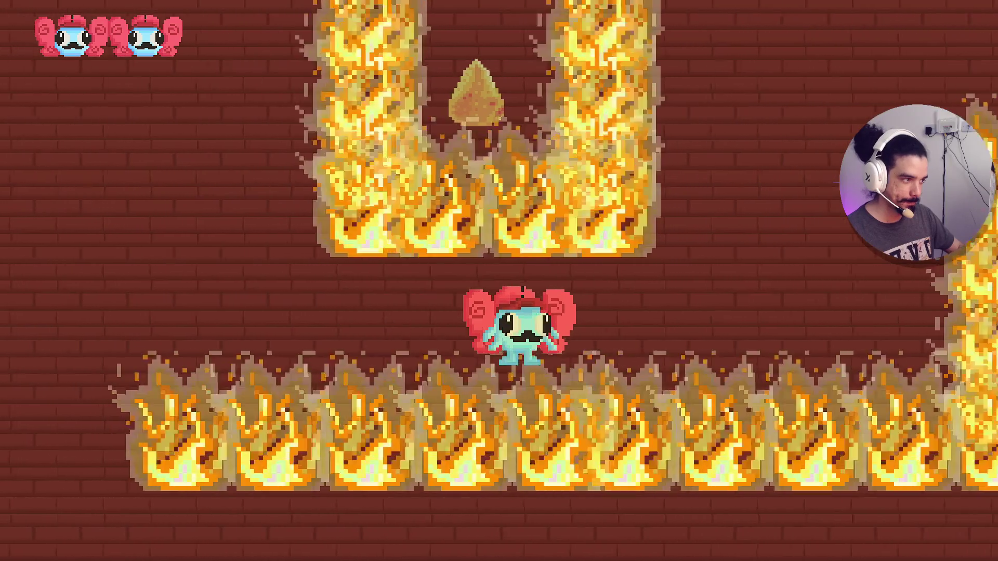
pyautogui.press('d')
pyautogui.press('w')
pyautogui.press('d')
pyautogui.press('w')
pyautogui.press('d')
pyautogui.press('s')
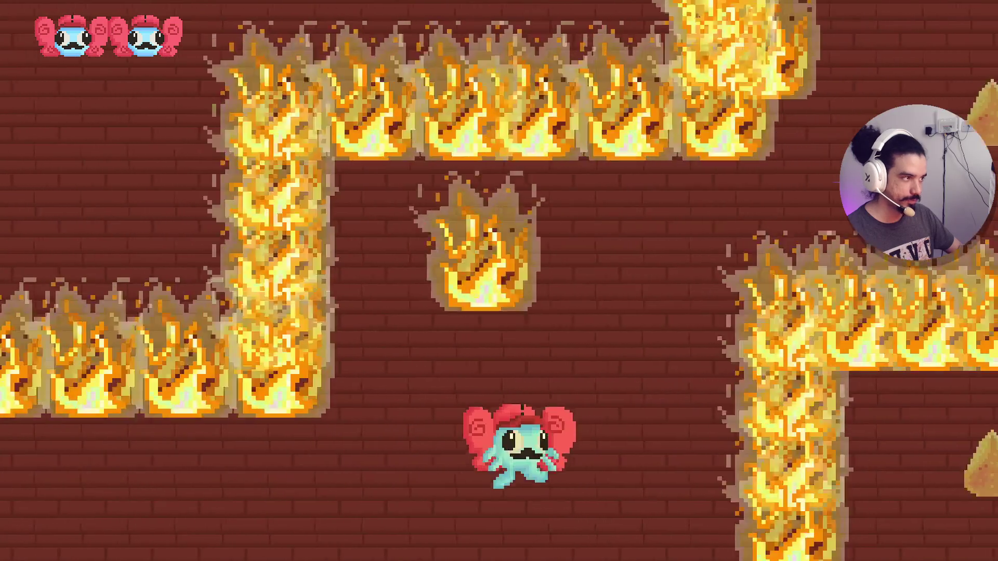
pyautogui.press('d')
pyautogui.press('w')
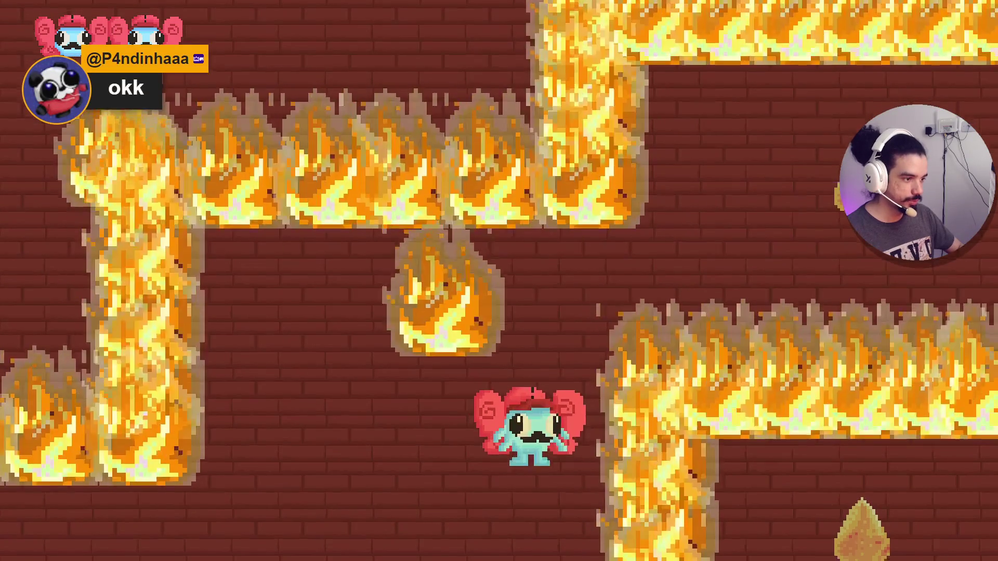
pyautogui.press('w')
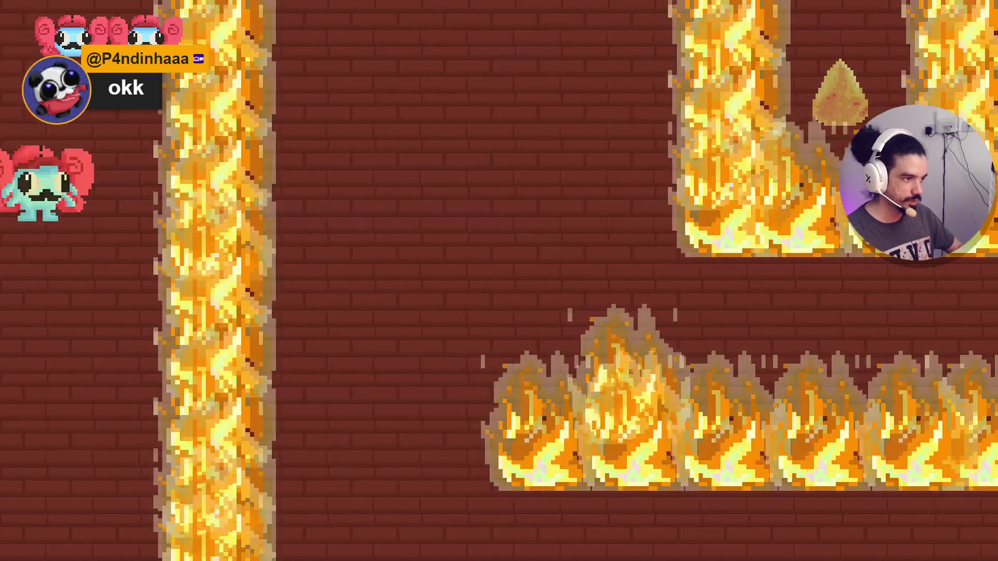
# - Move the character down along the left wall into the next screen
pyautogui.press('s')
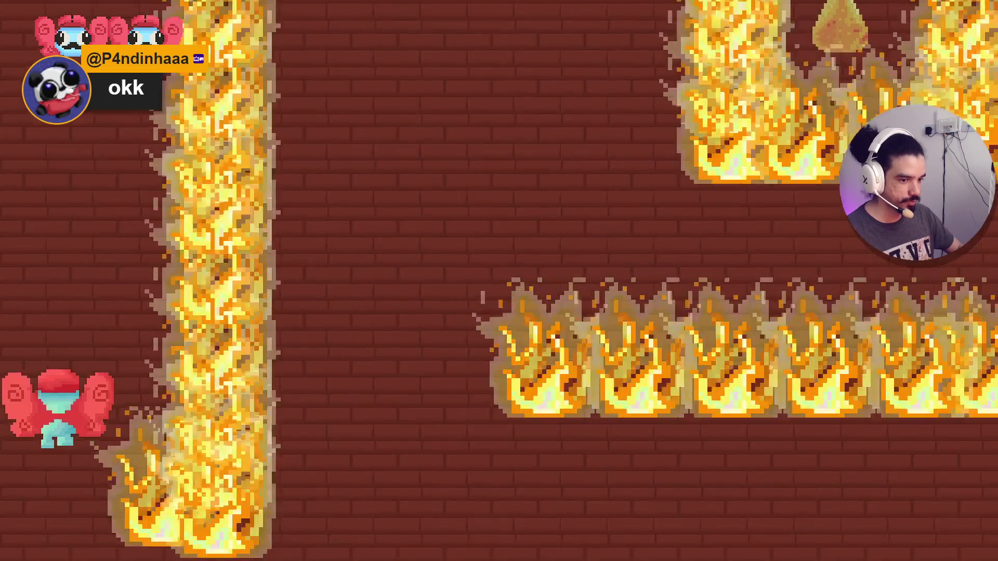
pyautogui.press('w')
pyautogui.press('d')
pyautogui.press('s')
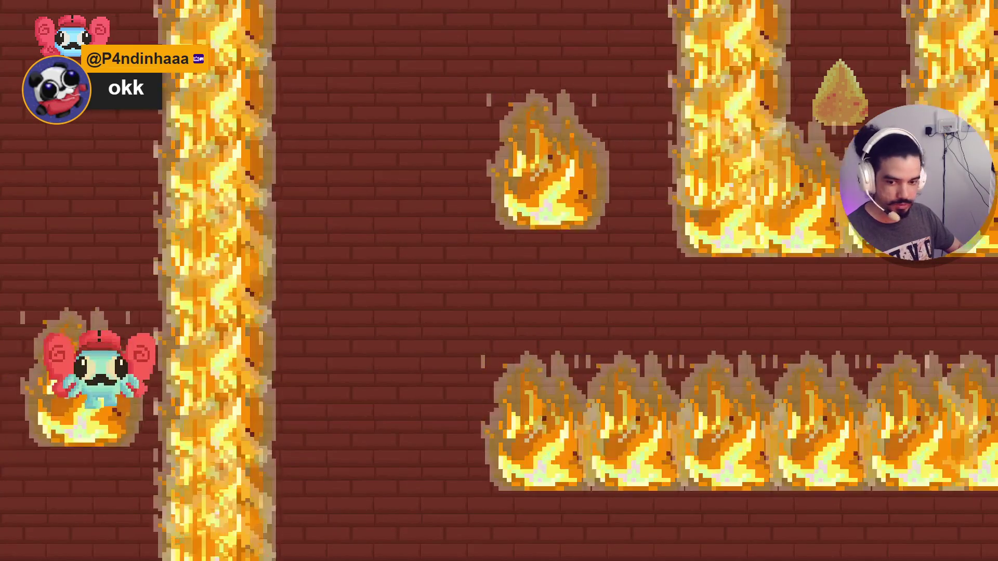
pyautogui.press('s')
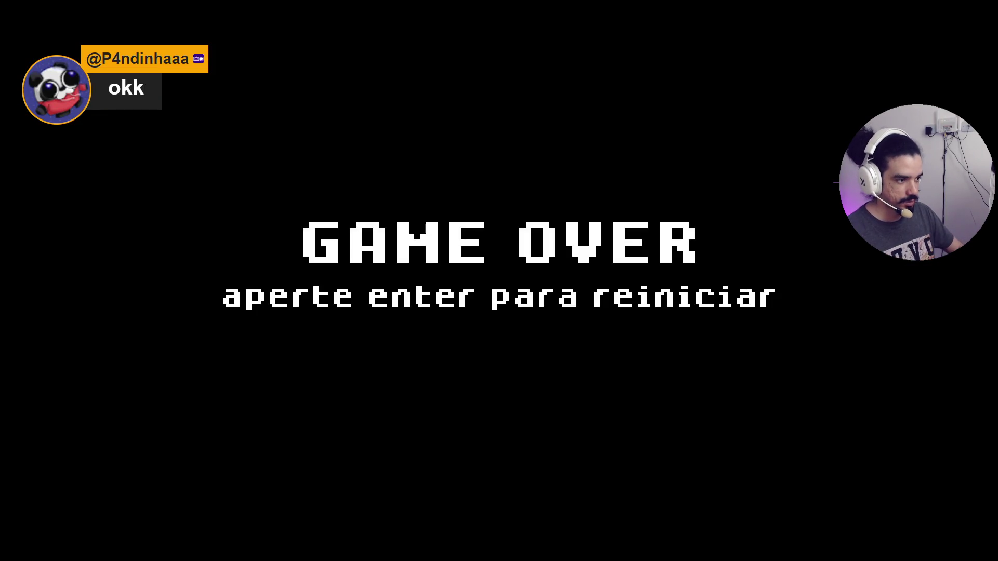
# - Restart from the game over, choose a difficulty for Area 1, then switch back to Aseprite
pyautogui.press('Return')
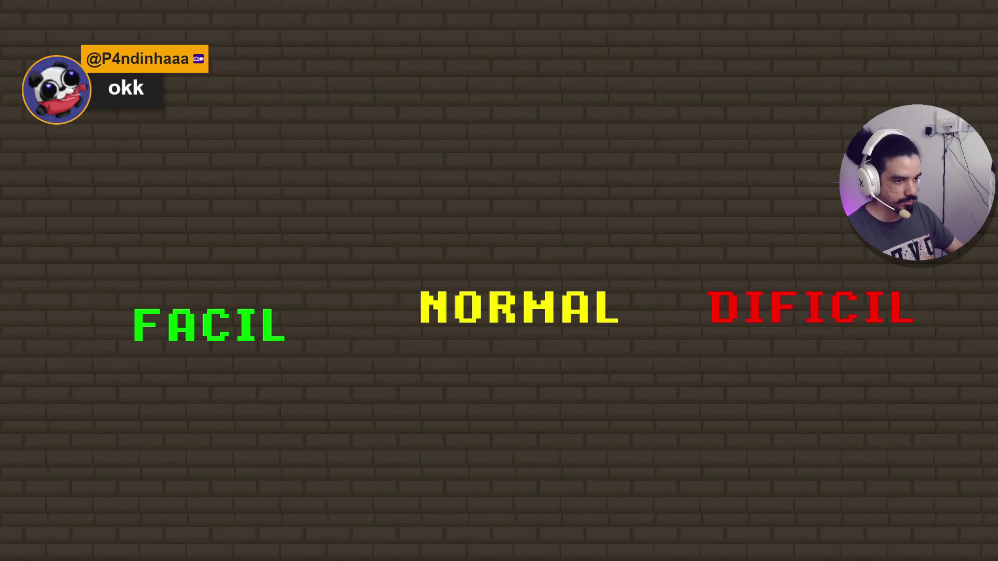
pyautogui.press('Return')
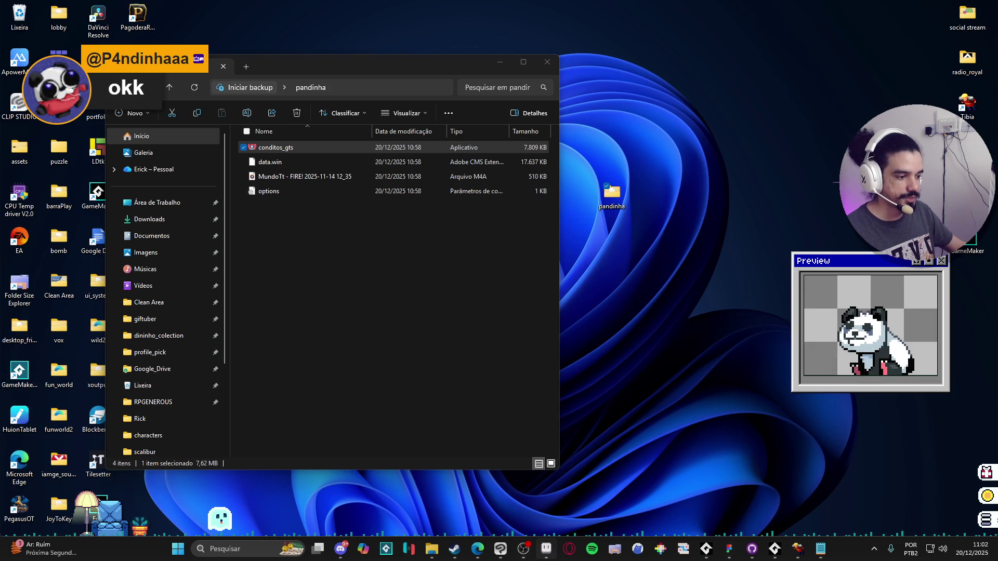
pyautogui.click(545, 549)
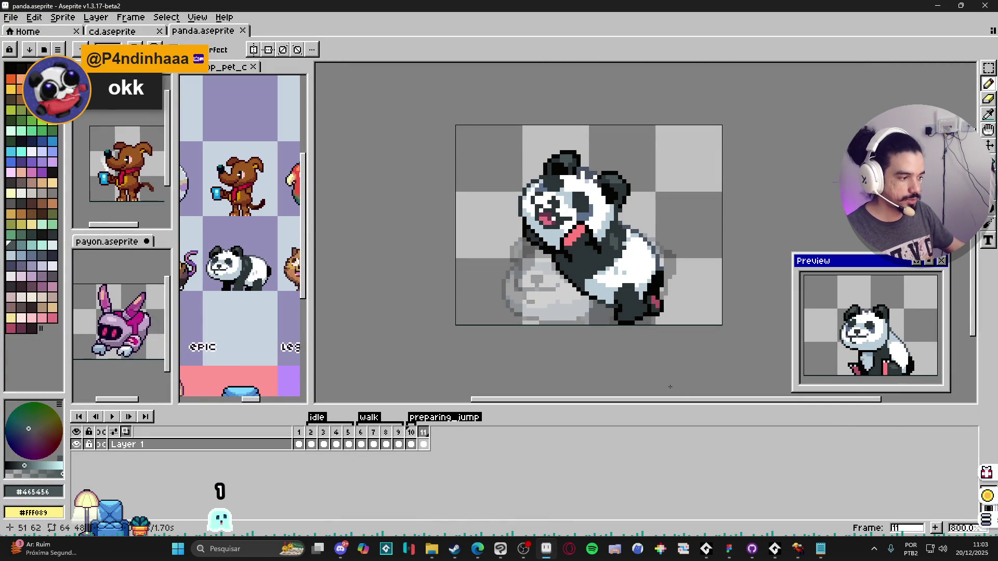
# - Bring up the pandinha folder window from the taskbar and relaunch conditos_gts
pyautogui.moveTo(436, 548)
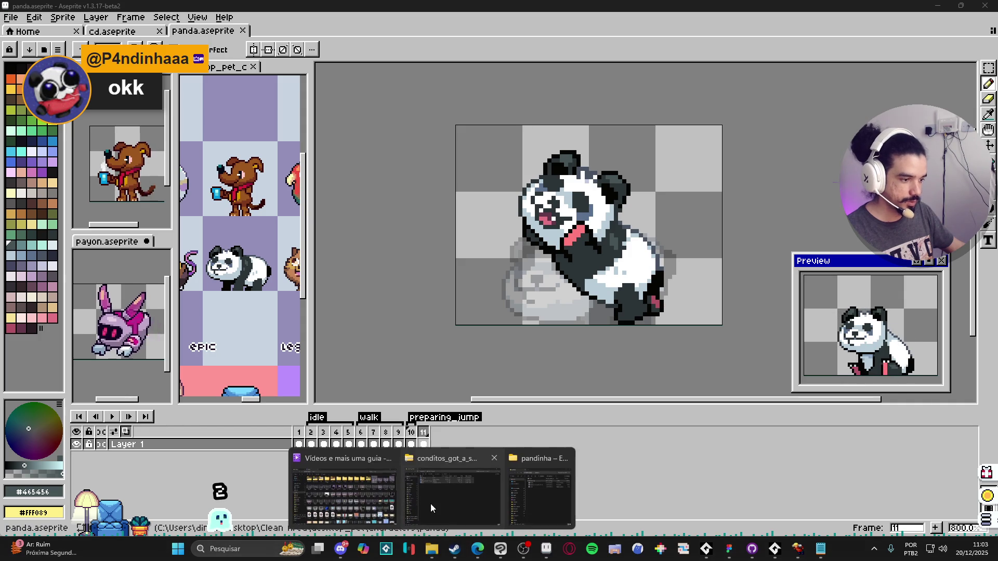
pyautogui.moveTo(446, 504)
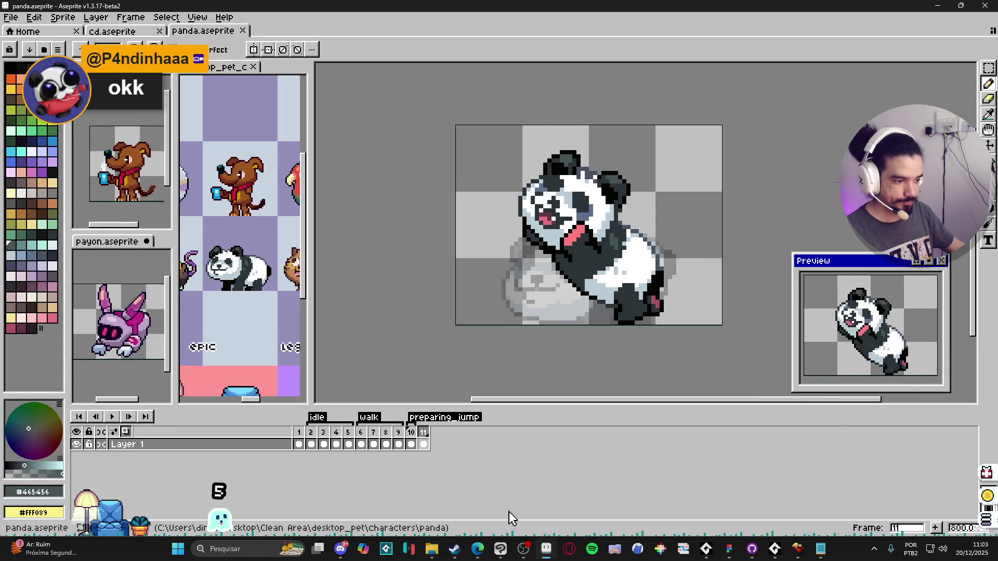
pyautogui.click(512, 490)
pyautogui.doubleClick(308, 151)
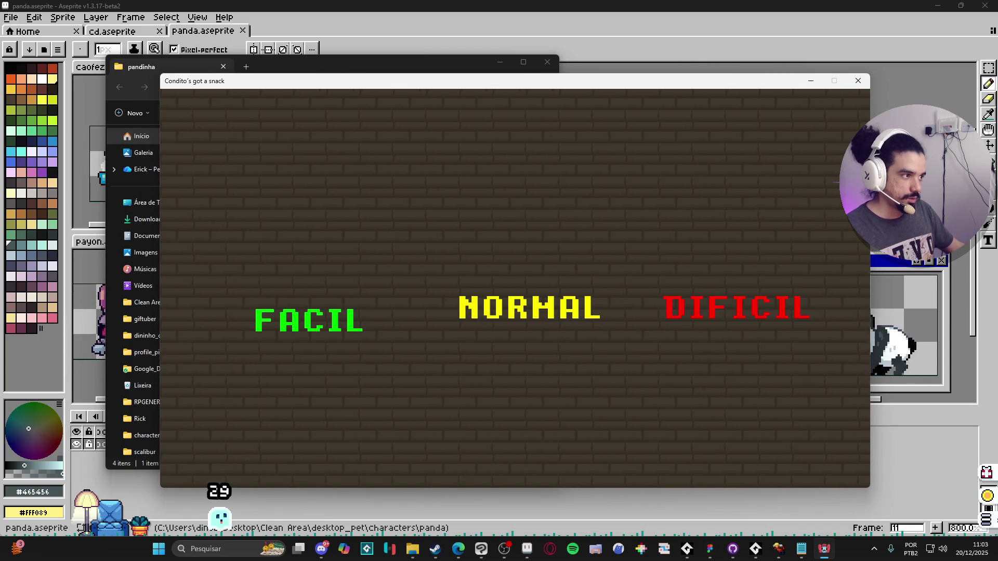
# - Pick a difficulty, pass the 'ENTER para jogar' title screen, and start a Win+Shift+S capture
pyautogui.press('Return')
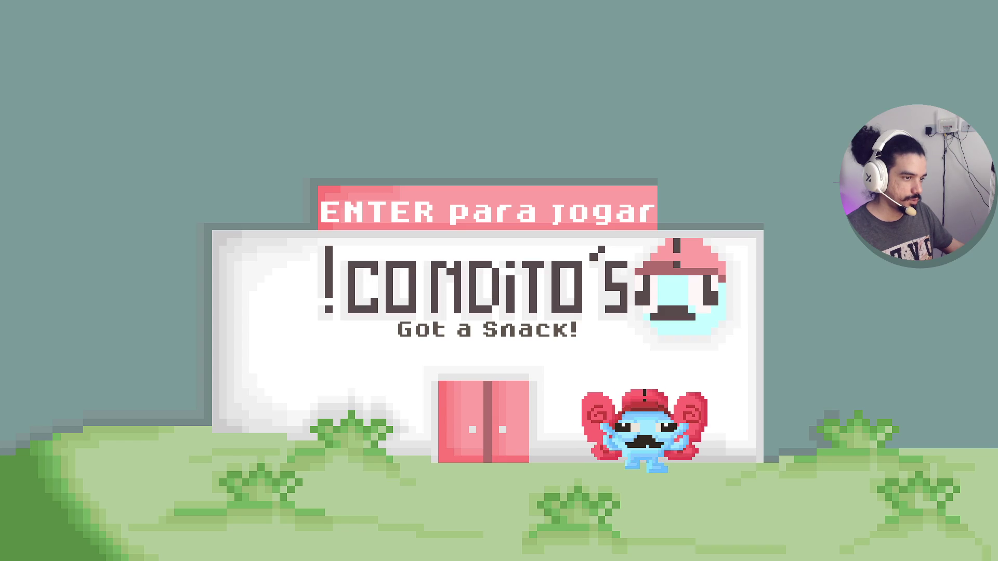
pyautogui.press('Return')
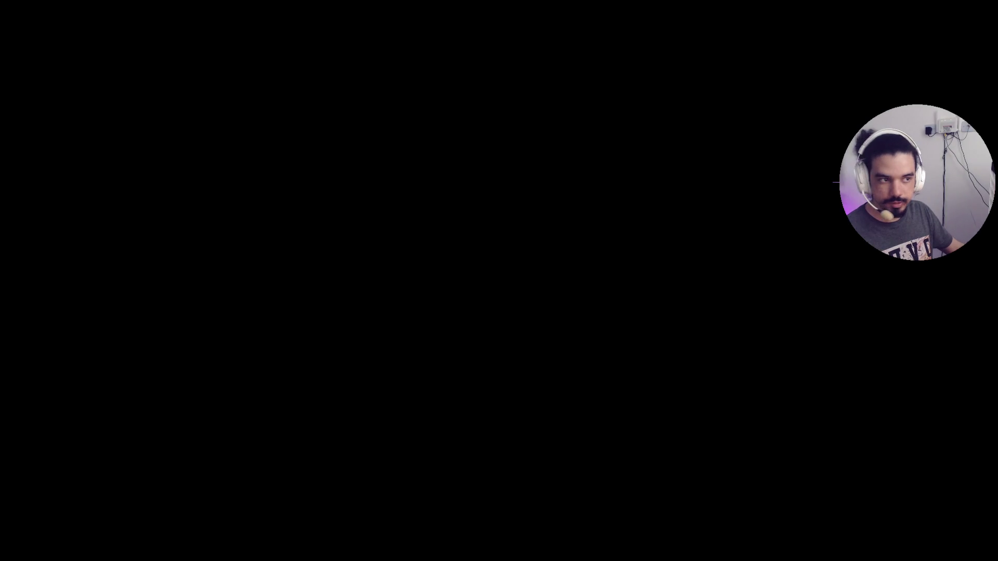
pyautogui.press('super+shift+s')
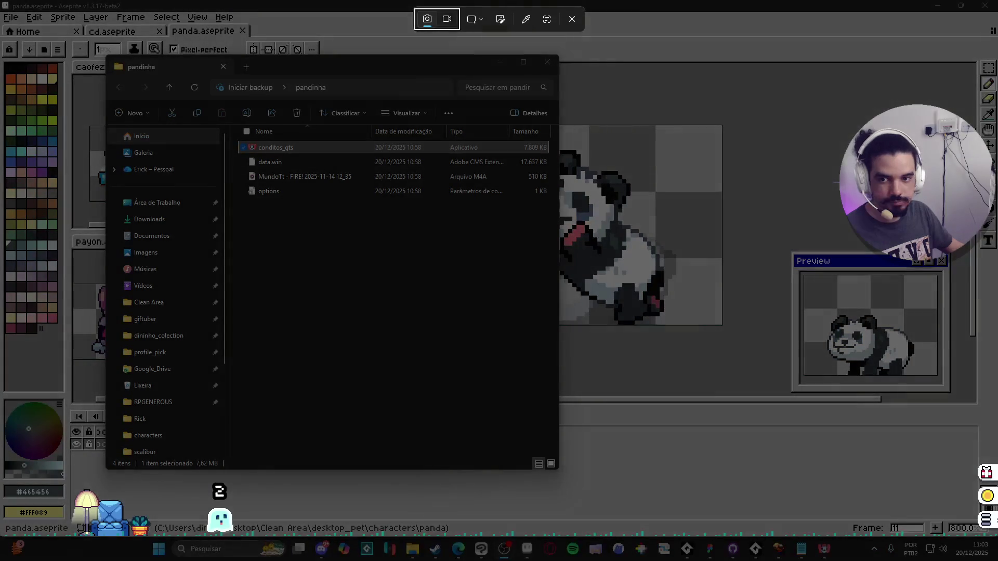
# - Snip the Condito's Got a Snack title screen to the clipboard and return to Aseprite
pyautogui.click(572, 21)
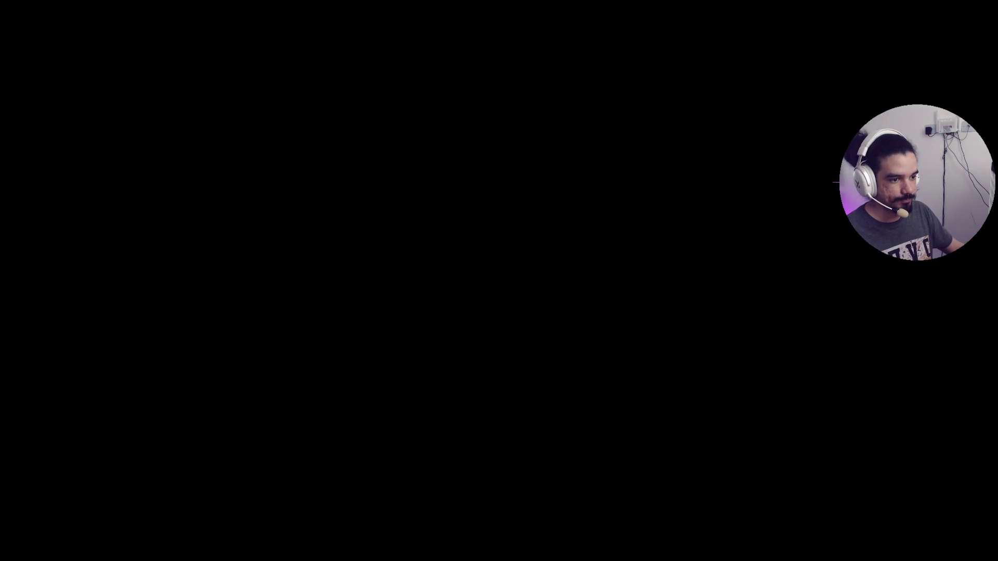
pyautogui.moveTo(55, 34); pyautogui.dragTo(924, 498)
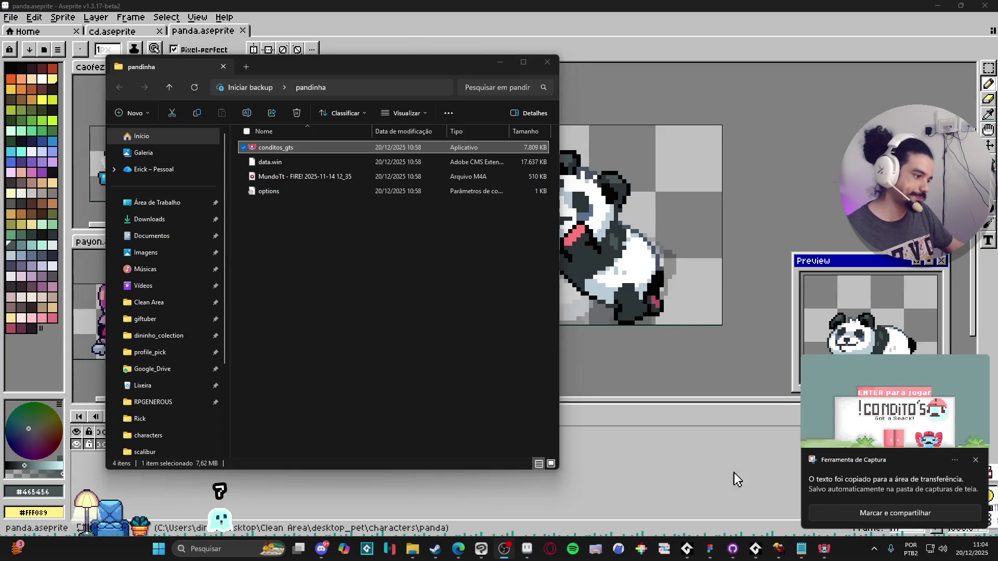
pyautogui.click(738, 479)
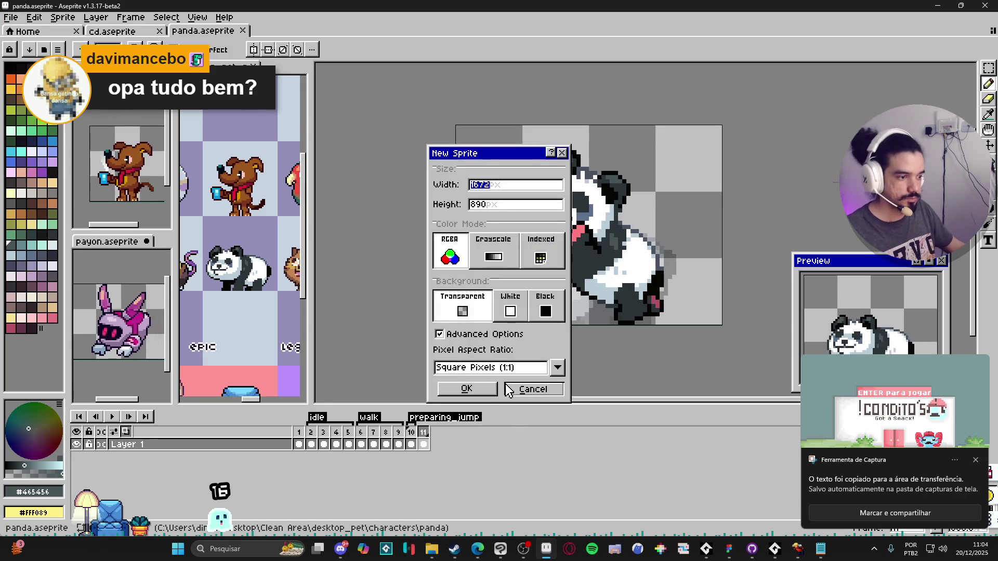
# - Create the new sprite at the capture's size and paste the title screen screenshot into it
pyautogui.click(464, 386)
pyautogui.hotkey('ctrl', 'v')
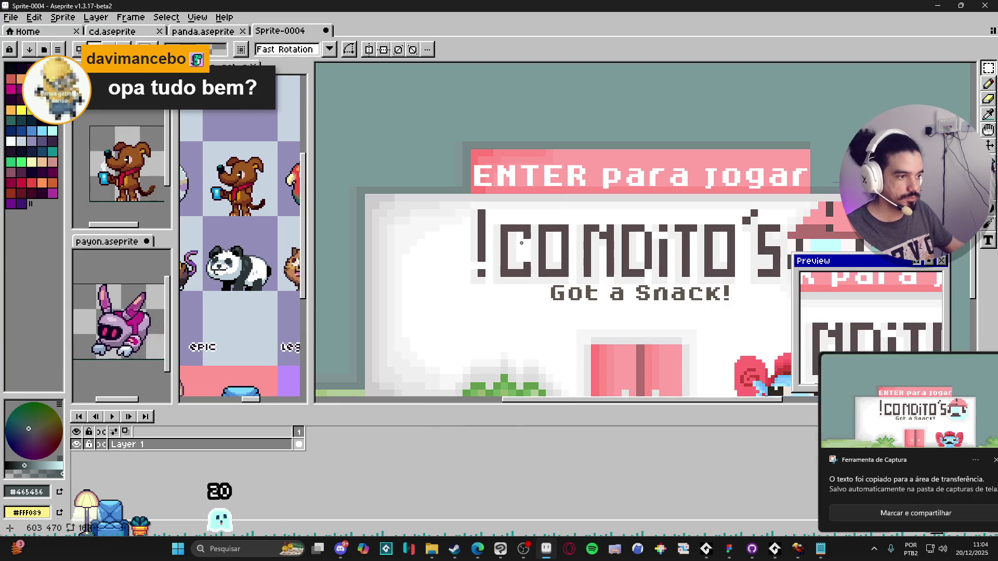
pyautogui.scroll(-2, 590, 274)
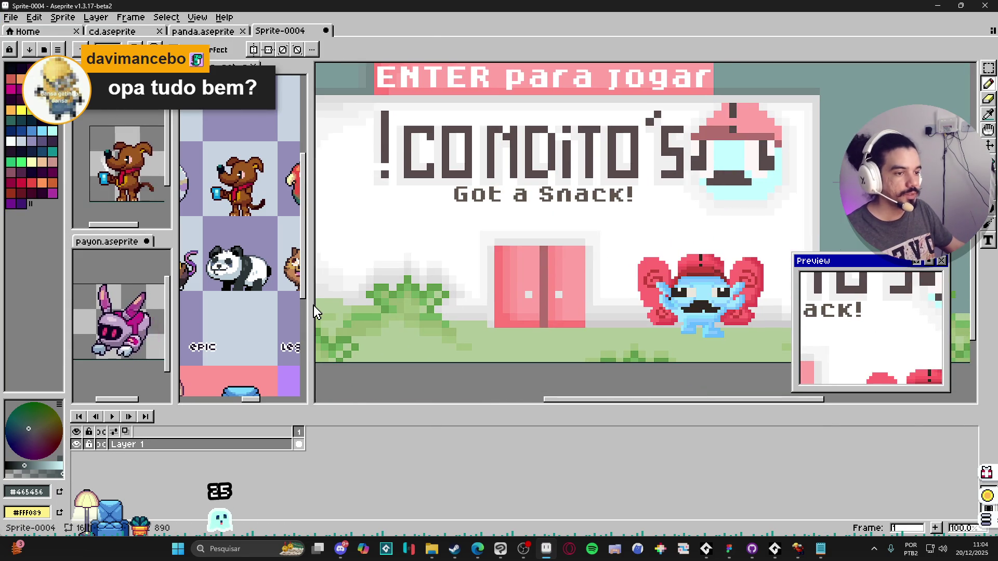
pyautogui.scroll(6, 436, 278)
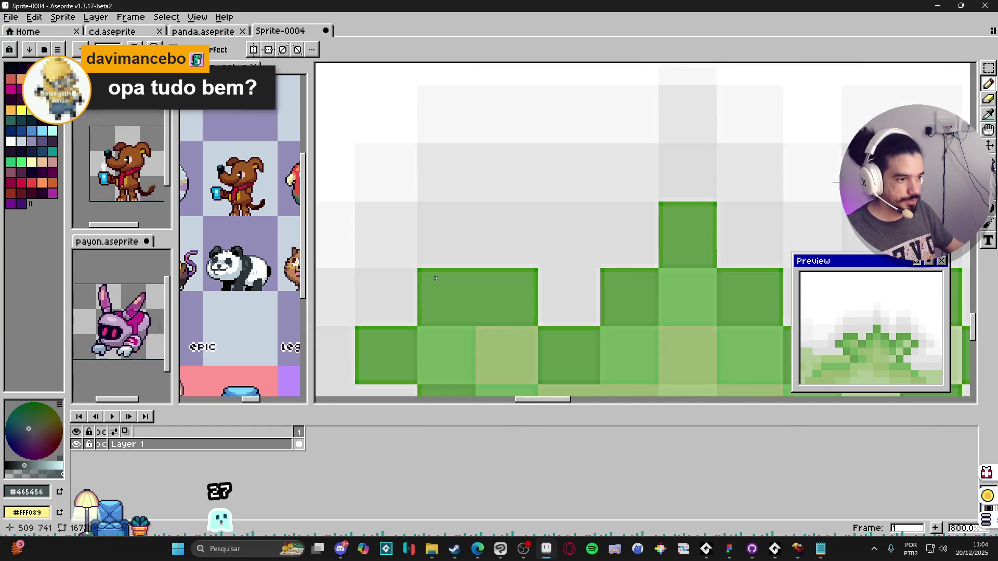
pyautogui.scroll(-7, 436, 278)
pyautogui.scroll(1, 544, 261)
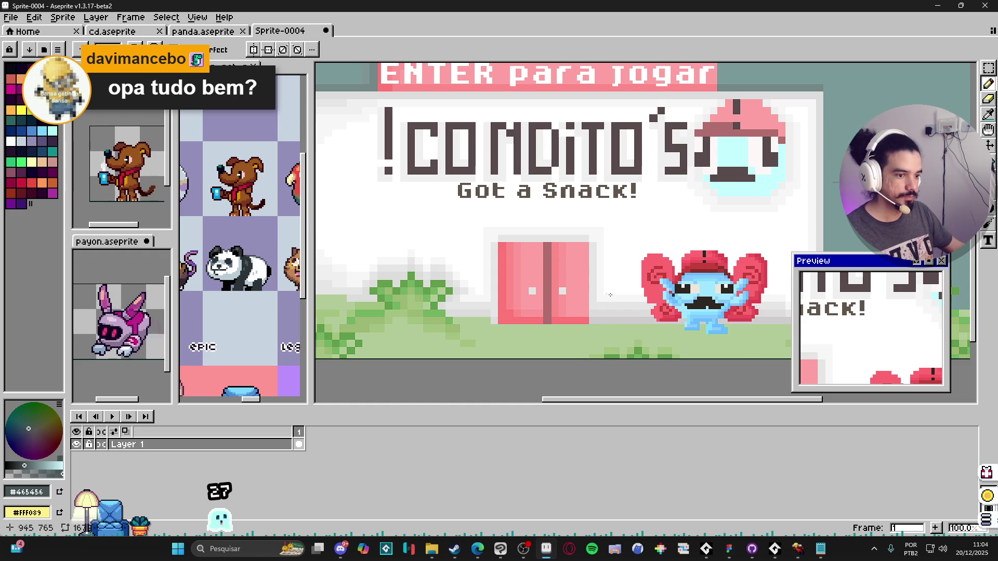
# - Zoom in and out across the pasted title screen to inspect its details
pyautogui.scroll(1, 582, 289)
pyautogui.scroll(-4, 582, 289)
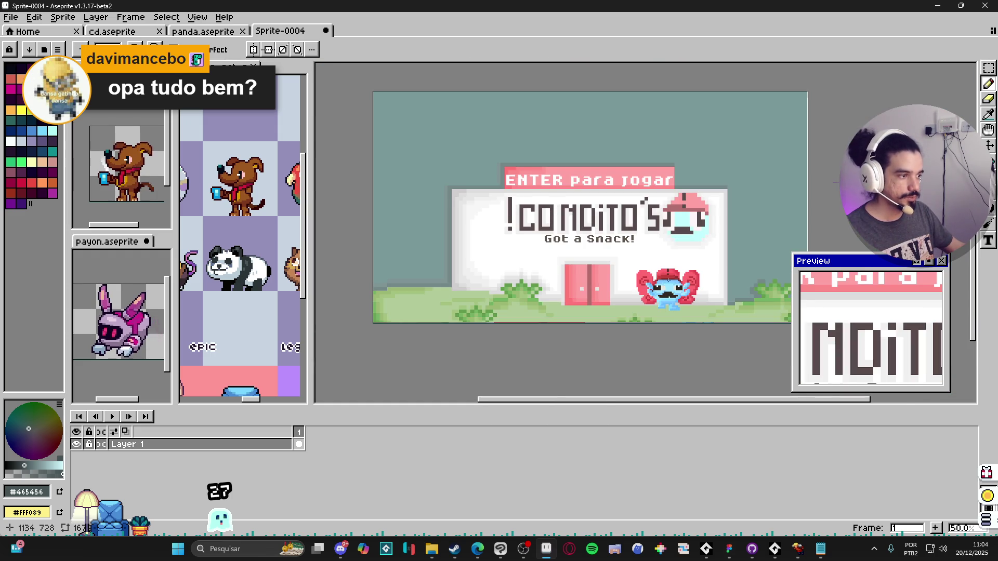
pyautogui.scroll(2, 666, 282)
pyautogui.scroll(-1, 638, 305)
pyautogui.scroll(-1, 640, 298)
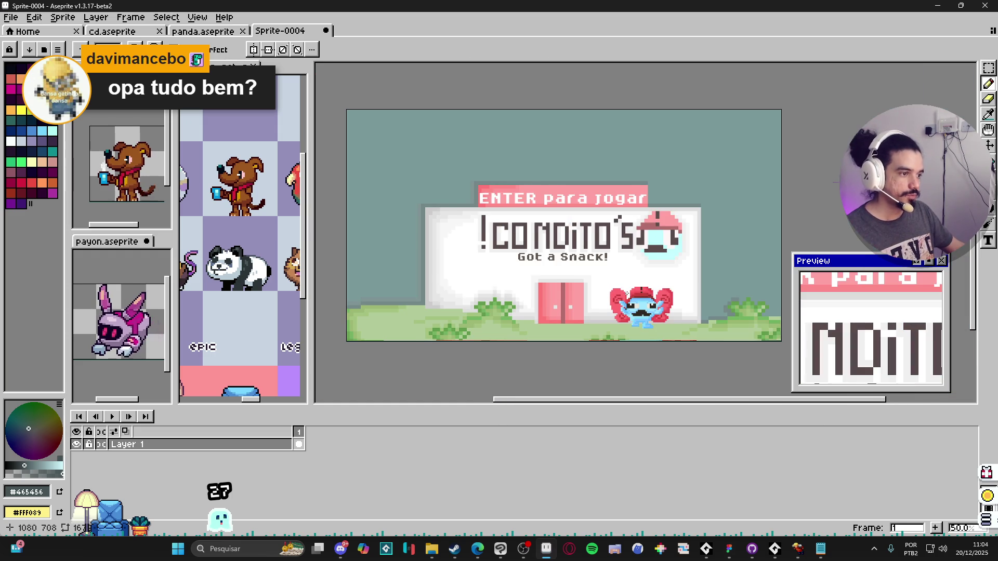
pyautogui.scroll(2, 628, 289)
pyautogui.scroll(-1, 623, 283)
pyautogui.scroll(-1, 623, 284)
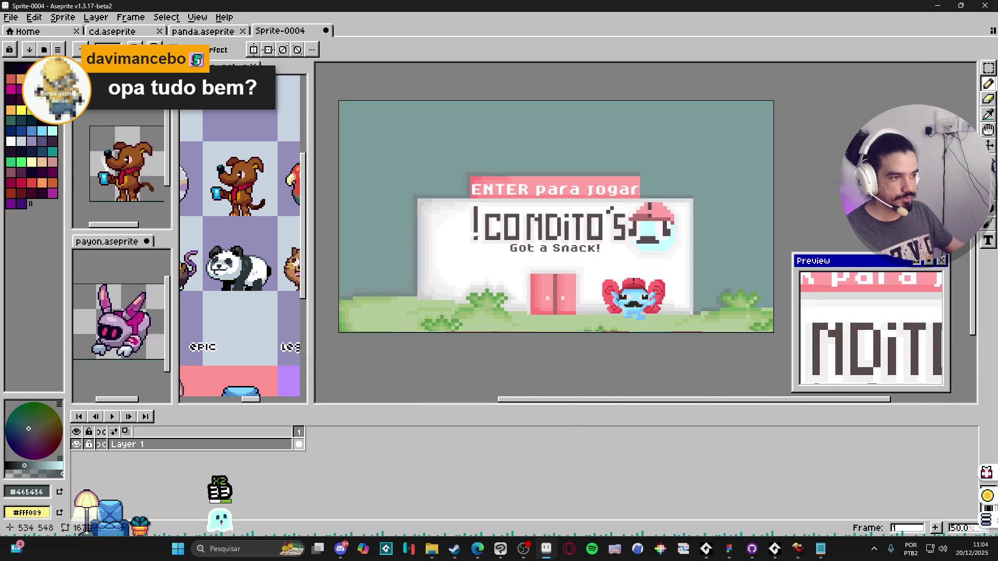
pyautogui.scroll(1, 562, 293)
pyautogui.scroll(-1, 597, 292)
pyautogui.scroll(2, 639, 293)
pyautogui.scroll(-1, 639, 293)
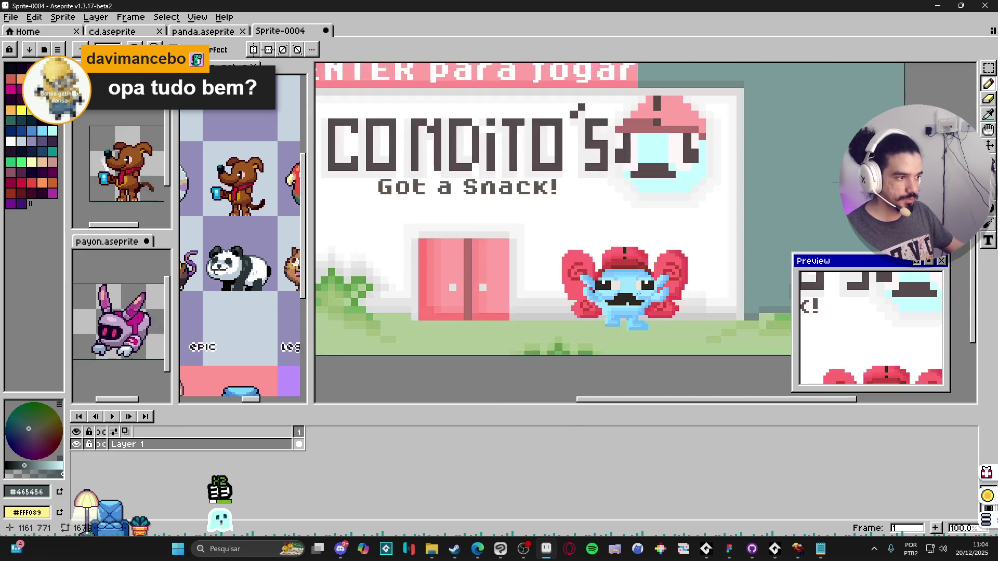
pyautogui.scroll(1, 639, 291)
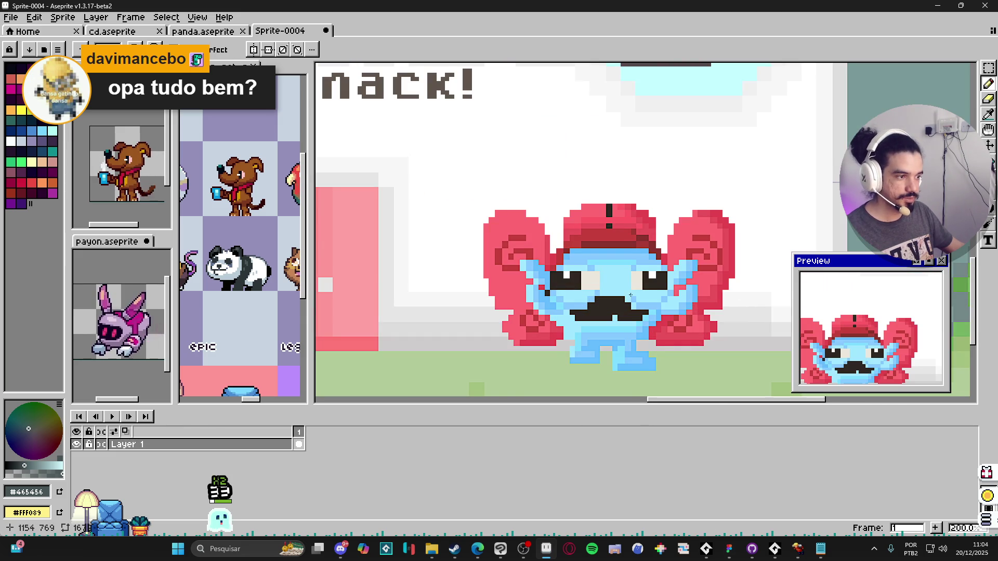
pyautogui.scroll(1, 613, 299)
pyautogui.scroll(-1, 610, 297)
pyautogui.scroll(-1, 606, 291)
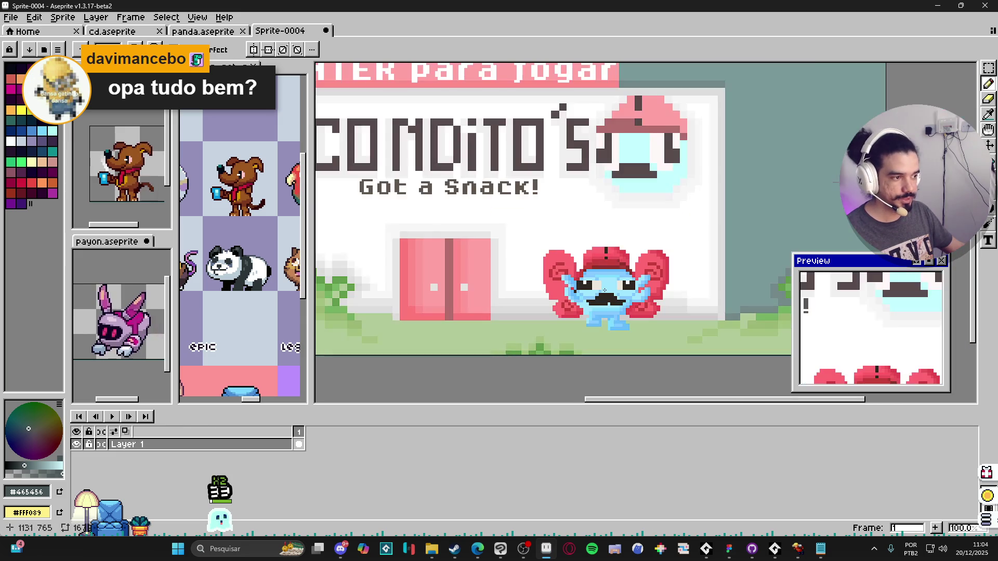
pyautogui.scroll(-1, 549, 249)
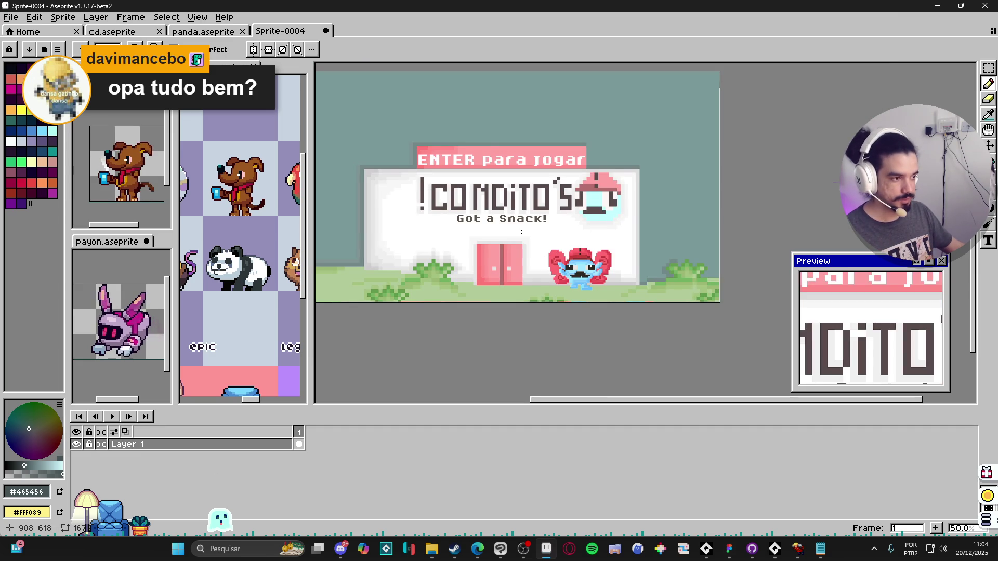
pyautogui.hscroll(-2, 521, 232)
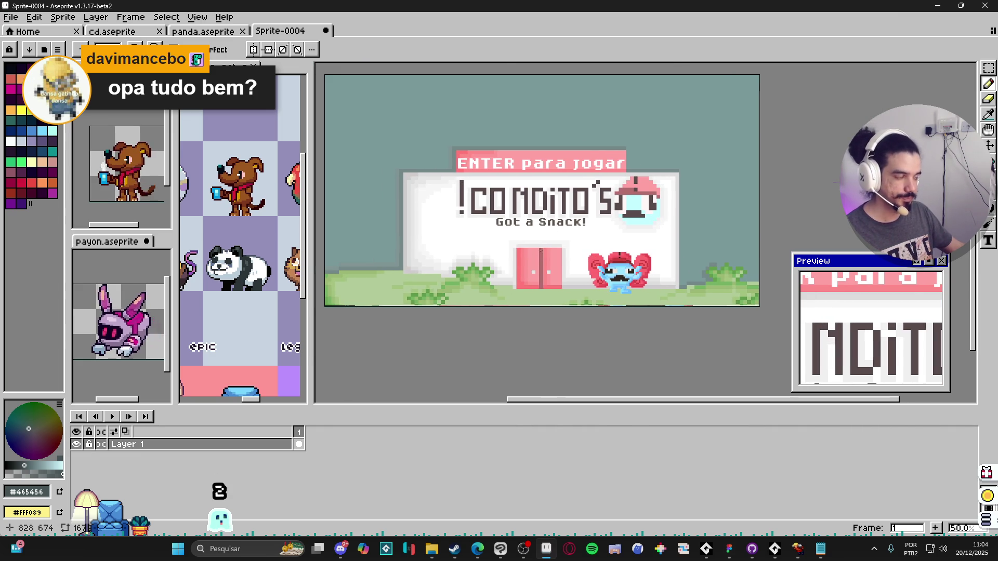
pyautogui.scroll(1, 537, 250)
pyautogui.scroll(-1, 566, 269)
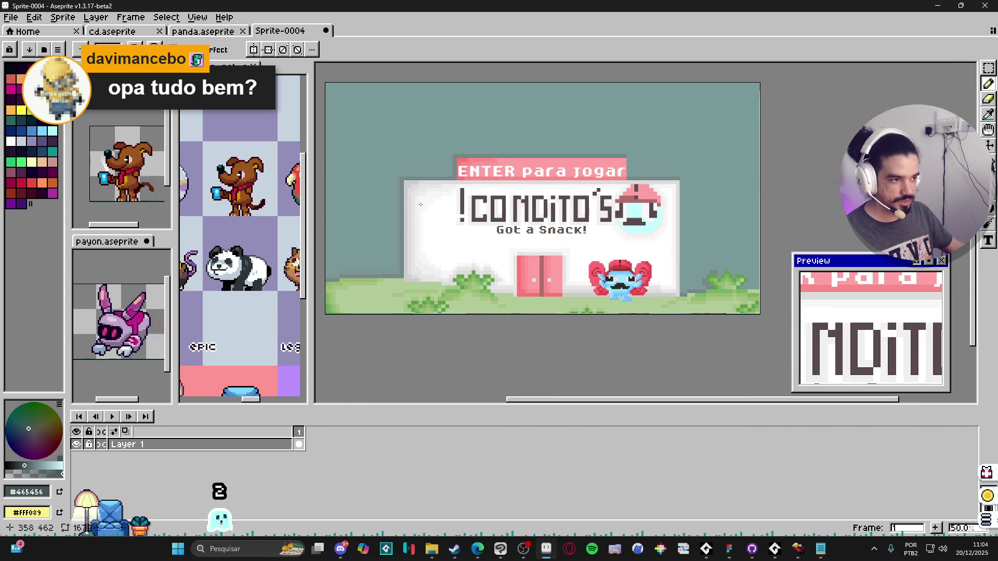
pyautogui.scroll(4, 598, 281)
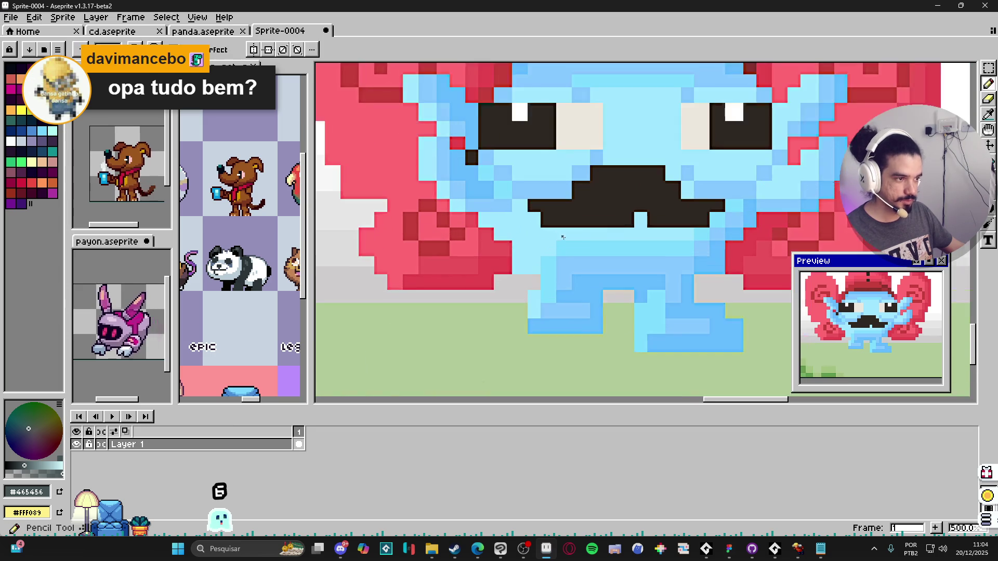
pyautogui.scroll(-5, 561, 244)
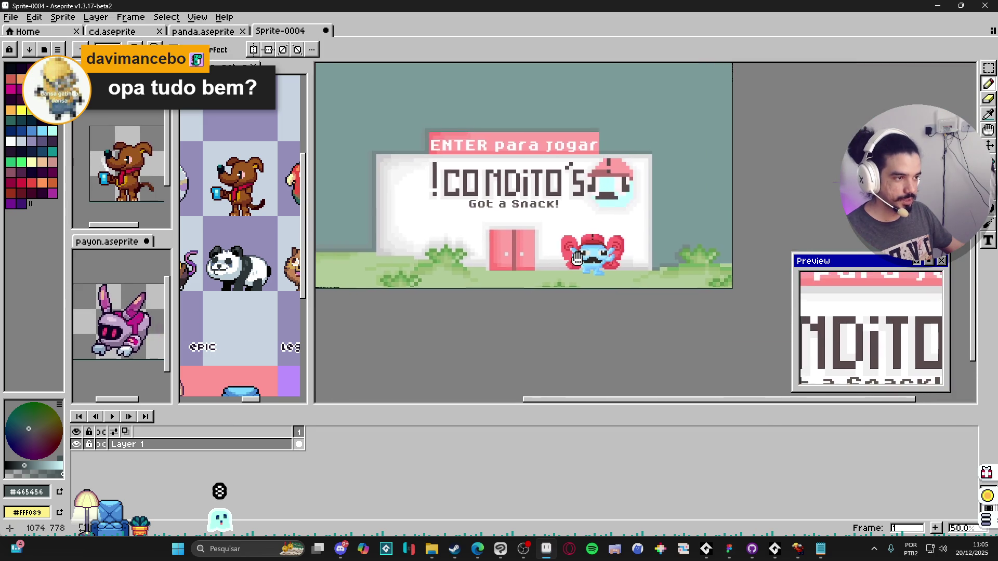
pyautogui.scroll(2, 429, 216)
pyautogui.scroll(-1, 429, 216)
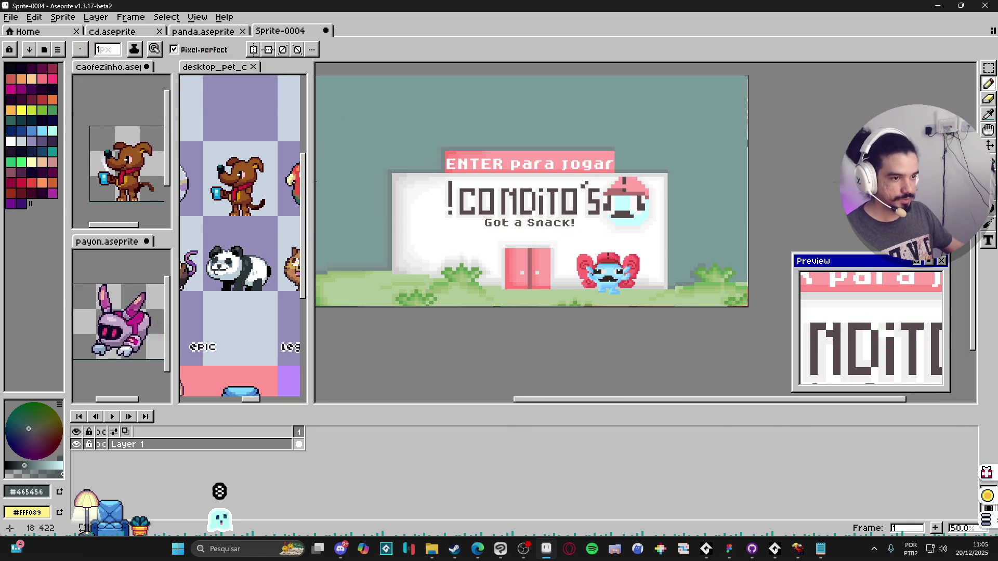
pyautogui.click(11, 17)
pyautogui.moveTo(58, 55)
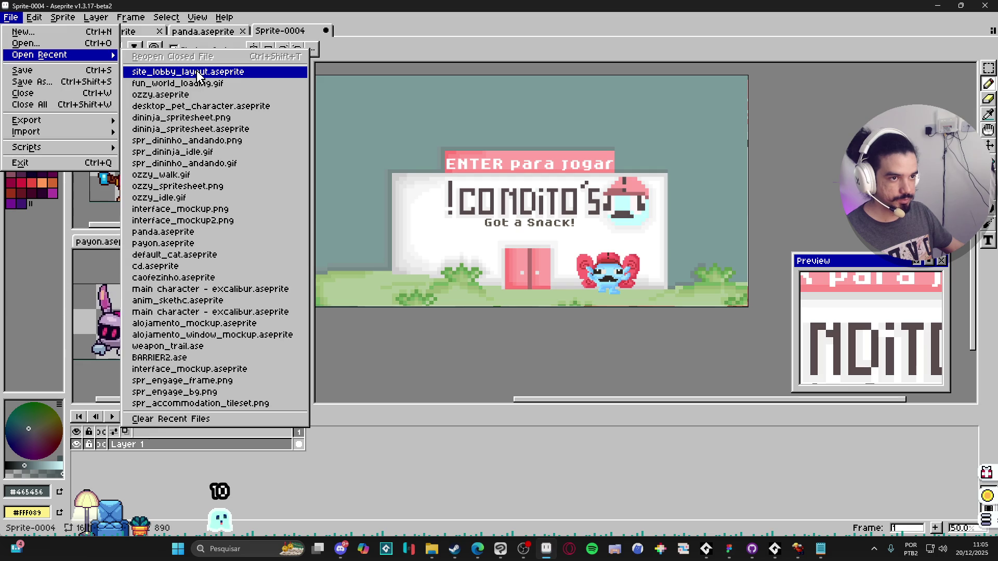
pyautogui.click(208, 72)
pyautogui.scroll(-3, 571, 250)
pyautogui.scroll(3, 514, 289)
pyautogui.scroll(2, 599, 265)
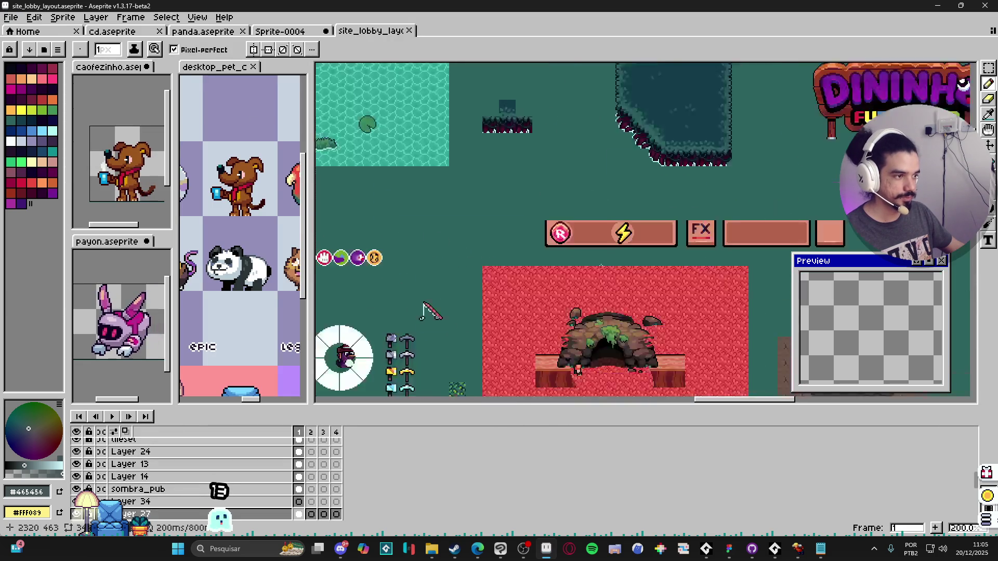
pyautogui.scroll(-2, 644, 239)
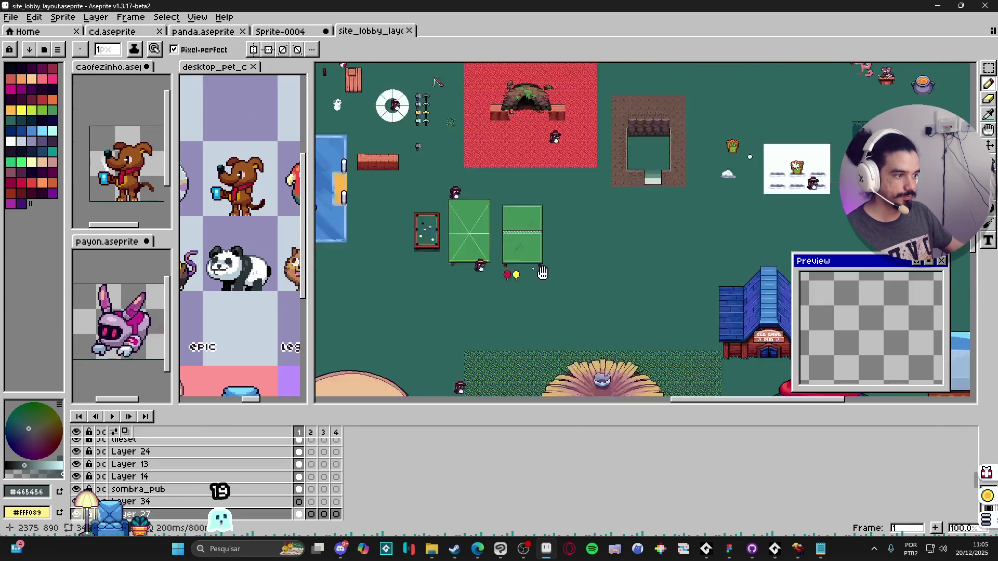
pyautogui.scroll(3, 657, 282)
pyautogui.scroll(-3, 658, 283)
pyautogui.scroll(3, 629, 307)
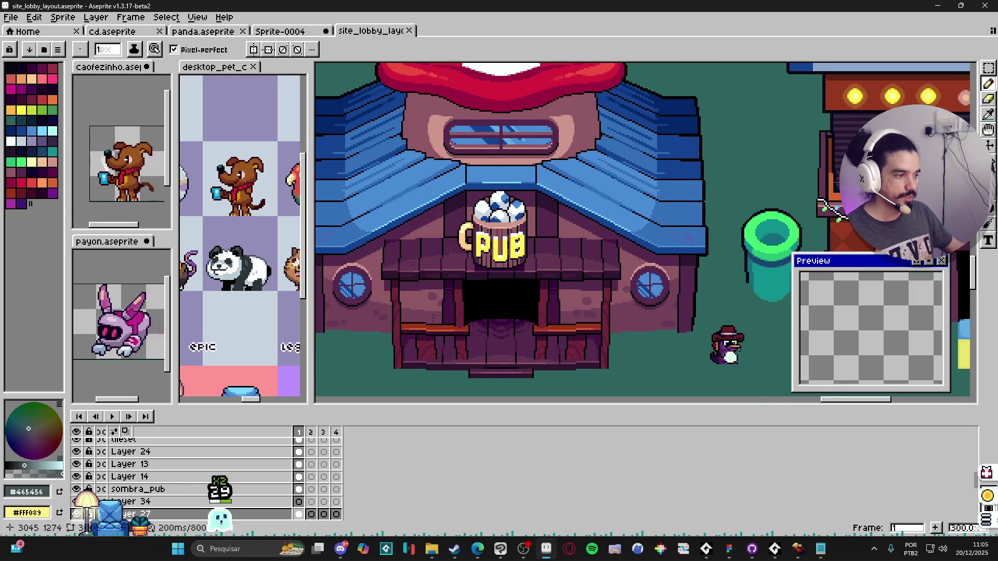
pyautogui.press('m')
pyautogui.moveTo(747, 319); pyautogui.dragTo(705, 370)
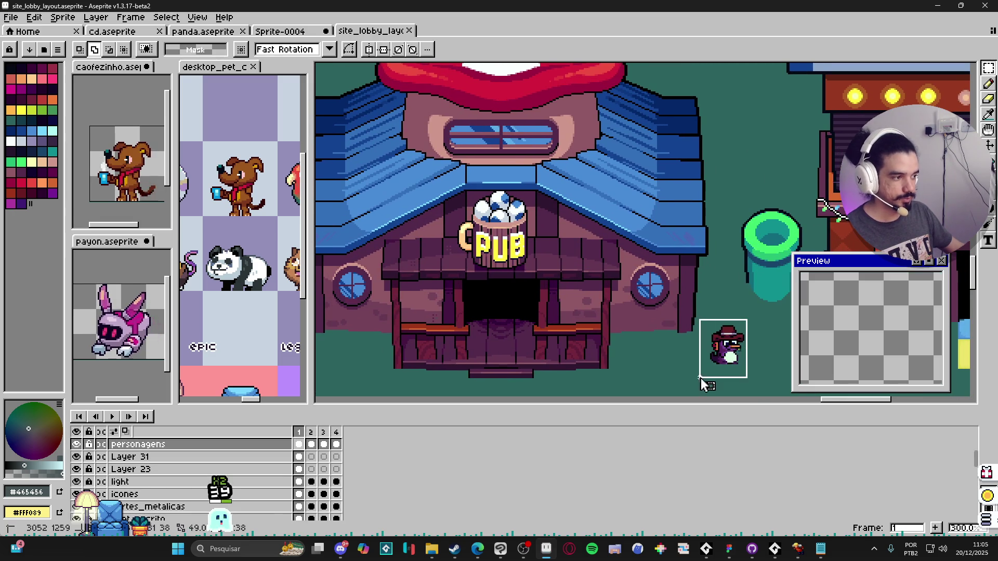
pyautogui.moveTo(749, 325); pyautogui.dragTo(706, 376)
pyautogui.moveTo(309, 312); pyautogui.dragTo(268, 307)
pyautogui.scroll(-1, 561, 249)
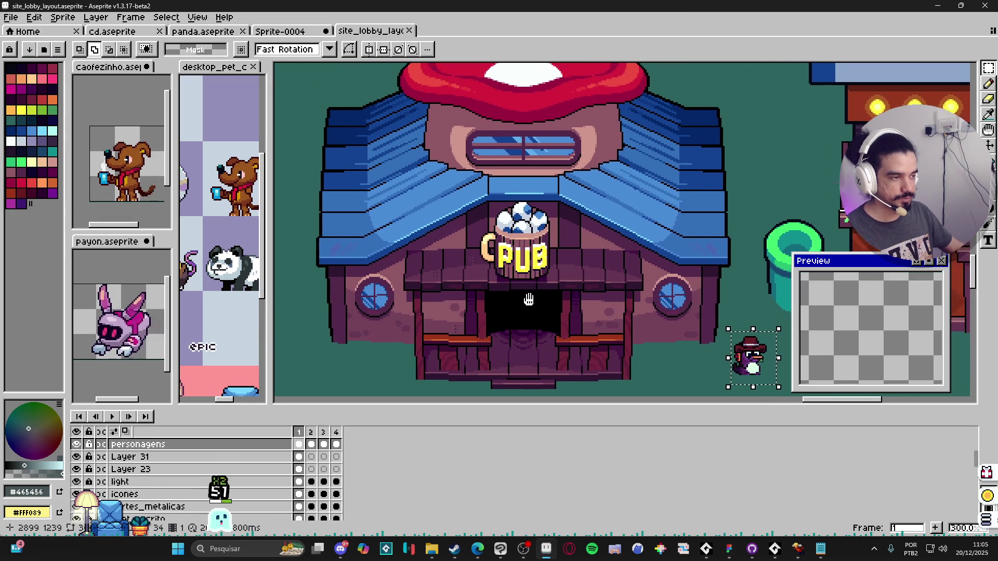
pyautogui.scroll(1, 572, 245)
pyautogui.scroll(-1, 649, 255)
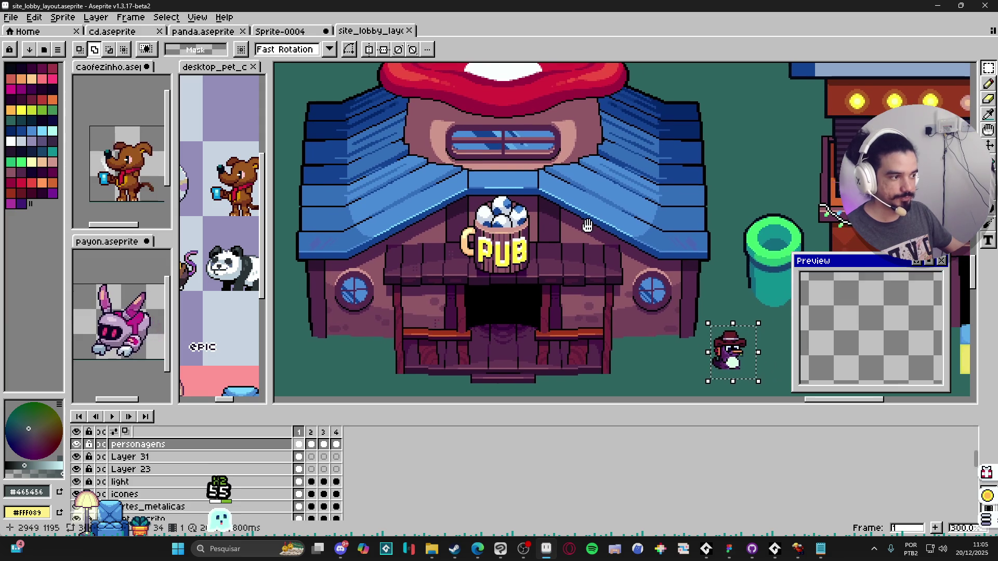
pyautogui.scroll(1, 674, 258)
pyautogui.moveTo(645, 332); pyautogui.dragTo(615, 293)
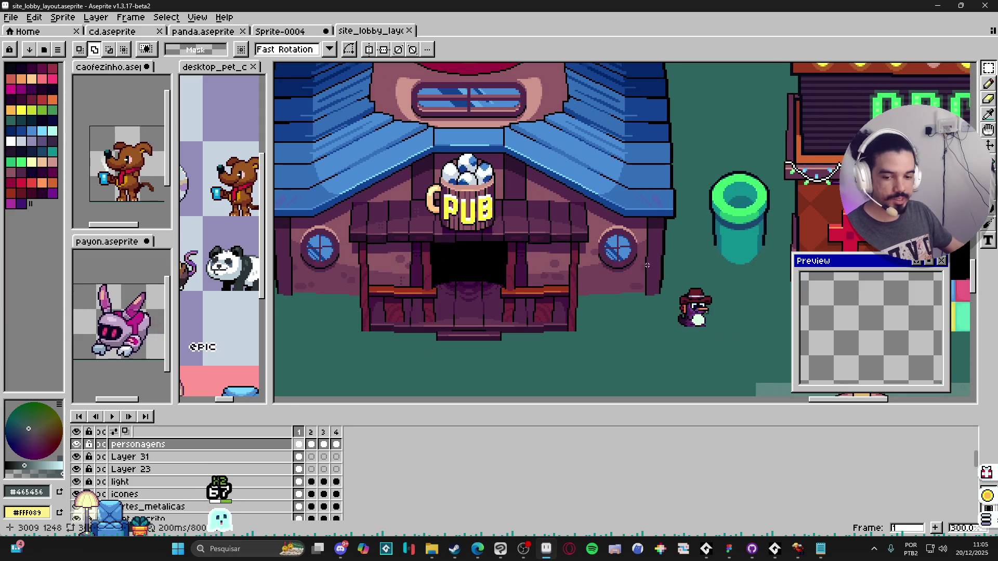
pyautogui.moveTo(614, 263); pyautogui.dragTo(645, 299)
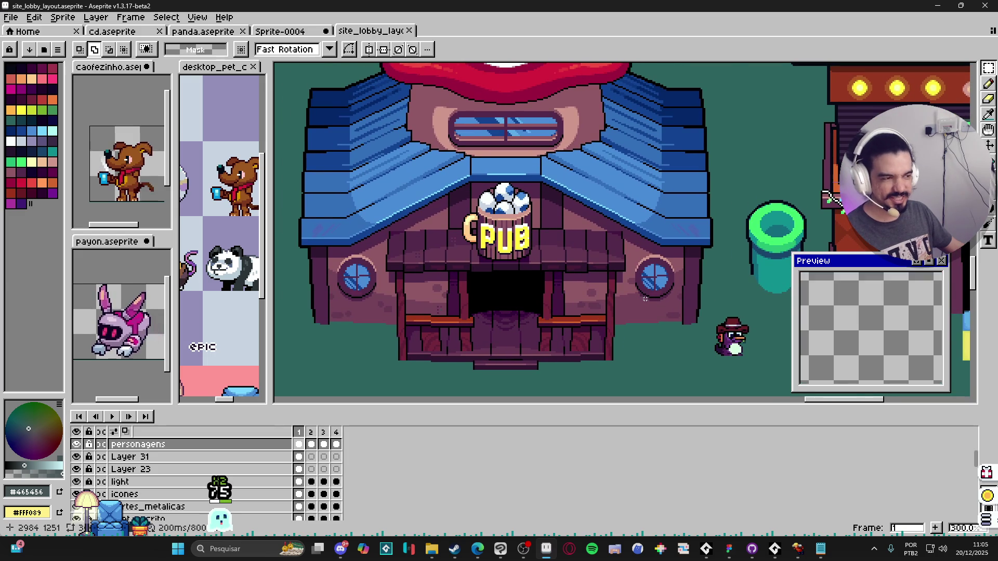
pyautogui.scroll(-1, 645, 298)
pyautogui.scroll(1, 644, 297)
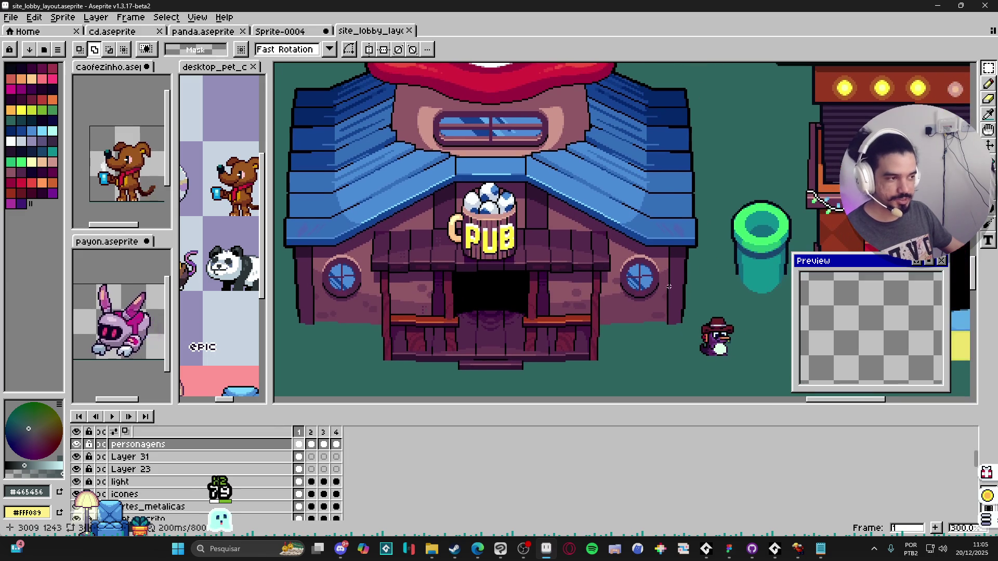
pyautogui.press('v')
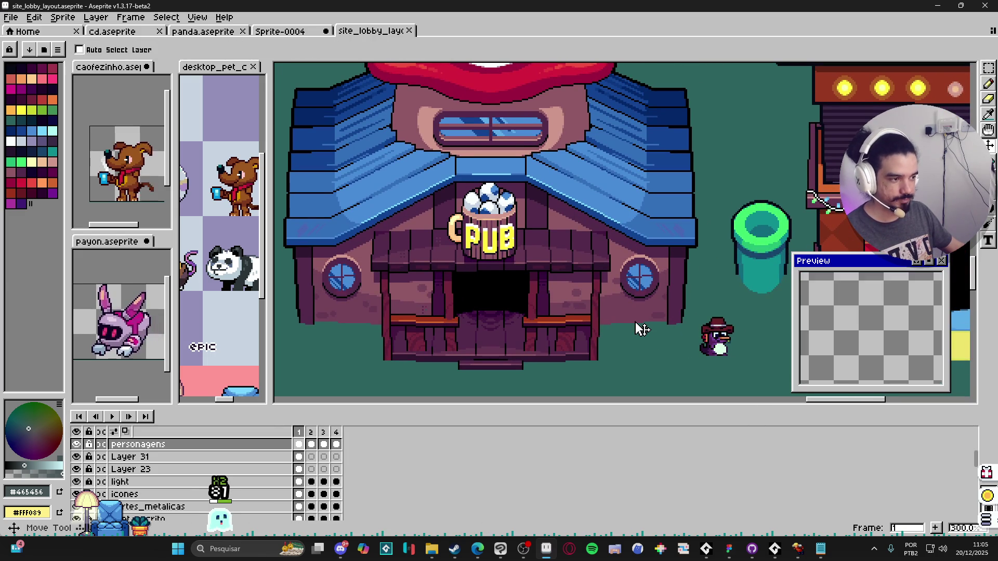
pyautogui.scroll(-1, 640, 323)
pyautogui.scroll(1, 669, 311)
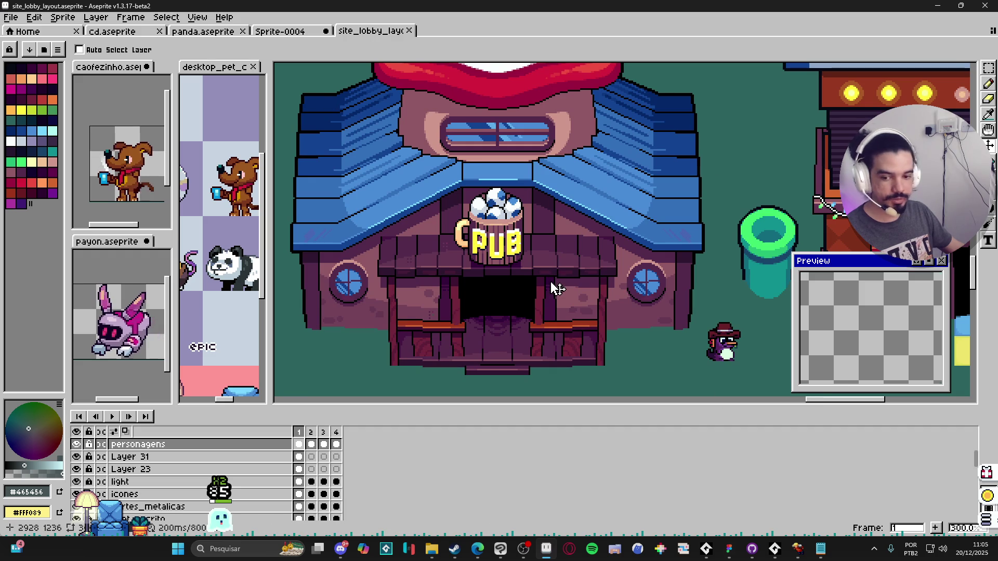
pyautogui.scroll(-1, 552, 286)
pyautogui.moveTo(519, 230); pyautogui.dragTo(527, 243)
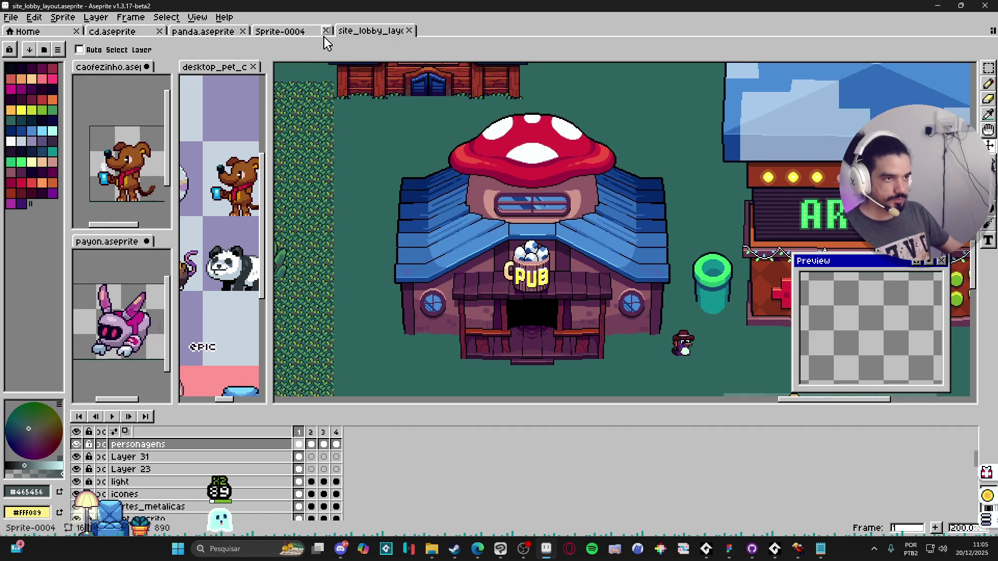
# - Bring up the Sprite-0004 title screen and zoom in on the grass bushes
pyautogui.click(317, 31)
pyautogui.scroll(1, 628, 237)
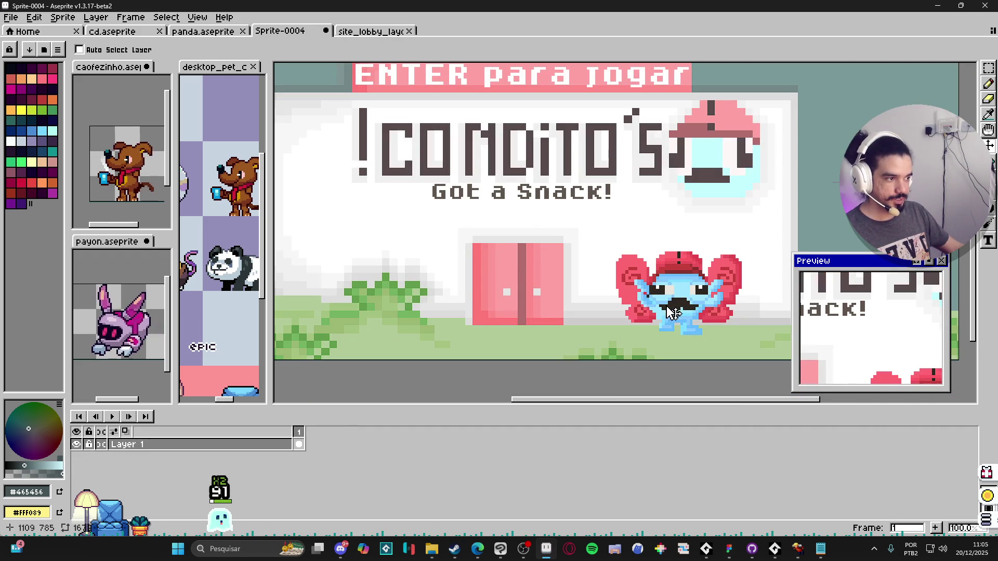
pyautogui.scroll(-1, 690, 283)
pyautogui.scroll(1, 694, 223)
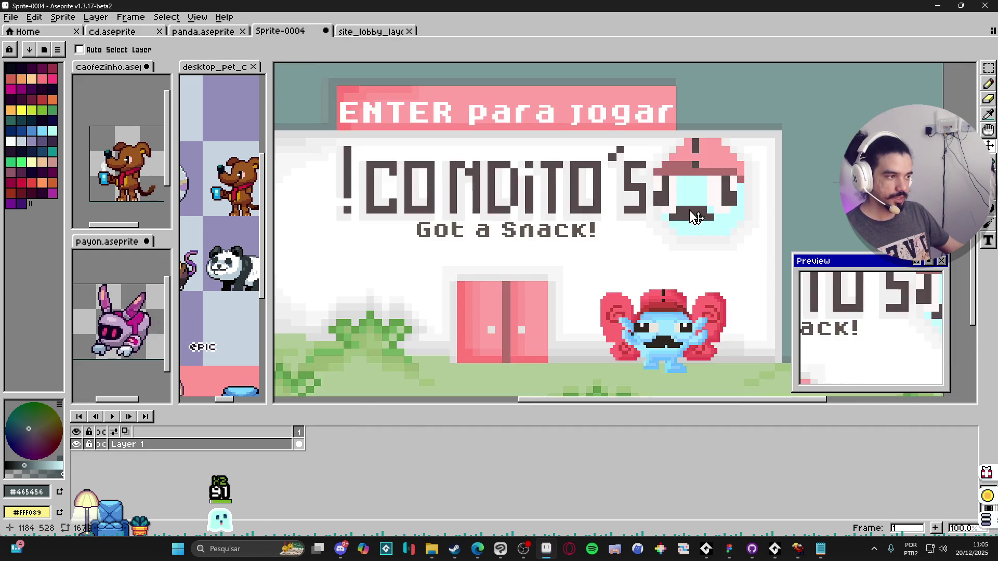
pyautogui.scroll(-1, 657, 213)
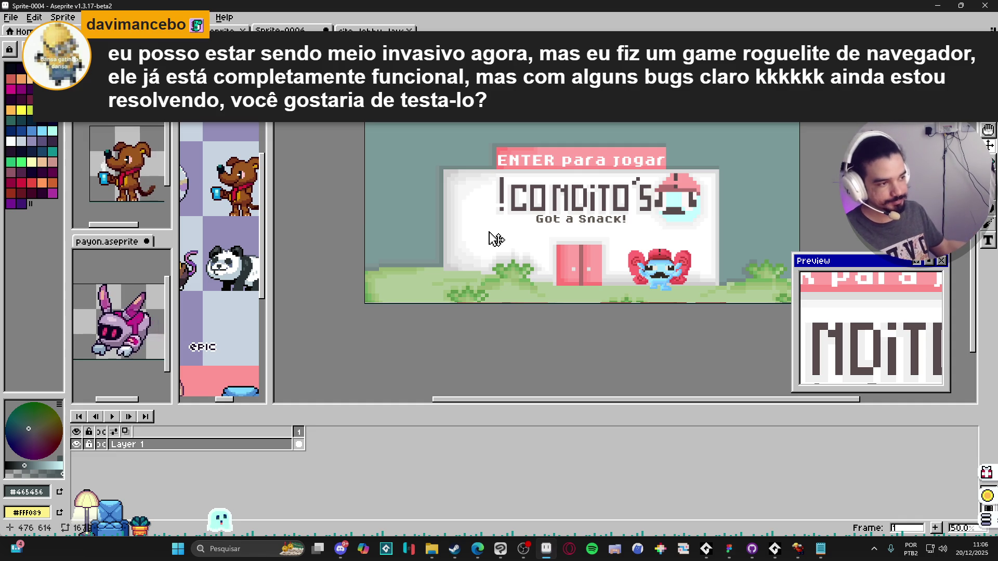
pyautogui.scroll(2, 474, 267)
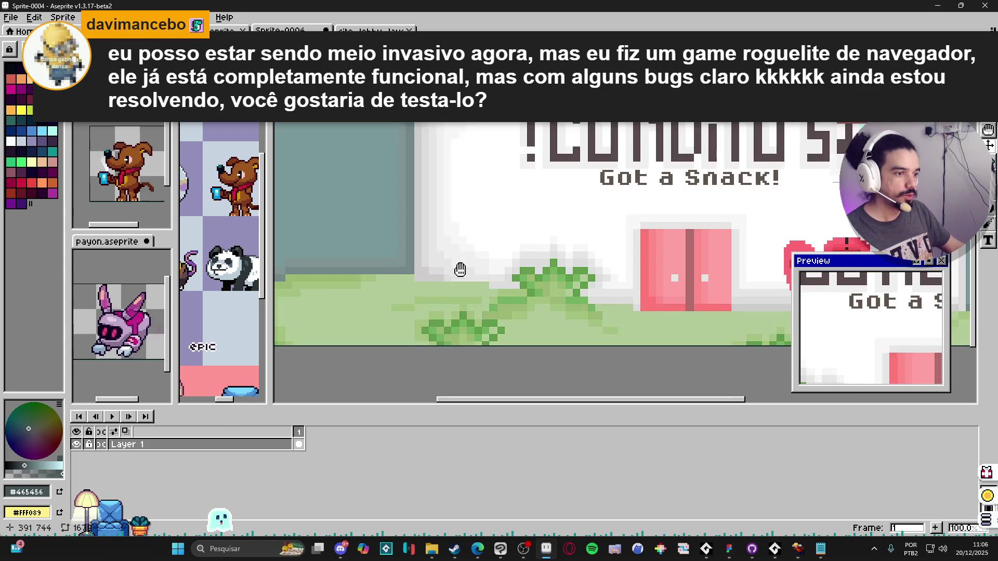
pyautogui.press('b')
pyautogui.scroll(-2, 472, 232)
pyautogui.hscroll(2, 553, 234)
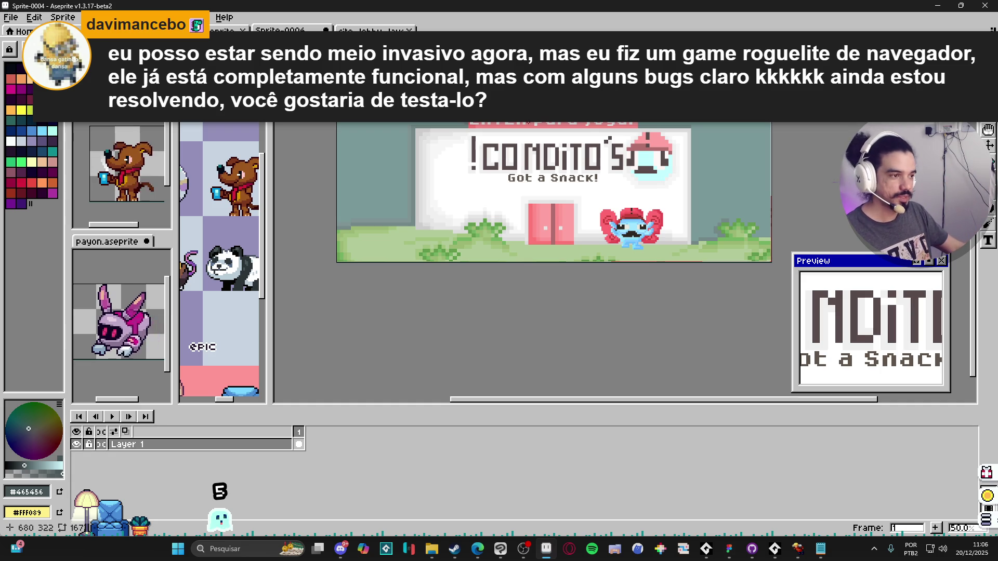
pyautogui.scroll(5, 488, 225)
# - Marquee-select a single grass pixel and restore the Aseprite window to full screen
pyautogui.press('m')
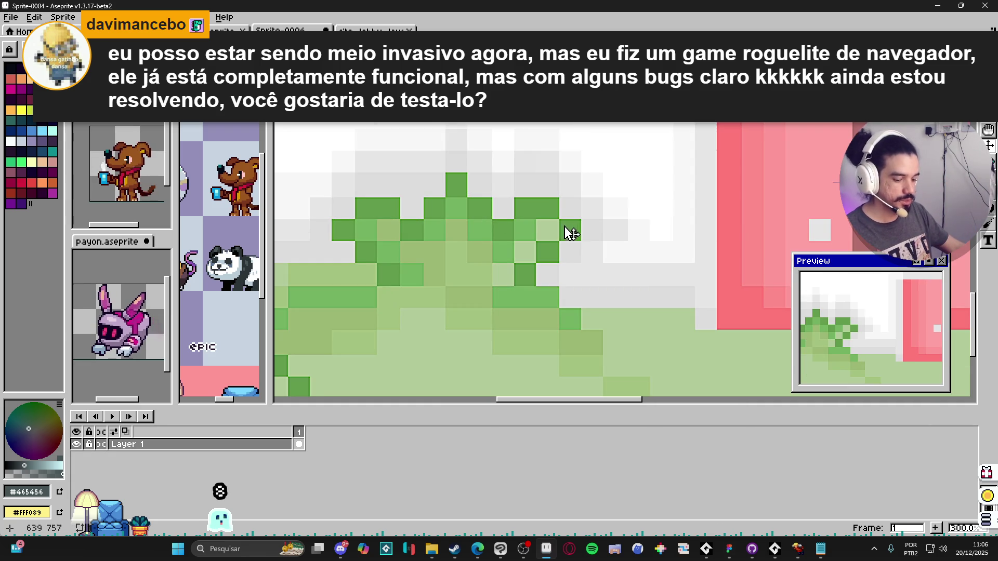
pyautogui.hscroll(-2, 568, 229)
pyautogui.scroll(2, 559, 214)
pyautogui.moveTo(560, 218); pyautogui.dragTo(614, 278)
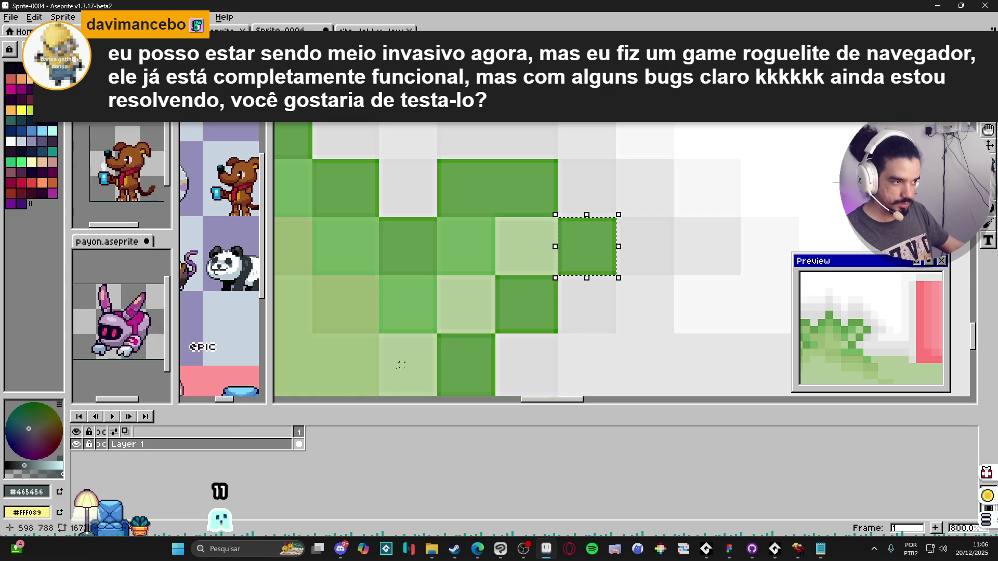
pyautogui.moveTo(641, 4)
pyautogui.mouseDown()
pyautogui.moveTo(704, 28)
pyautogui.moveTo(777, 29)
pyautogui.mouseUp()
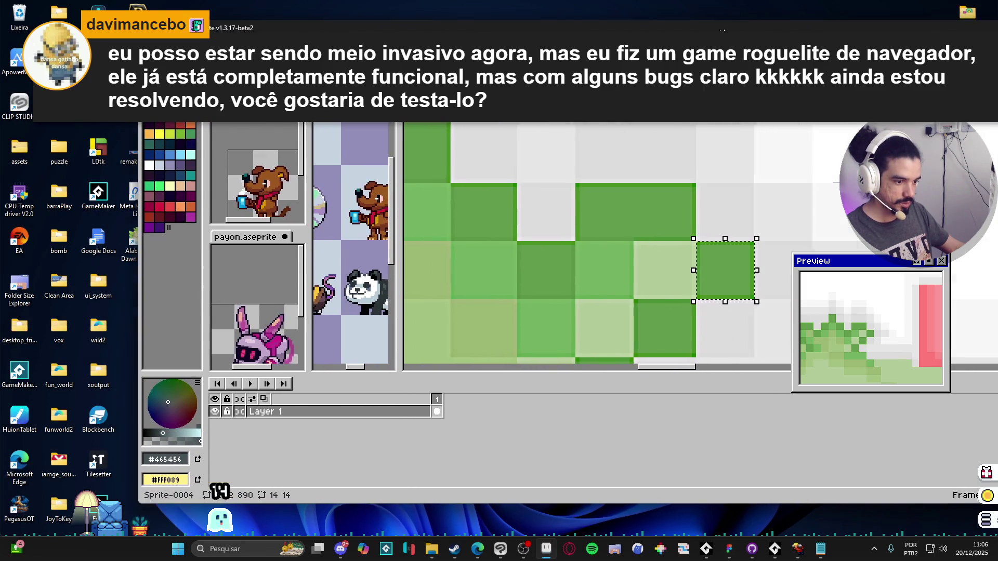
pyautogui.doubleClick(777, 29)
pyautogui.click(62, 17)
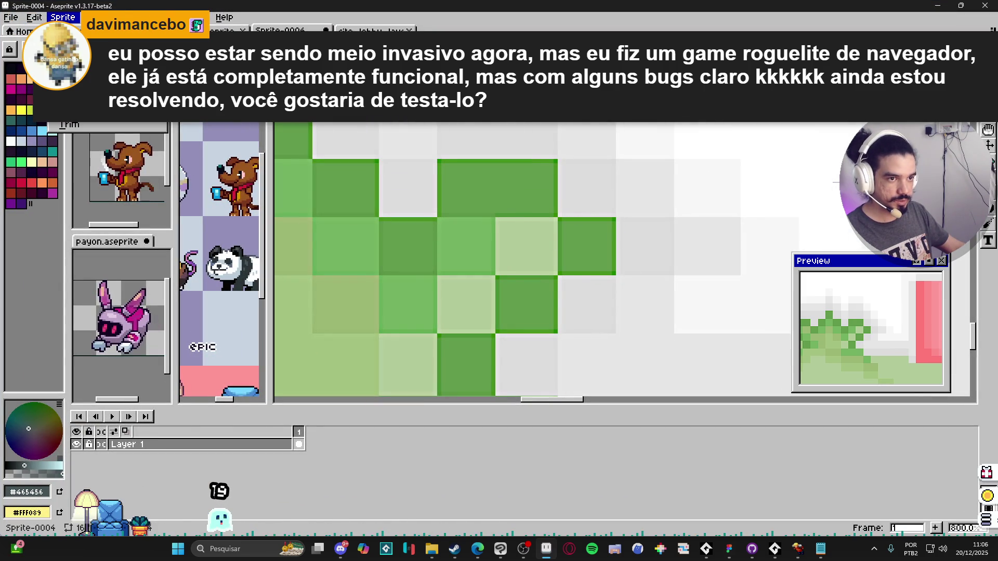
# - Resize the sprite to width 1672/14 (about 119 px) with Lock Ratio on
pyautogui.click(78, 67)
pyautogui.click(551, 152)
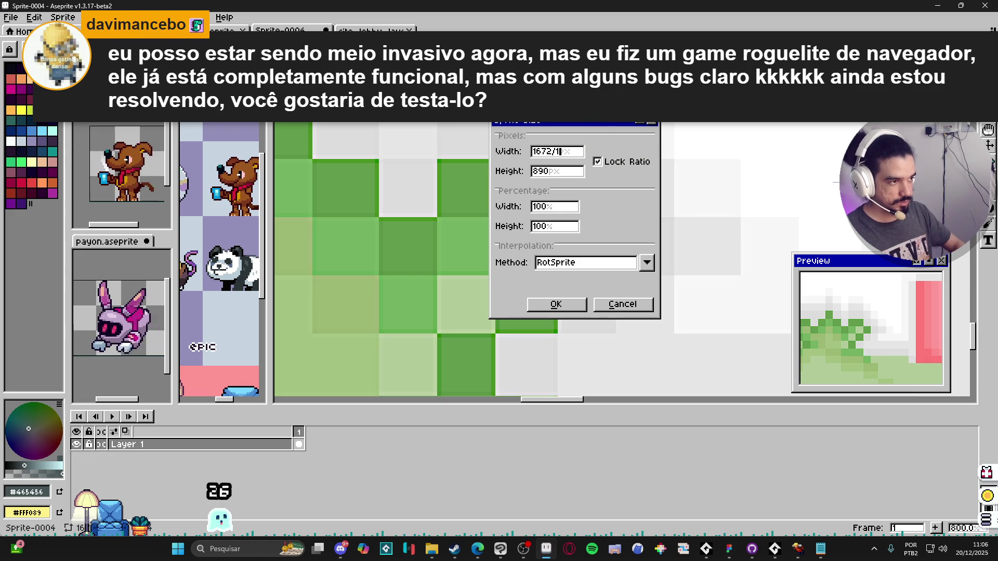
pyautogui.write('4')
pyautogui.press('Return')
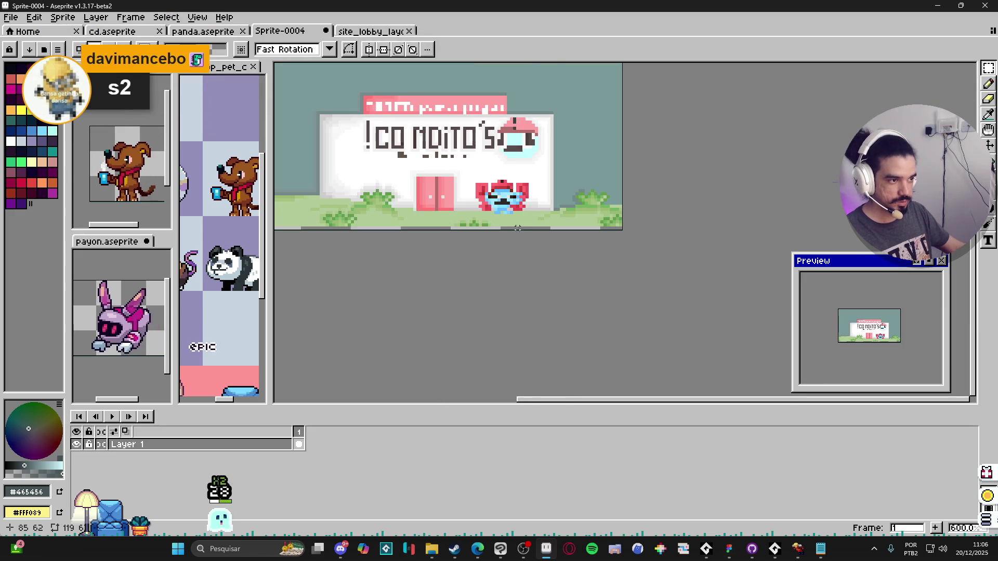
# - Recenter the shrunken sprite in view, briefly checking the recording software
pyautogui.moveTo(491, 196); pyautogui.dragTo(502, 224)
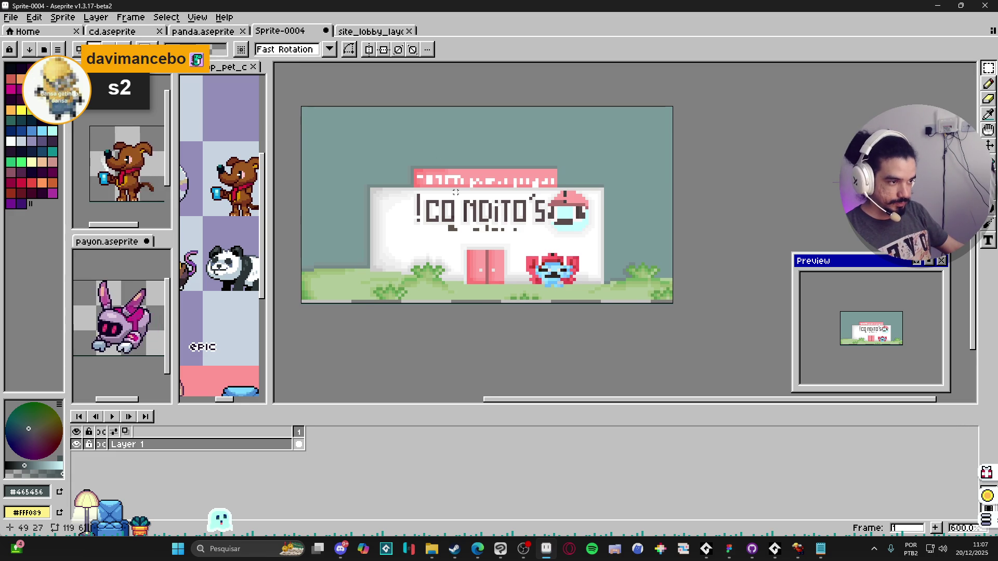
pyautogui.moveTo(455, 191); pyautogui.dragTo(477, 202)
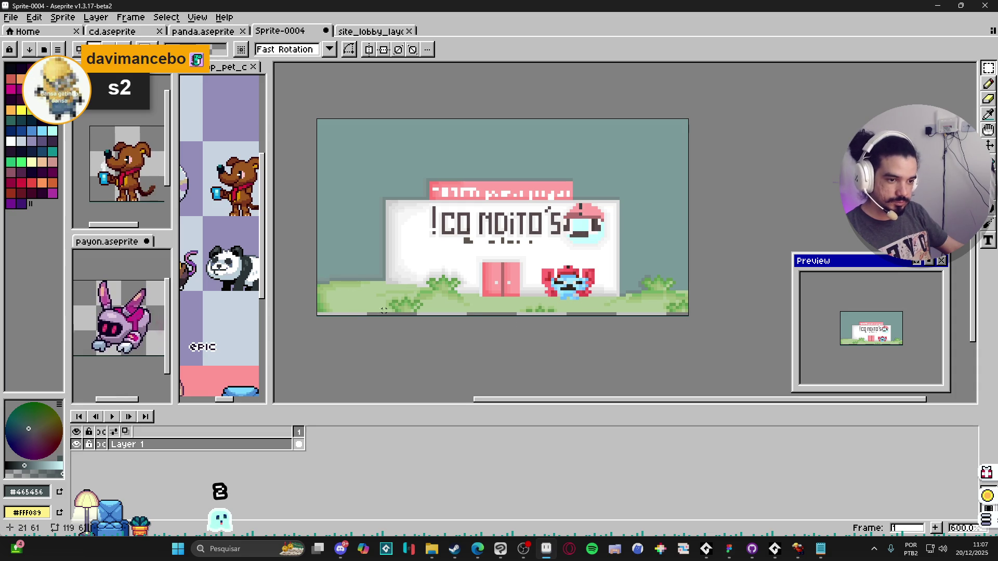
pyautogui.press('ctrl')
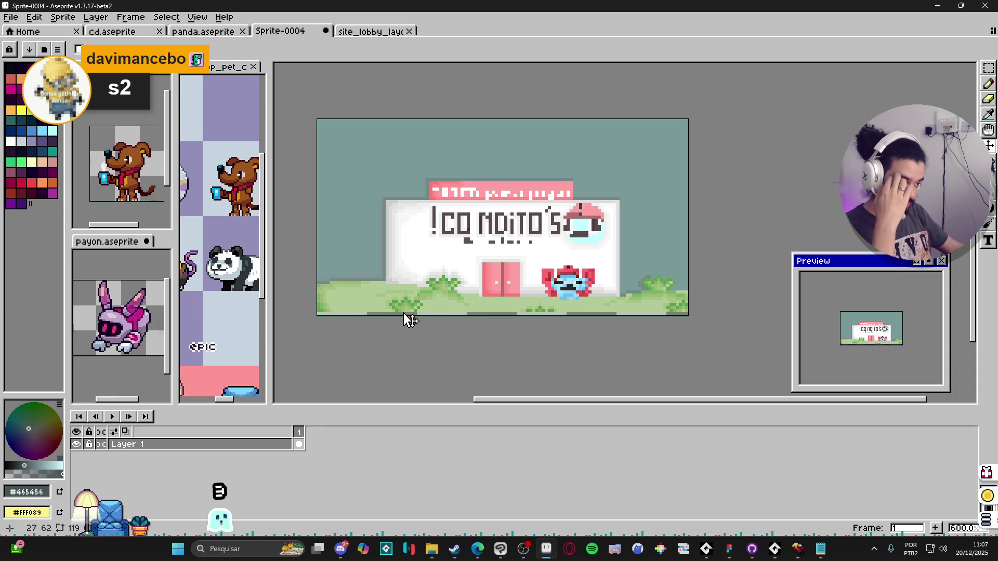
pyautogui.click(521, 554)
pyautogui.click(522, 553)
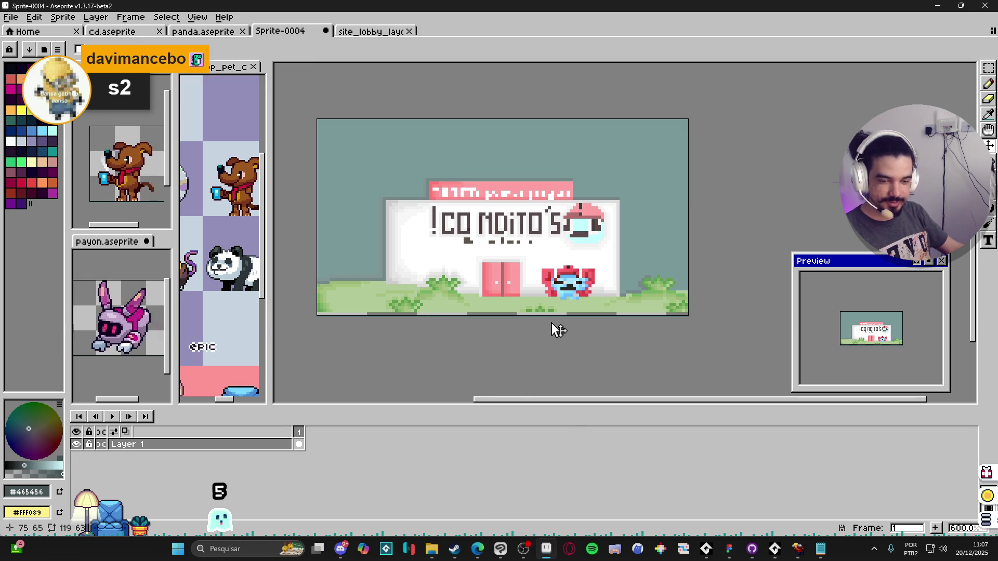
pyautogui.hscroll(-2, 447, 221)
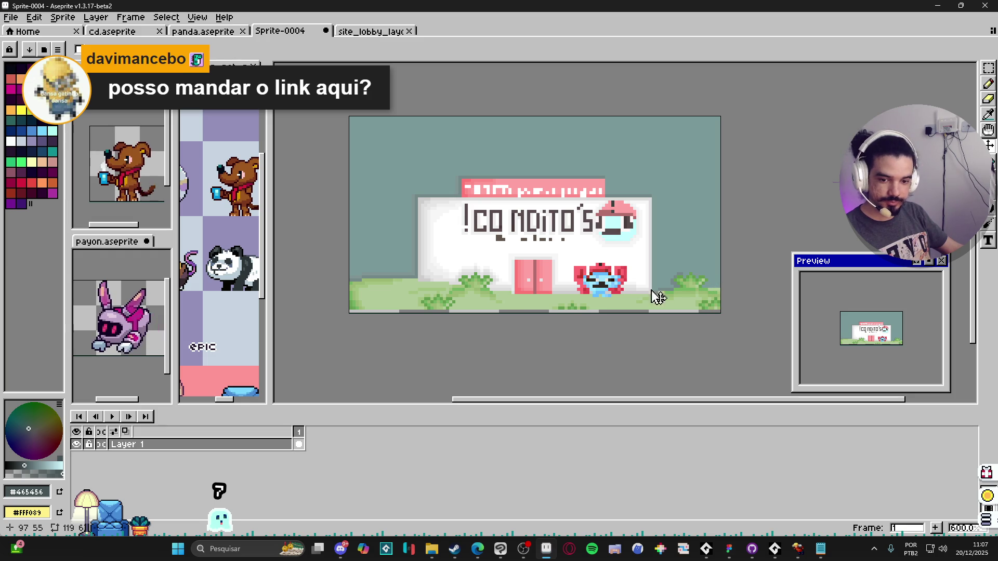
pyautogui.scroll(1, 494, 267)
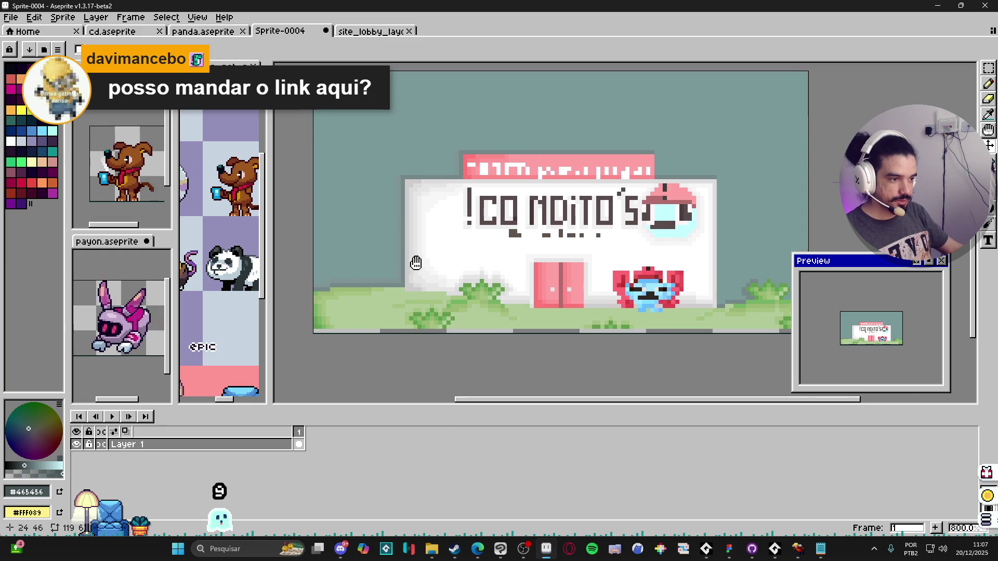
# - Draw a white filled rectangle to the left of the title sign
pyautogui.scroll(1, 410, 263)
pyautogui.scroll(2, 416, 314)
pyautogui.scroll(-2, 418, 301)
pyautogui.scroll(2, 441, 275)
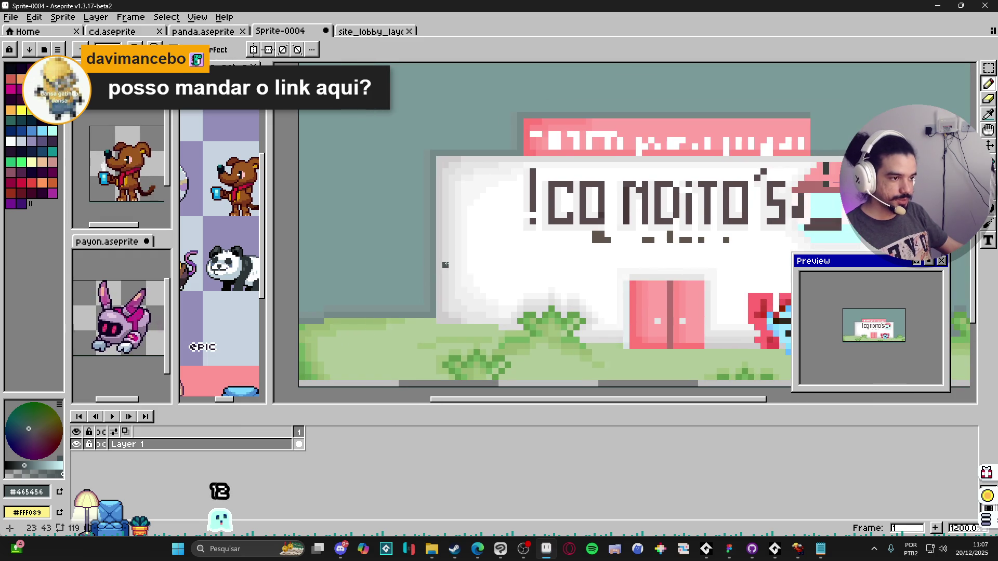
pyautogui.moveTo(481, 295); pyautogui.dragTo(536, 297)
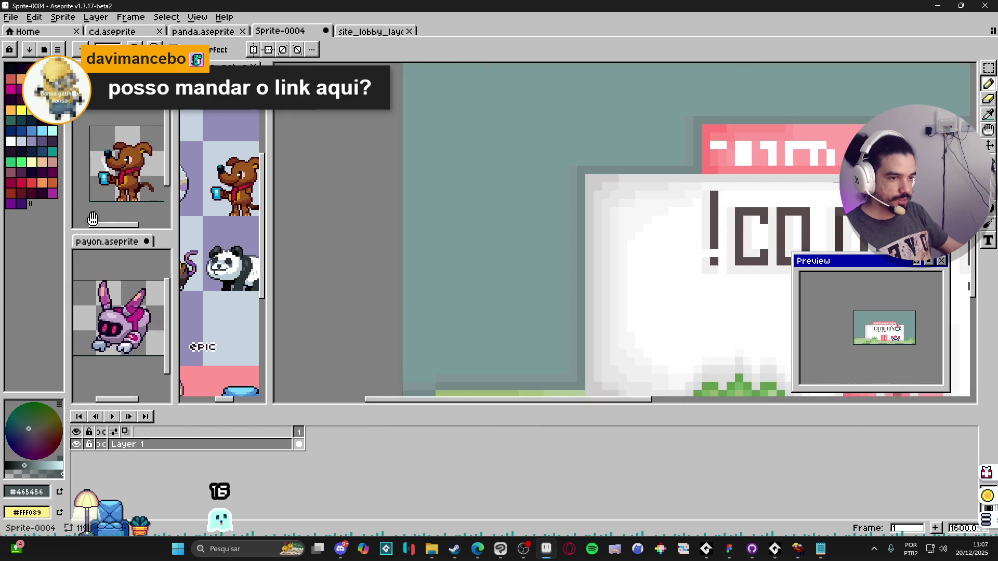
pyautogui.click(11, 140)
pyautogui.click(992, 195)
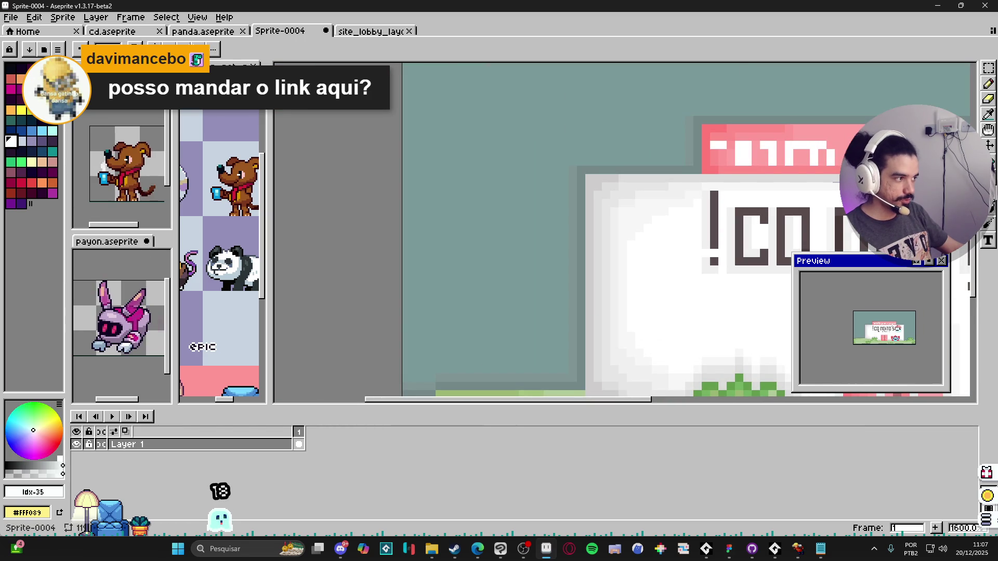
pyautogui.moveTo(419, 174); pyautogui.dragTo(539, 285)
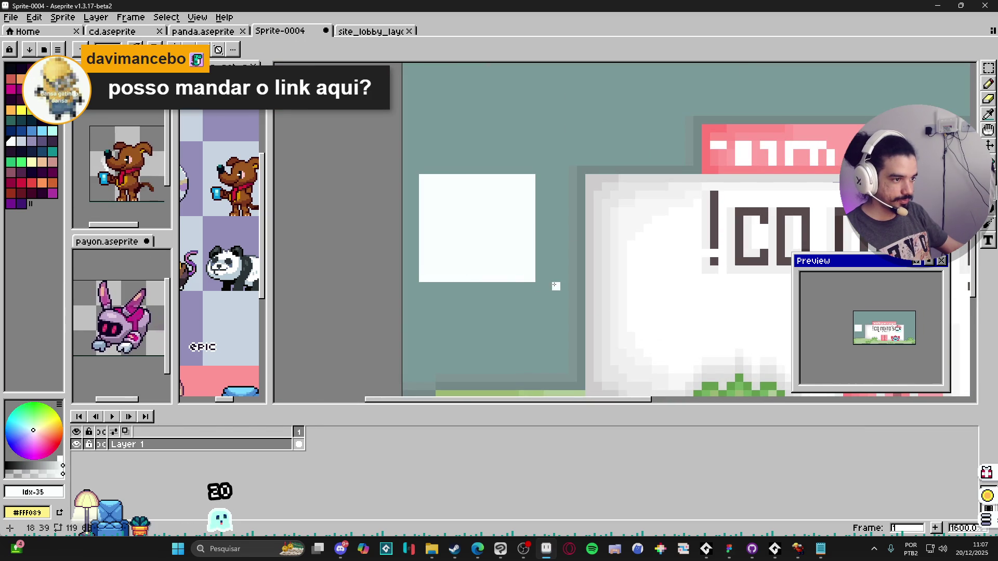
# - Paint a dark purple column down the white box's right edge
pyautogui.scroll(3, 561, 201)
pyautogui.keyDown('alt'); pyautogui.click(709, 186); pyautogui.keyUp('alt')
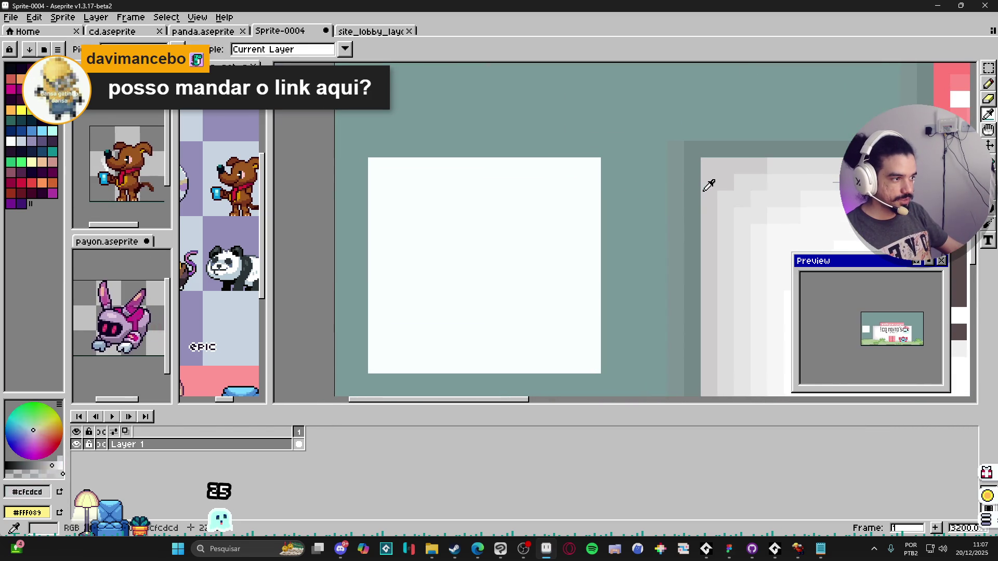
pyautogui.keyDown('alt'); pyautogui.click(587, 201); pyautogui.keyUp('alt')
pyautogui.click(42, 140)
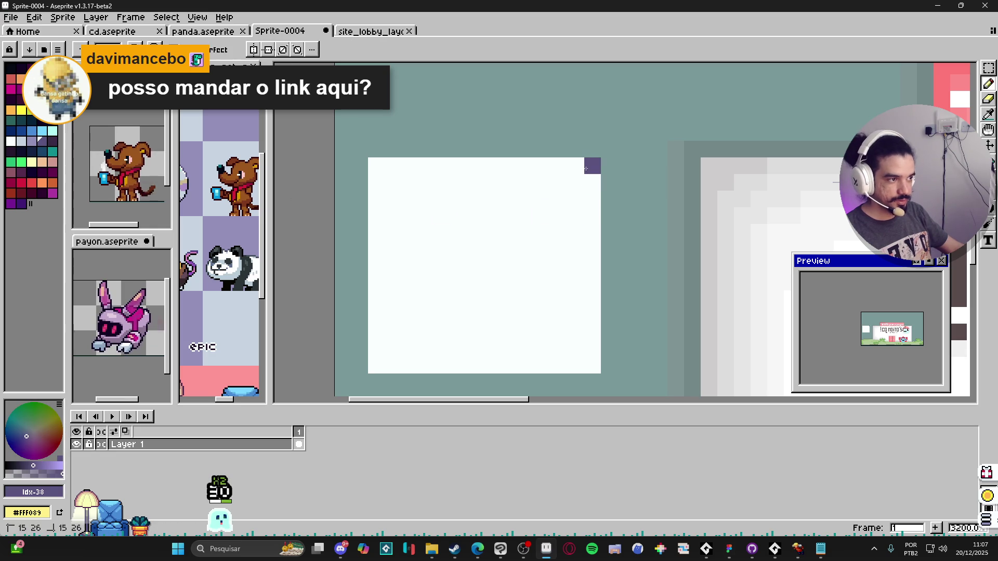
pyautogui.moveTo(593, 165); pyautogui.dragTo(586, 371)
pyautogui.hotkey('ctrl', 'z')
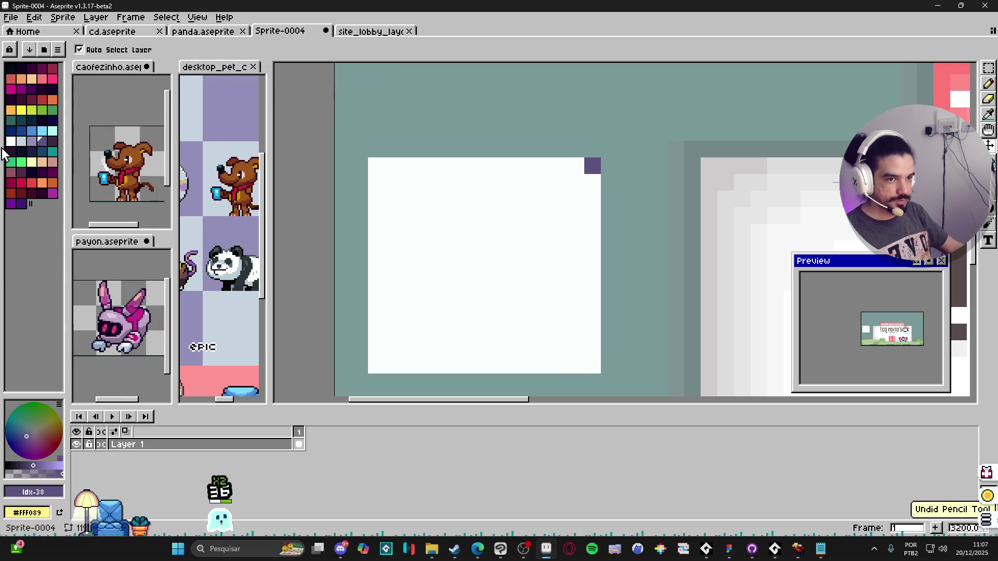
pyautogui.click(32, 141)
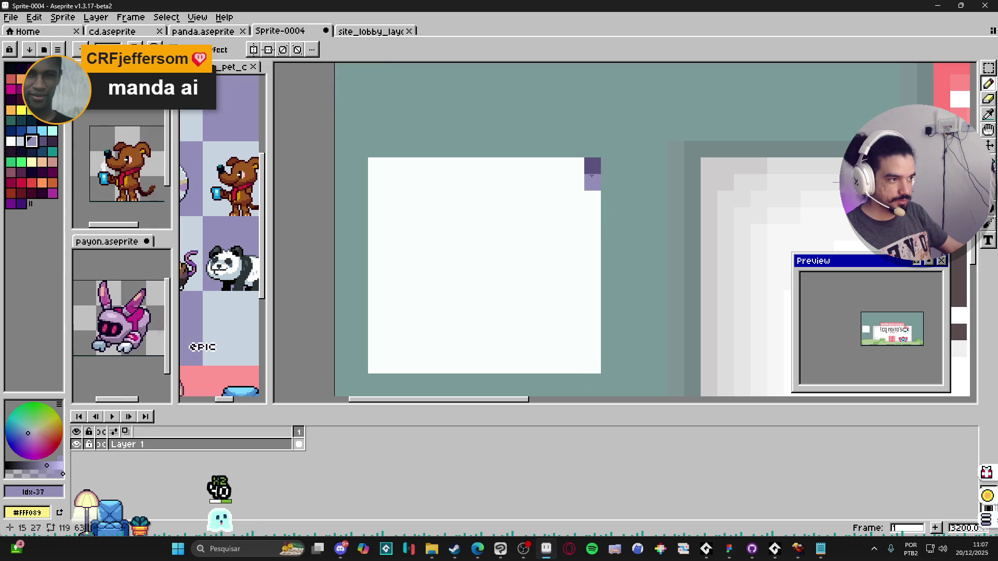
pyautogui.moveTo(593, 166); pyautogui.dragTo(599, 360)
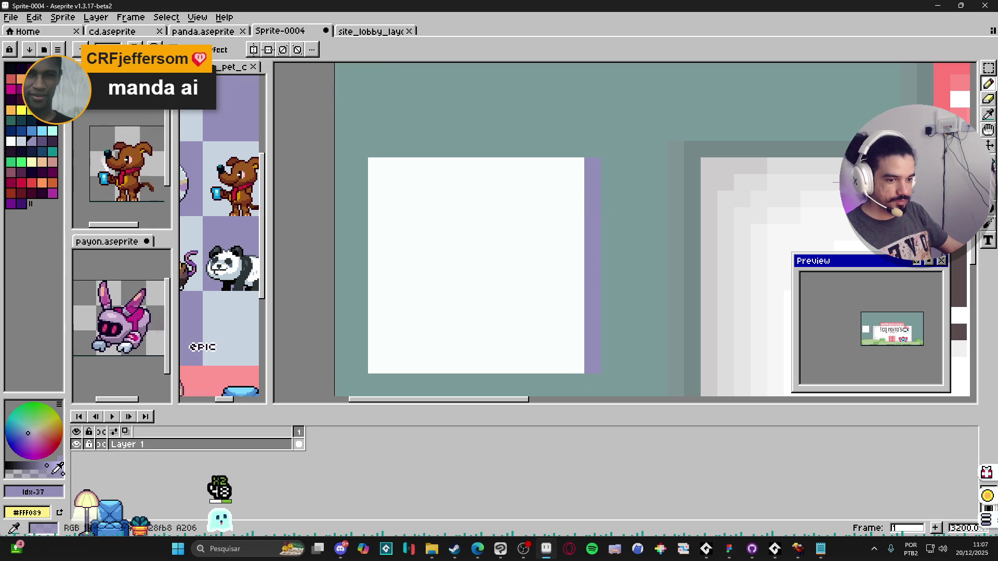
# - Add progressively paler lavender columns inward from the box's right edge
pyautogui.click(48, 474)
pyautogui.moveTo(575, 165); pyautogui.dragTo(576, 361)
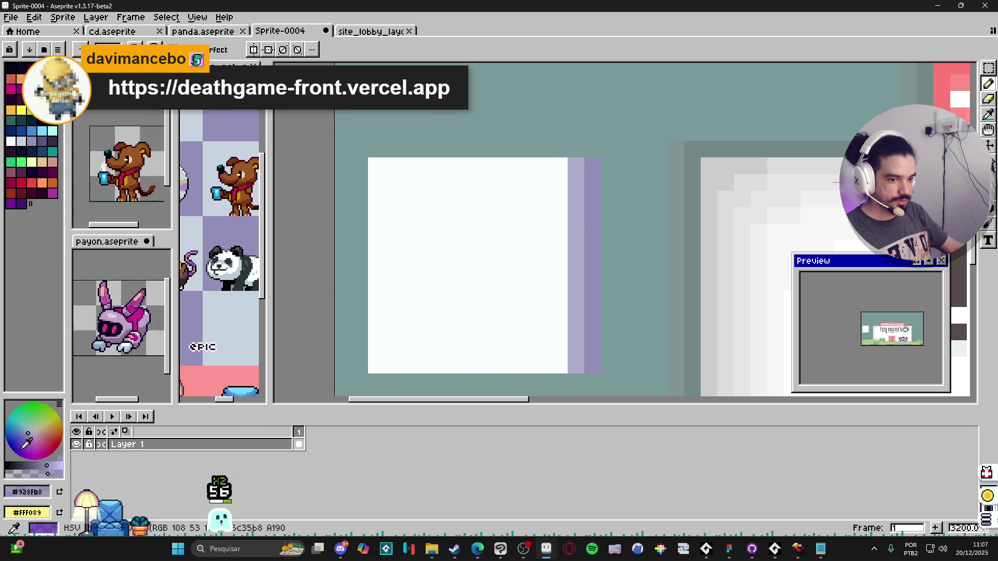
pyautogui.click(42, 474)
pyautogui.moveTo(560, 166); pyautogui.dragTo(565, 363)
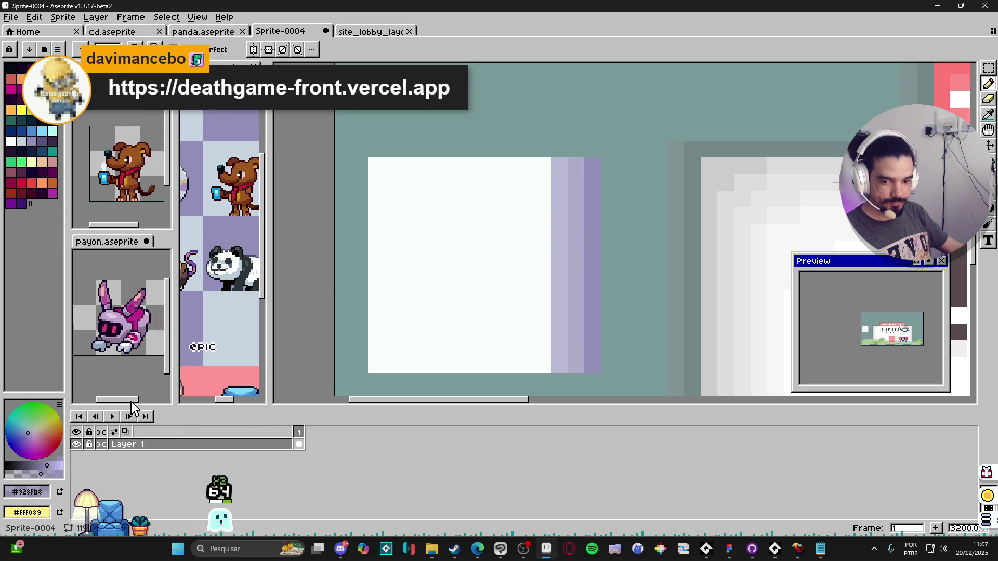
pyautogui.click(34, 474)
pyautogui.moveTo(543, 161); pyautogui.dragTo(541, 364)
pyautogui.click(26, 474)
pyautogui.moveTo(526, 161)
pyautogui.mouseDown()
pyautogui.moveTo(524, 367)
pyautogui.moveTo(373, 370)
pyautogui.mouseUp()
pyautogui.keyDown('alt'); pyautogui.click(525, 349); pyautogui.keyUp('alt')
pyautogui.hotkey('ctrl', 'z')
# - Select the lavender bands, rotate them 90° and move them onto the box's top edge
pyautogui.press('m')
pyautogui.moveTo(592, 165)
pyautogui.mouseDown()
pyautogui.moveTo(552, 365)
pyautogui.moveTo(519, 371)
pyautogui.mouseUp()
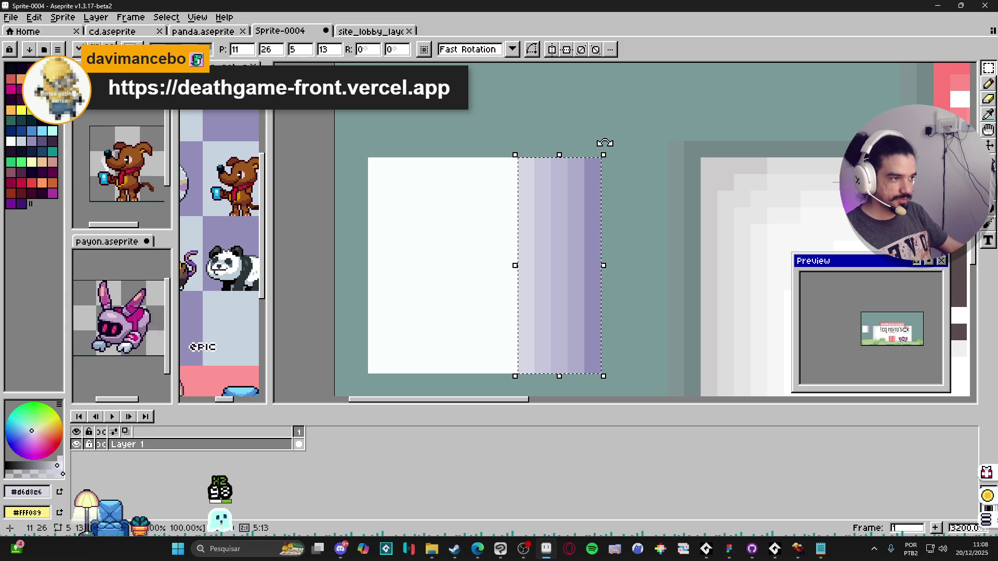
pyautogui.moveTo(605, 148)
pyautogui.mouseDown()
pyautogui.moveTo(550, 147)
pyautogui.moveTo(355, 198)
pyautogui.mouseUp()
pyautogui.moveTo(586, 251); pyautogui.dragTo(508, 193)
pyautogui.scroll(-2, 595, 212)
# - Repaint the box's top-right inner corner as a stepped lavender diagonal
pyautogui.press('b')
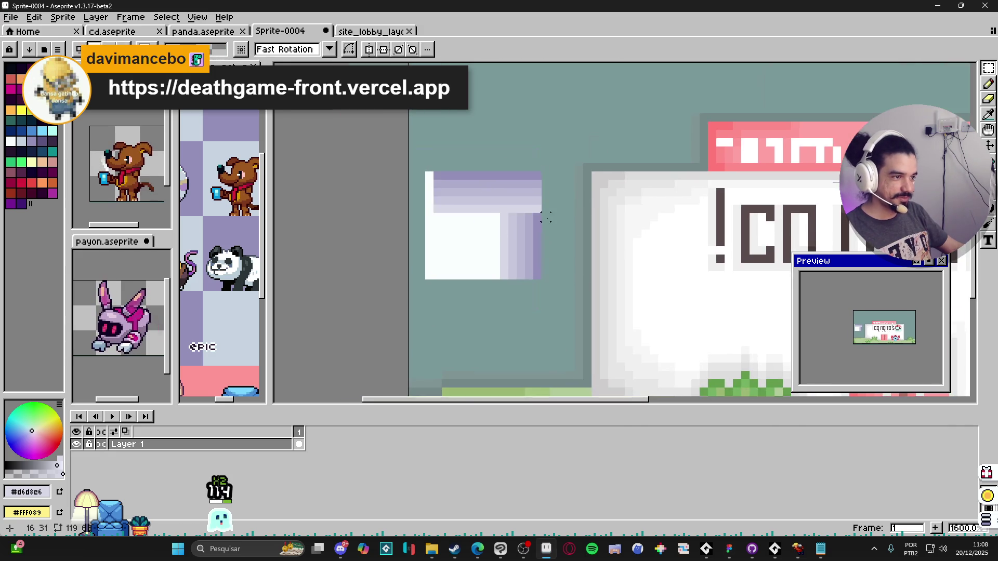
pyautogui.scroll(1, 528, 217)
pyautogui.keyDown('alt'); pyautogui.click(521, 216); pyautogui.keyUp('alt')
pyautogui.click(522, 207)
pyautogui.moveTo(523, 207); pyautogui.dragTo(530, 165)
pyautogui.keyDown('alt'); pyautogui.click(532, 217); pyautogui.keyUp('alt')
pyautogui.keyDown('alt'); pyautogui.click(483, 229); pyautogui.keyUp('alt')
pyautogui.click(501, 217)
pyautogui.moveTo(501, 211); pyautogui.dragTo(496, 198)
pyautogui.scroll(-2, 492, 230)
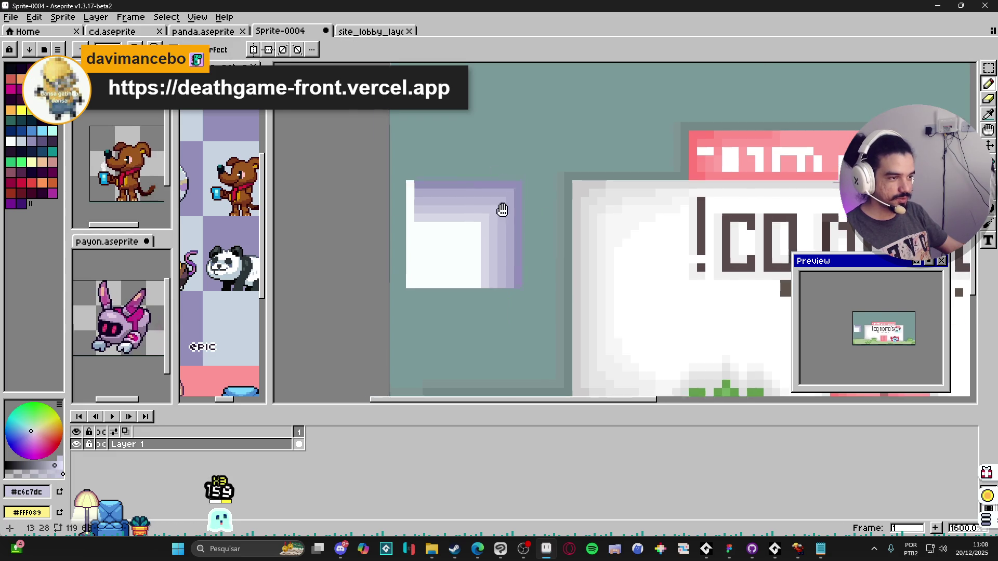
pyautogui.scroll(-1, 501, 225)
pyautogui.scroll(1, 519, 281)
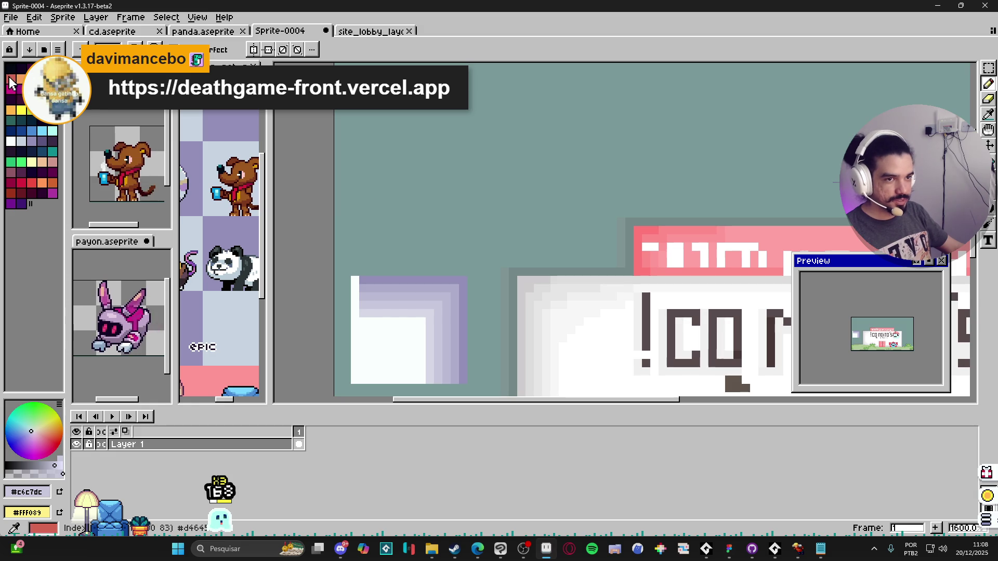
# - Sketch a black curved stroke above the box, view the whole building, then undo it
pyautogui.click(11, 68)
pyautogui.moveTo(379, 164)
pyautogui.mouseDown()
pyautogui.moveTo(444, 136)
pyautogui.moveTo(543, 159)
pyautogui.moveTo(567, 186)
pyautogui.moveTo(371, 187)
pyautogui.moveTo(376, 169)
pyautogui.moveTo(382, 177)
pyautogui.mouseUp()
pyautogui.scroll(-1, 392, 170)
pyautogui.moveTo(669, 330); pyautogui.dragTo(483, 222)
pyautogui.scroll(-1, 480, 219)
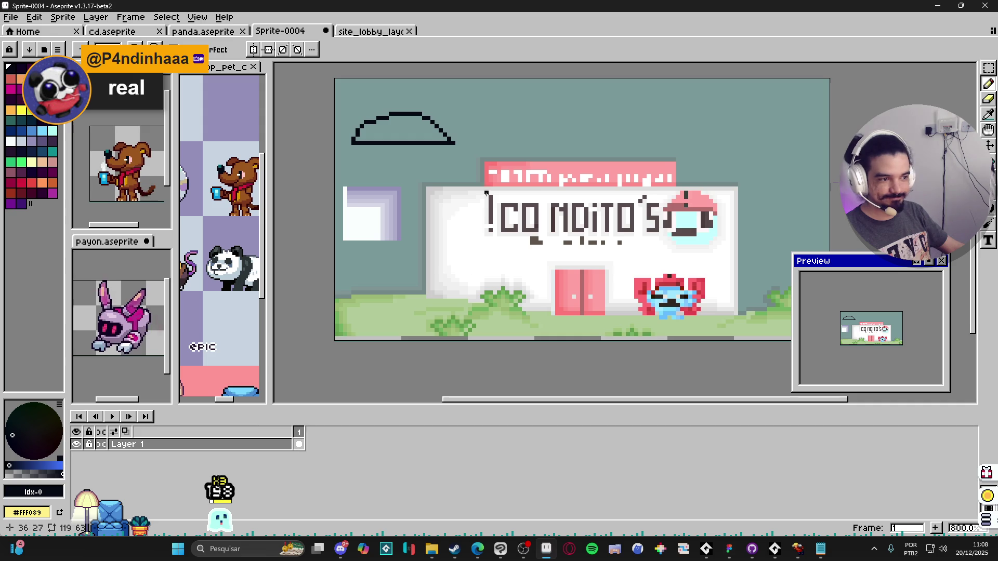
pyautogui.scroll(2, 510, 244)
pyautogui.scroll(-3, 493, 250)
pyautogui.hotkey('ctrl', 'z')
pyautogui.hotkey('ctrl', 'z')
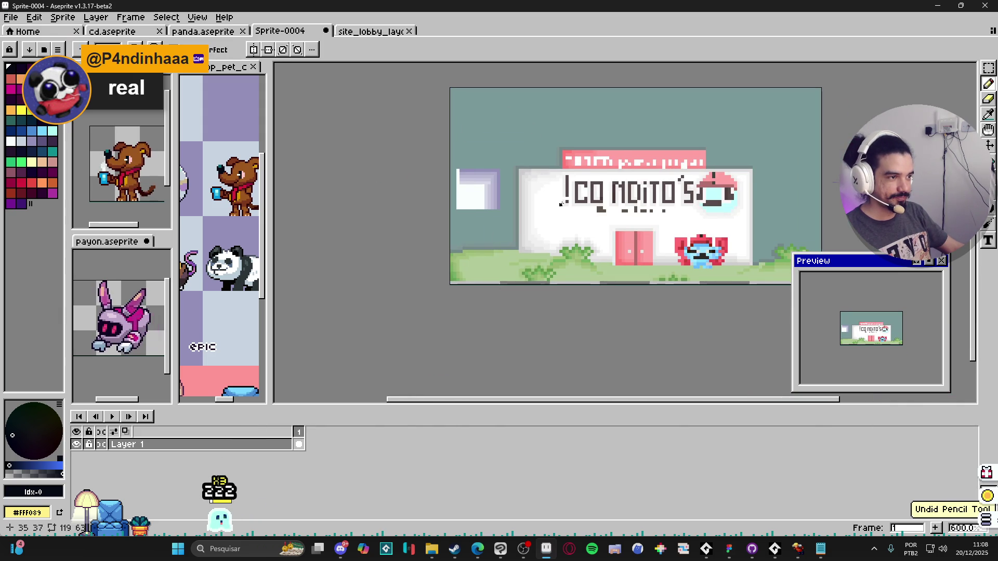
pyautogui.scroll(1, 551, 207)
pyautogui.scroll(-1, 564, 195)
pyautogui.scroll(3, 520, 208)
pyautogui.scroll(-1, 497, 218)
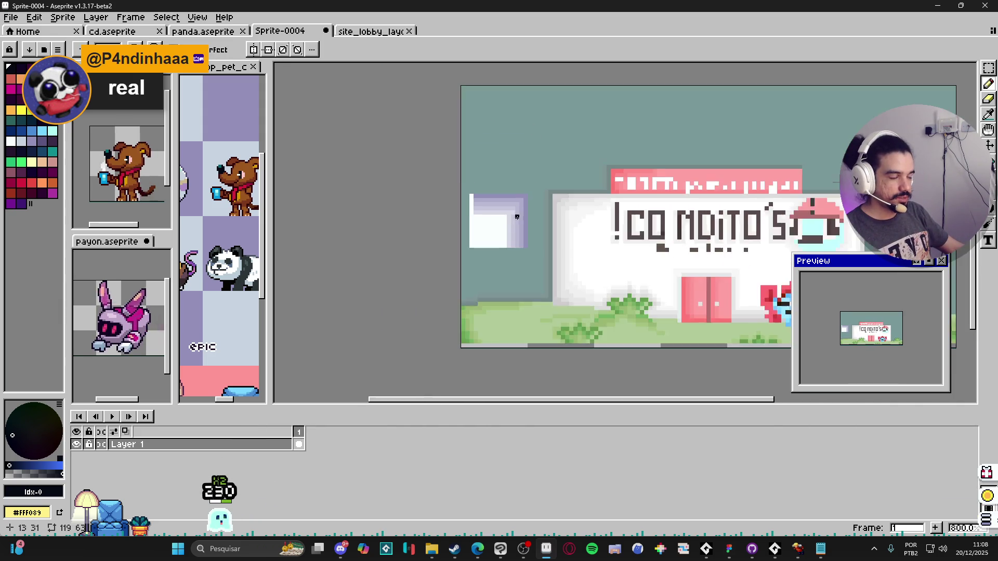
pyautogui.scroll(5, 497, 223)
# - Try painting lavender pixels inside the box, then undo them
pyautogui.keyDown('alt'); pyautogui.click(498, 273); pyautogui.keyUp('alt')
pyautogui.click(498, 271)
pyautogui.scroll(-1, 497, 269)
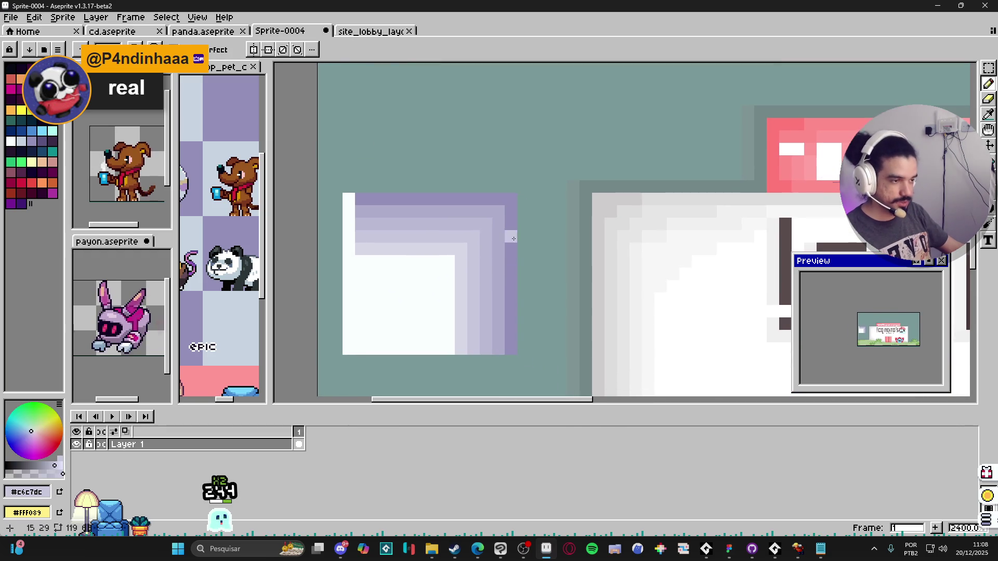
pyautogui.scroll(1, 499, 239)
pyautogui.keyDown('alt'); pyautogui.click(487, 268); pyautogui.keyUp('alt')
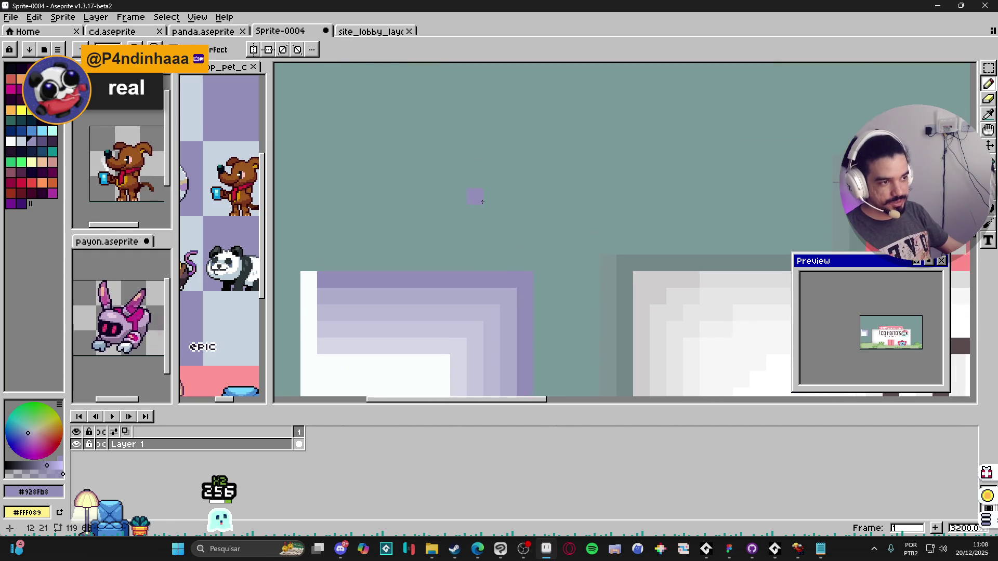
pyautogui.scroll(-3, 478, 213)
pyautogui.moveTo(461, 295); pyautogui.dragTo(461, 279)
pyautogui.click(478, 278)
pyautogui.hotkey('ctrl', 'z')
pyautogui.hotkey('ctrl', 'z')
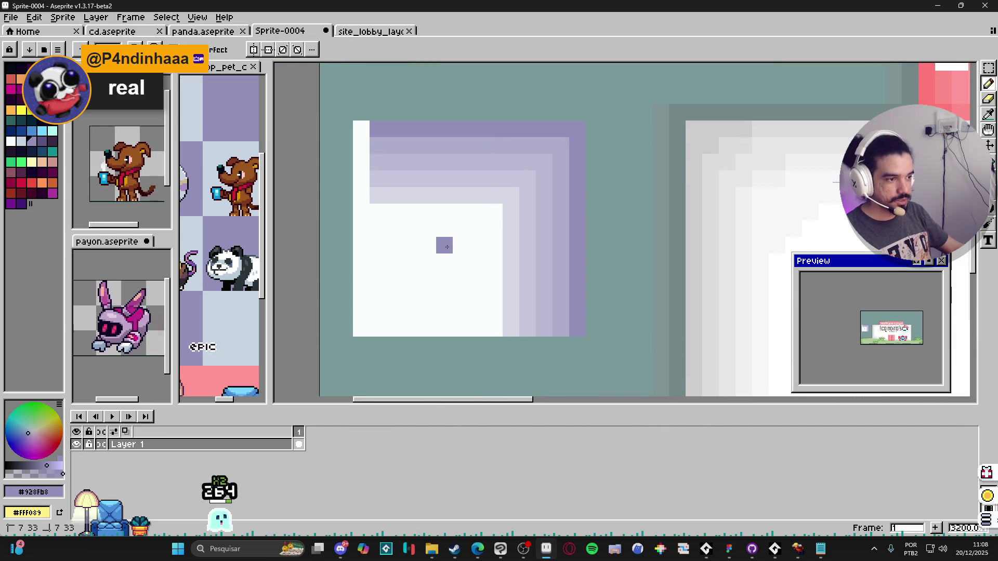
# - Draw dark and lighter lavender lines inside the box, then undo the mark
pyautogui.moveTo(446, 244); pyautogui.dragTo(446, 296)
pyautogui.keyDown('alt'); pyautogui.click(528, 262); pyautogui.keyUp('alt')
pyautogui.moveTo(426, 244); pyautogui.dragTo(423, 295)
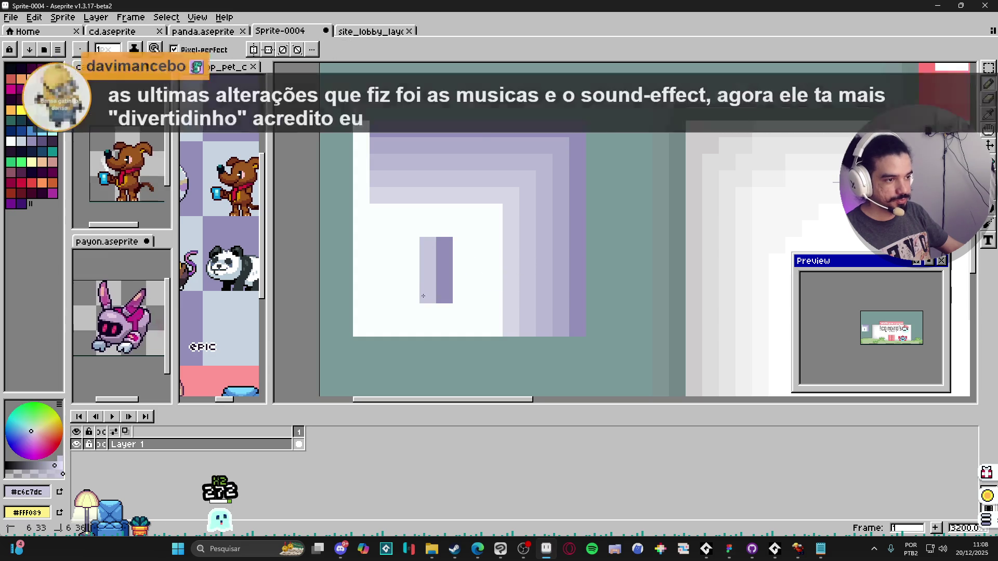
pyautogui.keyDown('alt'); pyautogui.click(561, 270); pyautogui.keyUp('alt')
pyautogui.moveTo(427, 241); pyautogui.dragTo(426, 300)
pyautogui.keyDown('alt'); pyautogui.click(547, 299); pyautogui.keyUp('alt')
pyautogui.scroll(-1, 468, 288)
pyautogui.hotkey('ctrl', 'z')
pyautogui.hotkey('ctrl', 'z')
pyautogui.hotkey('ctrl', 'z')
# - Undo the stray lavender stroke and fill the sign's grey shading with white
pyautogui.moveTo(473, 285)
pyautogui.mouseDown()
pyautogui.moveTo(443, 267)
pyautogui.moveTo(382, 291)
pyautogui.mouseUp()
pyautogui.scroll(-3, 381, 291)
pyautogui.hotkey('ctrl', 'z')
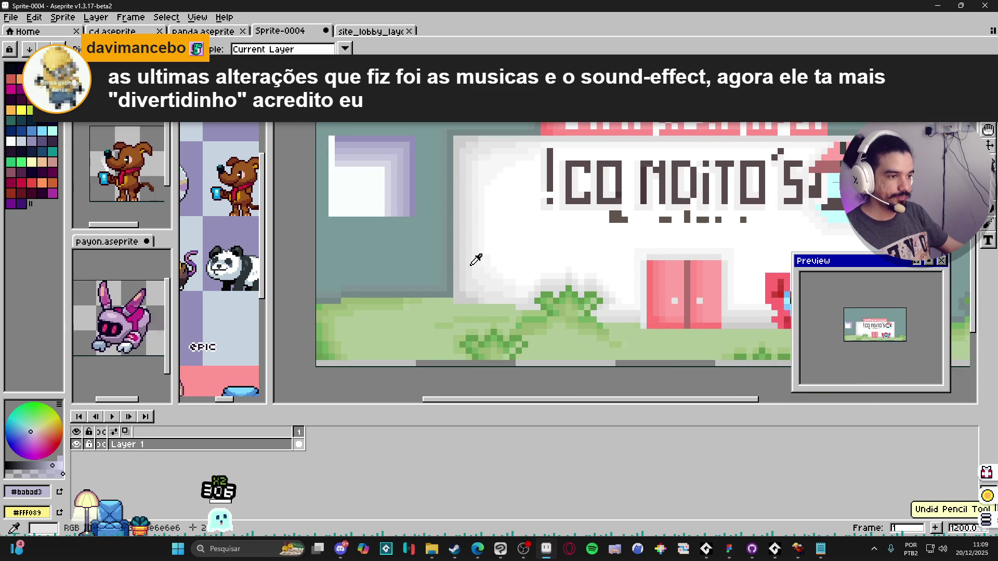
pyautogui.keyDown('alt'); pyautogui.click(473, 263); pyautogui.keyUp('alt')
pyautogui.scroll(1, 467, 250)
pyautogui.scroll(-1, 516, 240)
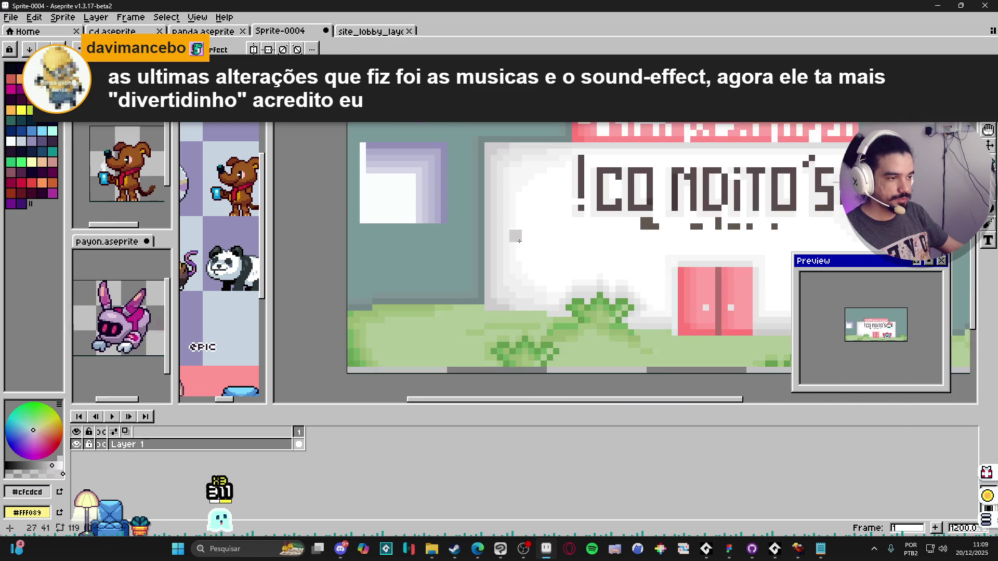
pyautogui.scroll(1, 537, 247)
pyautogui.keyDown('alt'); pyautogui.click(468, 260); pyautogui.keyUp('alt')
pyautogui.press('g')
pyautogui.click(468, 260)
pyautogui.click(457, 268)
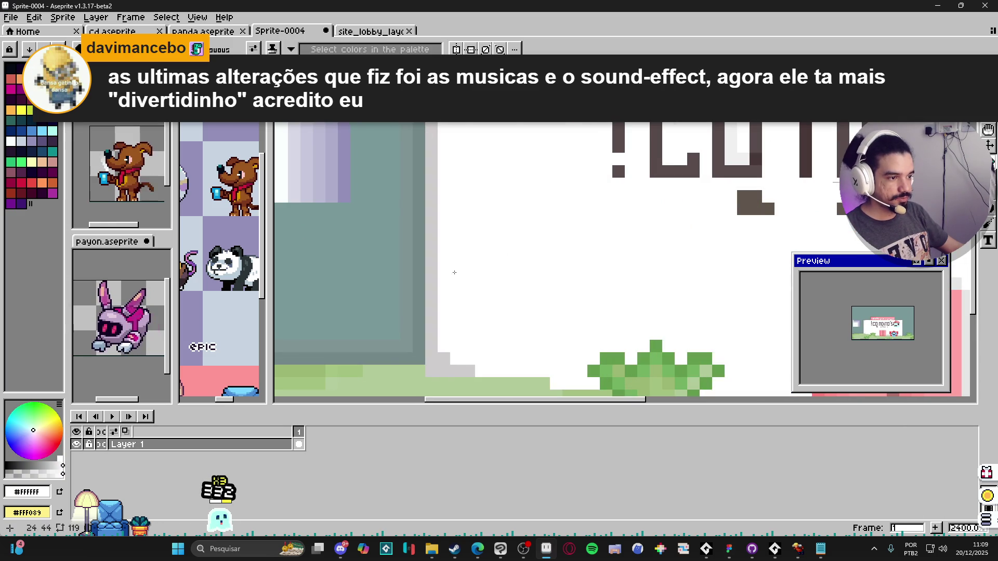
# - Bucket-fill the sign's white interior with the light blue-grey palette colour
pyautogui.scroll(-1, 463, 280)
pyautogui.scroll(-1, 521, 247)
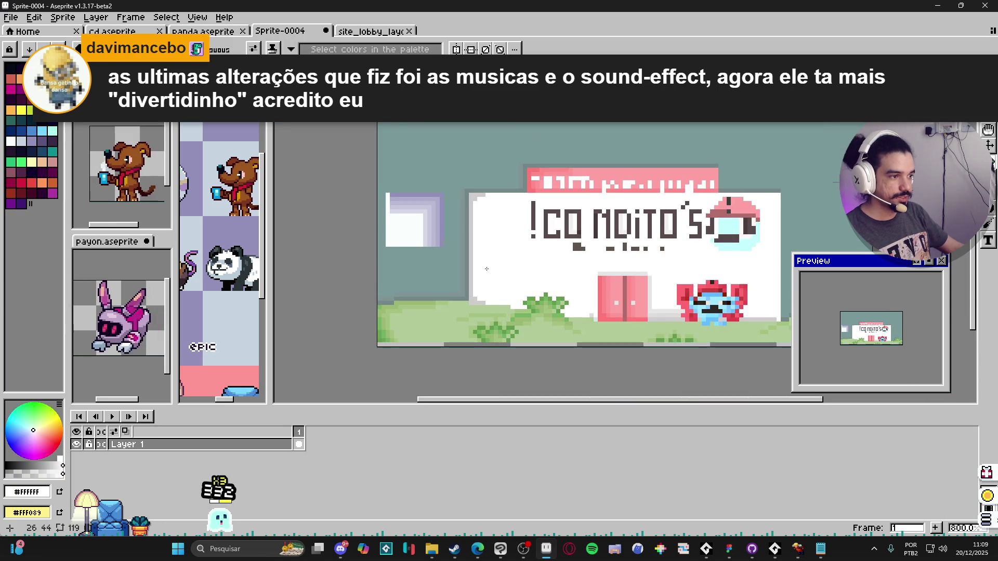
pyautogui.scroll(1, 487, 267)
pyautogui.scroll(-1, 519, 249)
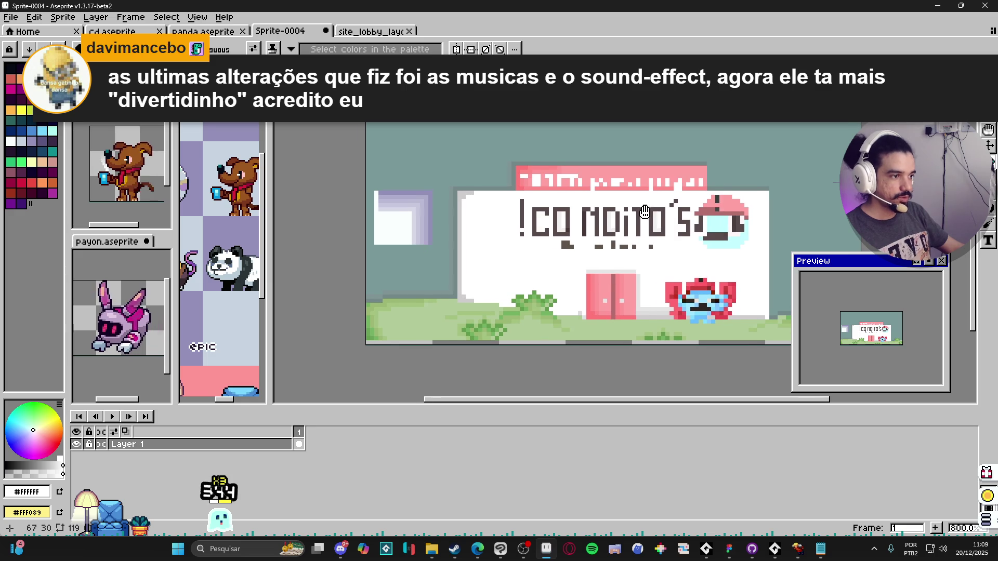
pyautogui.moveTo(645, 207); pyautogui.dragTo(630, 219)
pyautogui.scroll(2, 542, 237)
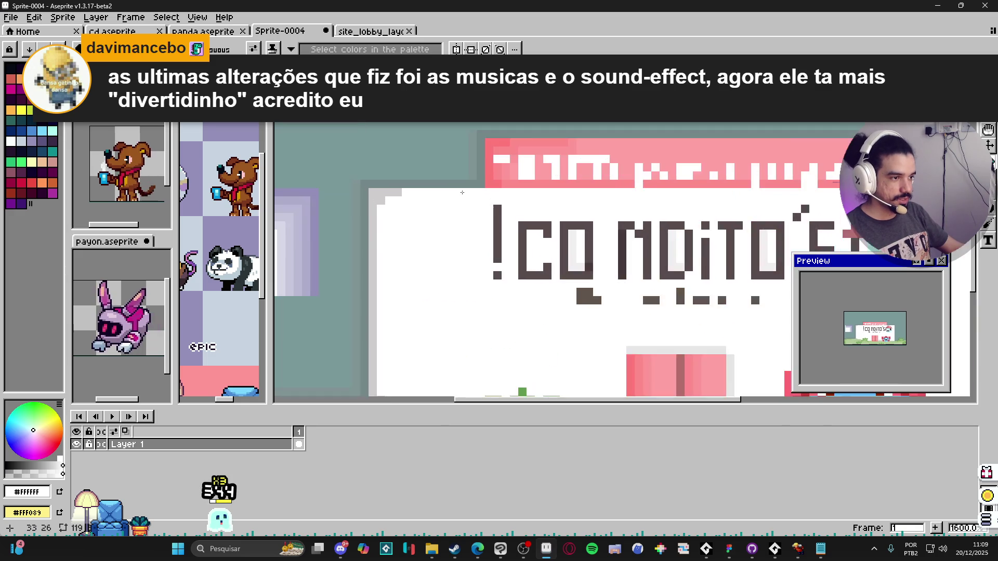
pyautogui.scroll(-2, 435, 234)
pyautogui.scroll(1, 436, 234)
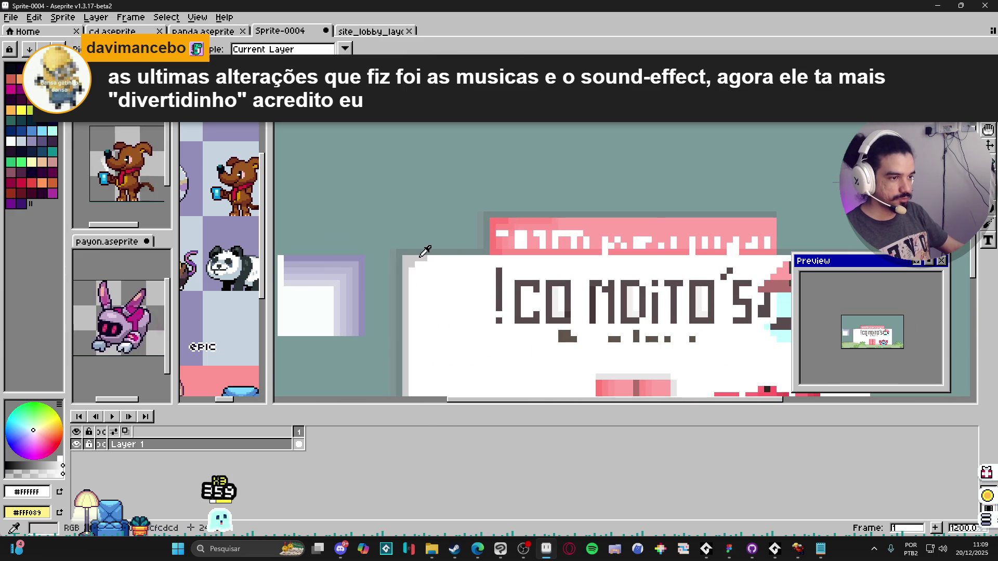
pyautogui.keyDown('alt'); pyautogui.click(413, 258); pyautogui.keyUp('alt')
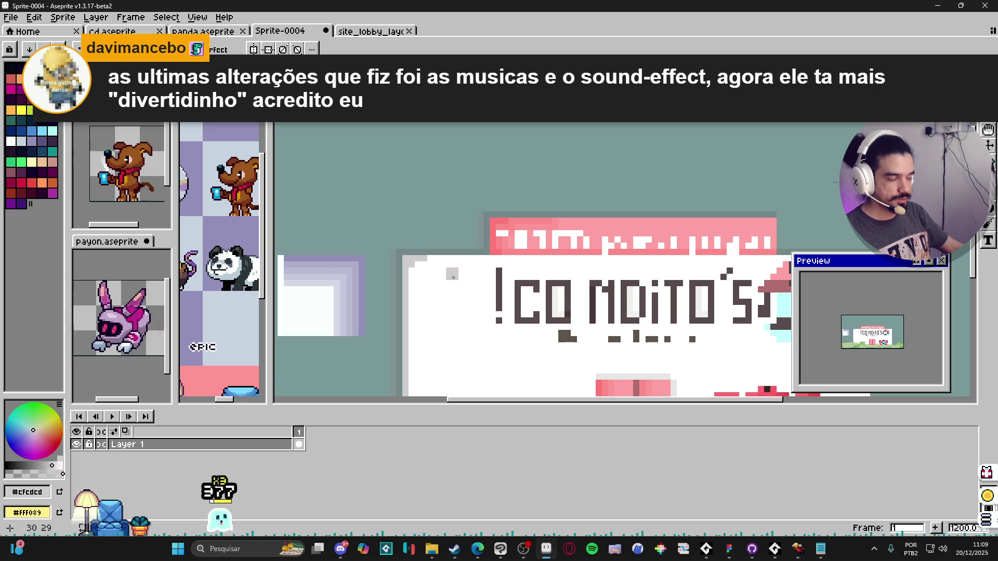
pyautogui.press('g')
pyautogui.keyDown('alt'); pyautogui.click(436, 338); pyautogui.keyUp('alt')
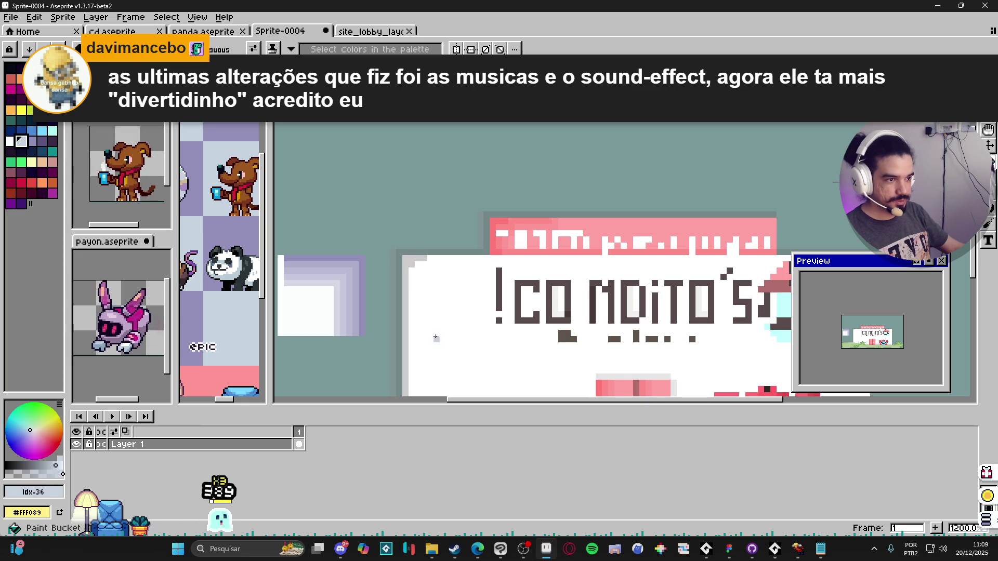
pyautogui.click(436, 338)
# - Pencil white lines along the panel's top, left, right and bottom edges, plus a light inner-top line
pyautogui.press('b')
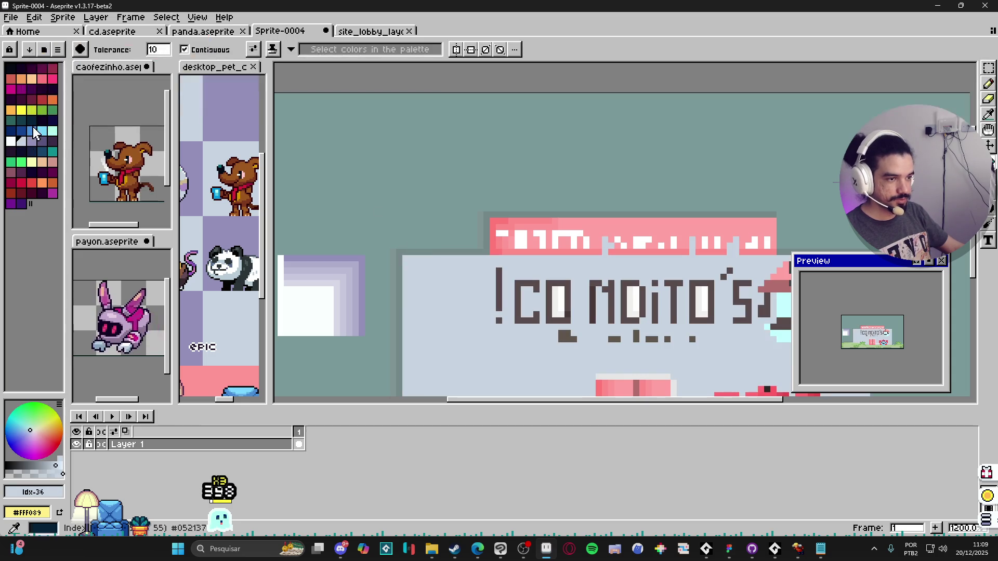
pyautogui.press('[')
pyautogui.click(409, 250)
pyautogui.keyDown('shift'); pyautogui.click(410, 160); pyautogui.keyUp('shift')
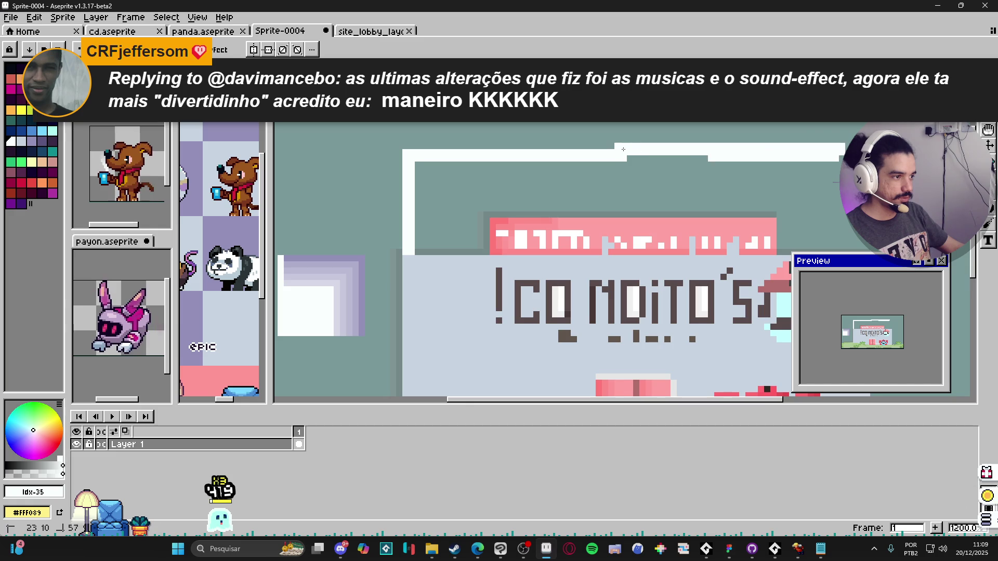
pyautogui.moveTo(783, 232); pyautogui.dragTo(579, 191)
pyautogui.moveTo(662, 171)
pyautogui.mouseDown()
pyautogui.moveTo(662, 121)
pyautogui.moveTo(791, 176)
pyautogui.mouseUp()
pyautogui.keyDown('shift'); pyautogui.click(335, 161); pyautogui.keyUp('shift')
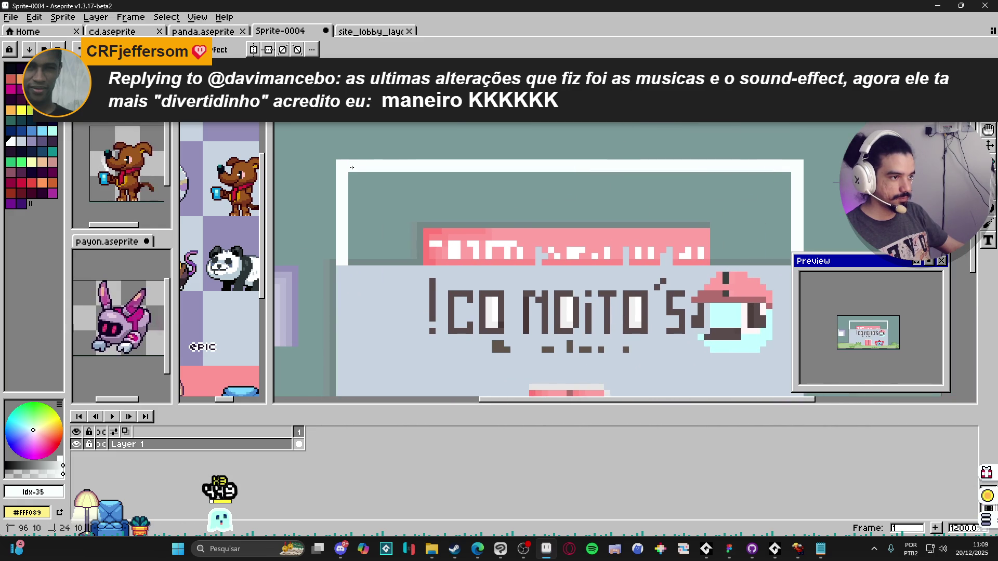
pyautogui.keyDown('shift'); pyautogui.click(335, 249); pyautogui.keyUp('shift')
pyautogui.moveTo(347, 256); pyautogui.dragTo(415, 255)
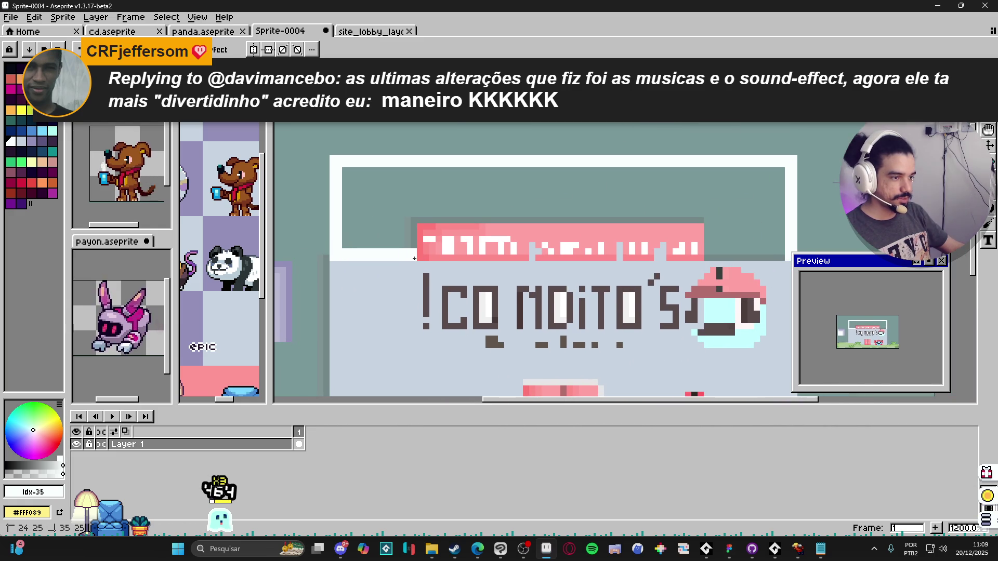
pyautogui.moveTo(713, 259); pyautogui.dragTo(784, 259)
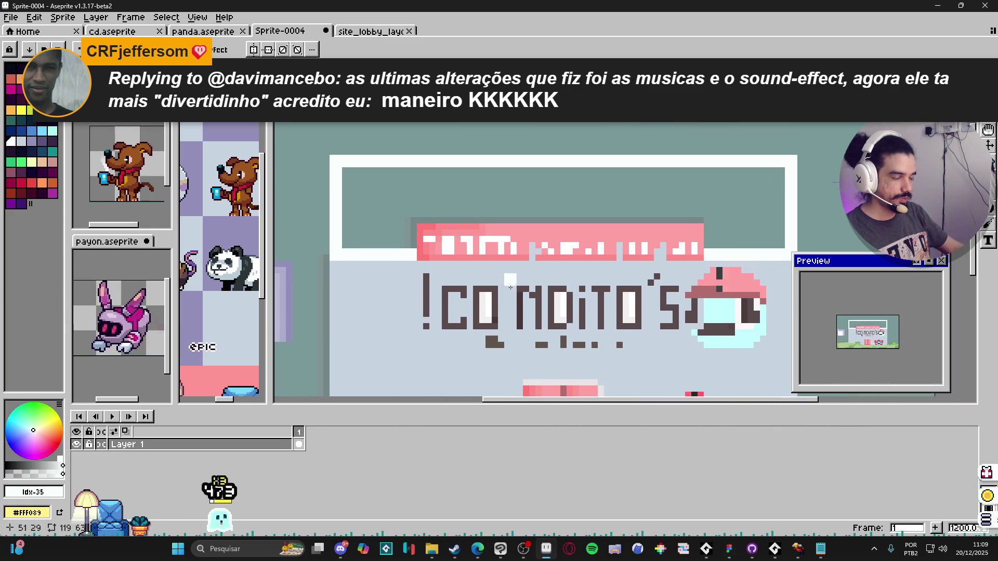
pyautogui.moveTo(353, 177); pyautogui.dragTo(784, 177)
pyautogui.scroll(-1, 540, 197)
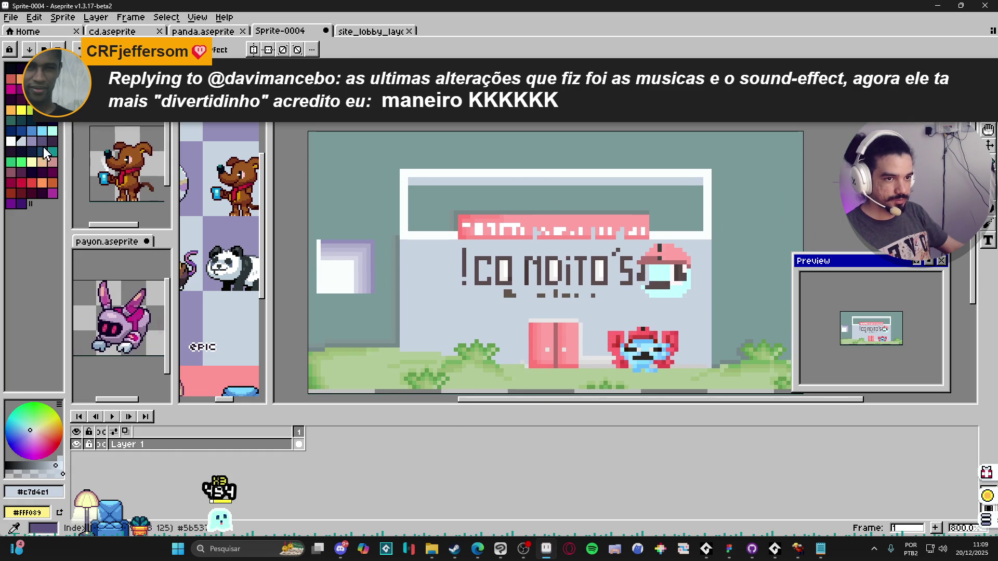
# - Undo trial interior fills, then draw light strips along the sign's inner left, right and bottom edges
pyautogui.click(11, 141)
pyautogui.press('g')
pyautogui.click(430, 191)
pyautogui.hotkey('ctrl', 'z')
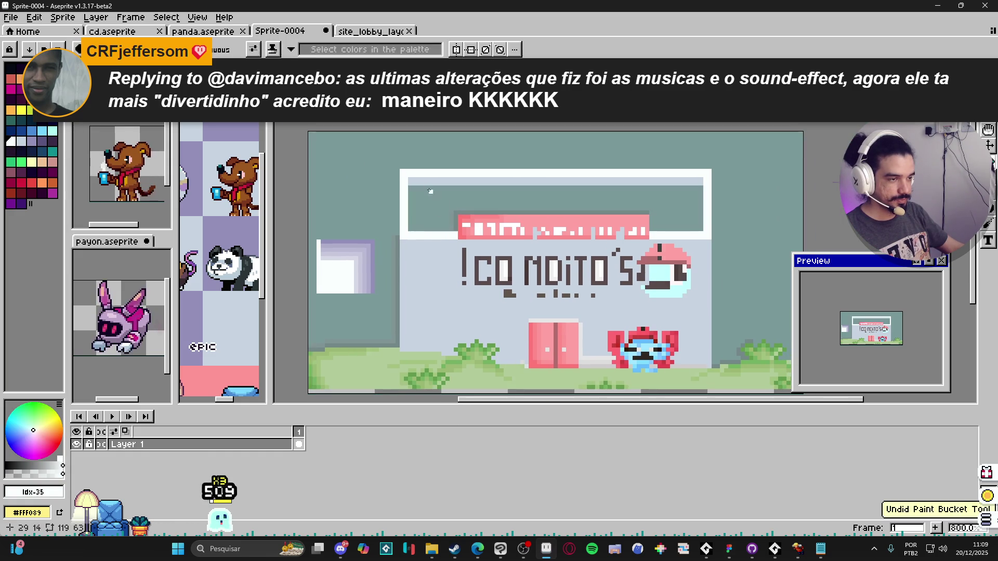
pyautogui.click(411, 188)
pyautogui.hotkey('ctrl', 'z')
pyautogui.click(412, 216)
pyautogui.hotkey('ctrl', 'z')
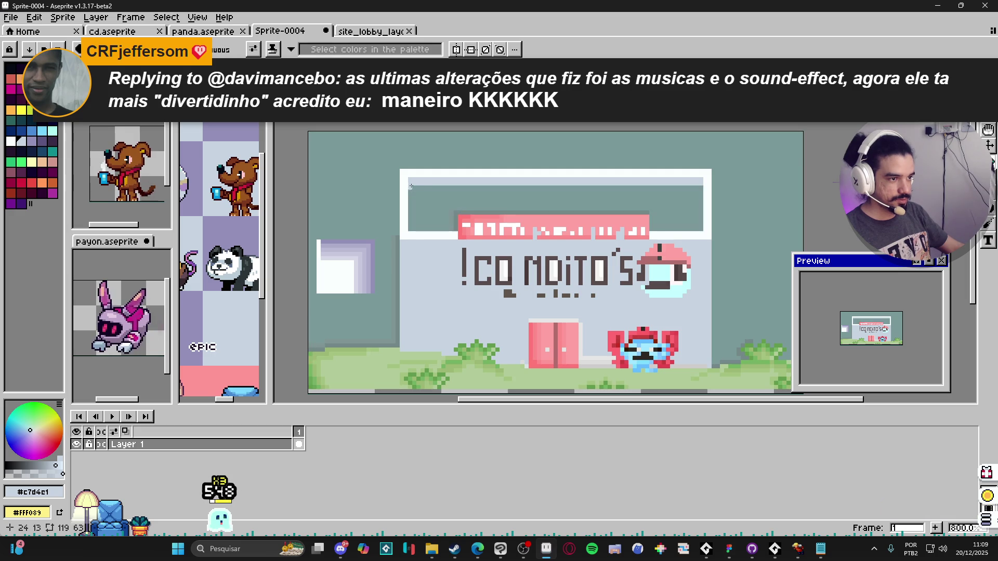
pyautogui.click(413, 200)
pyautogui.hotkey('ctrl', 'z')
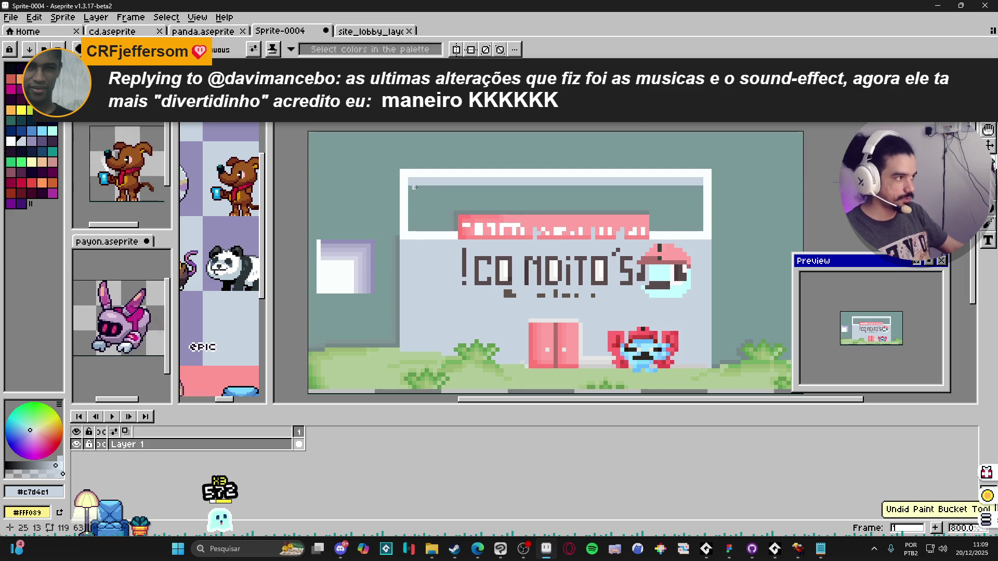
pyautogui.moveTo(411, 188); pyautogui.dragTo(411, 231)
pyautogui.moveTo(700, 189)
pyautogui.mouseDown()
pyautogui.moveTo(700, 229)
pyautogui.moveTo(528, 236)
pyautogui.mouseUp()
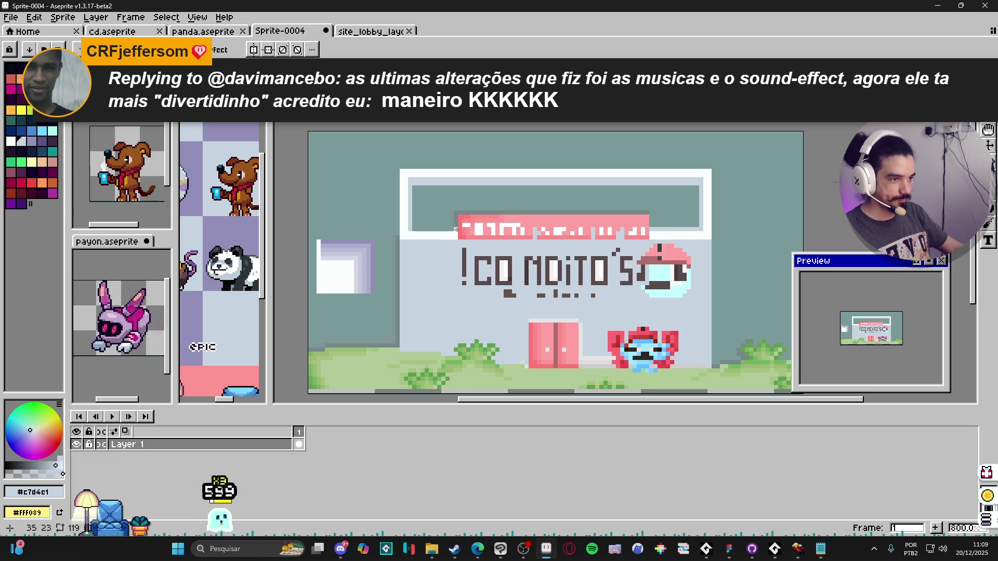
# - Bucket-fill the sign's inner panel with near-white #FaFFFF
pyautogui.press('g')
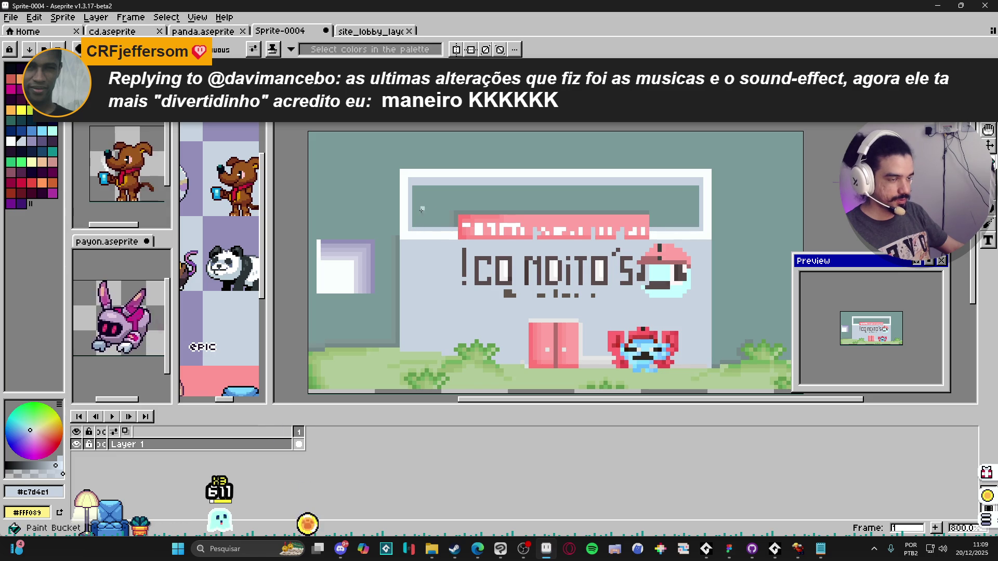
pyautogui.keyDown('alt'); pyautogui.click(422, 238); pyautogui.keyUp('alt')
pyautogui.click(436, 211)
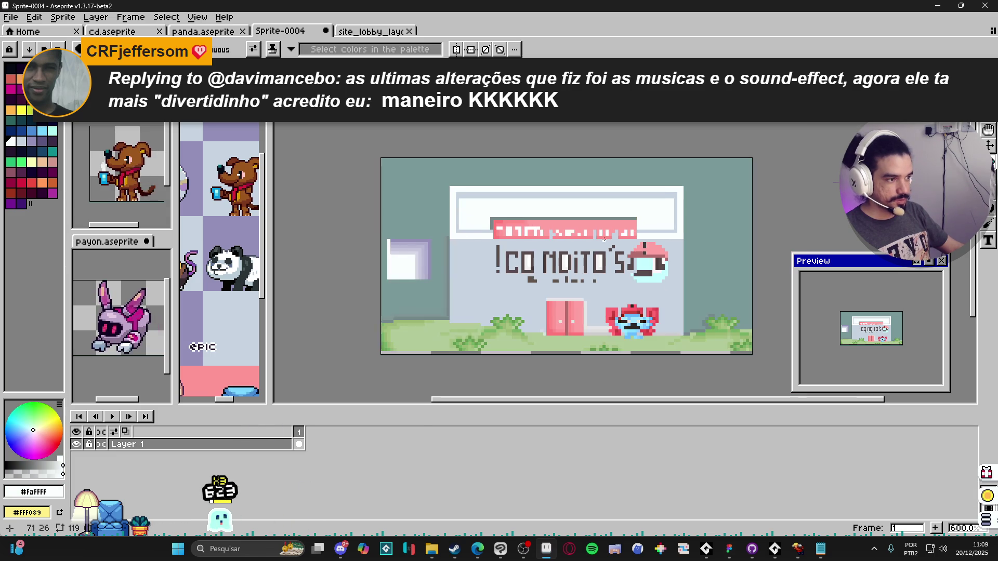
# - Draw a peach line along the pink banner's top border
pyautogui.scroll(2, 469, 224)
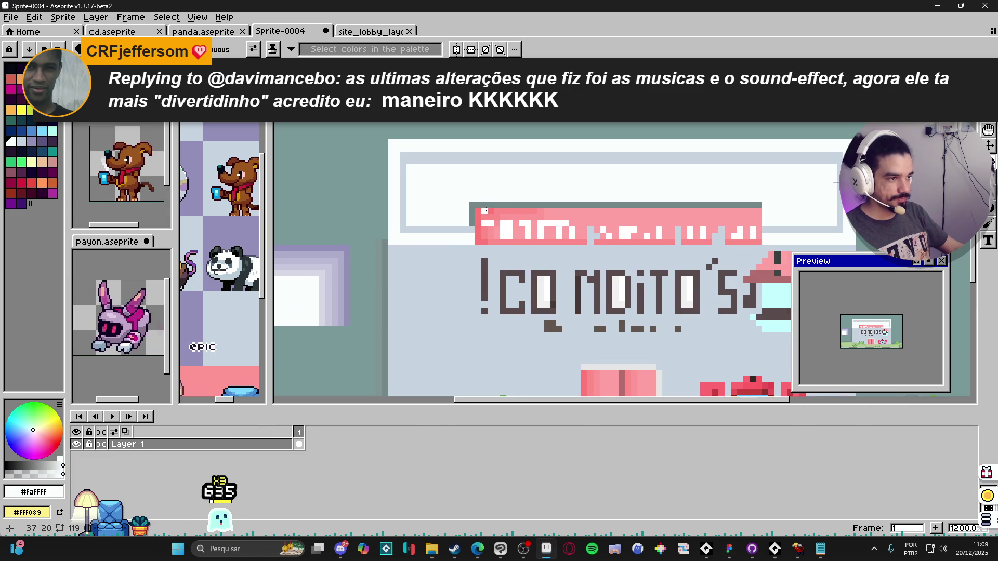
pyautogui.keyDown('alt'); pyautogui.click(483, 214); pyautogui.keyUp('alt')
pyautogui.click(503, 206)
pyautogui.hotkey('ctrl', 'z')
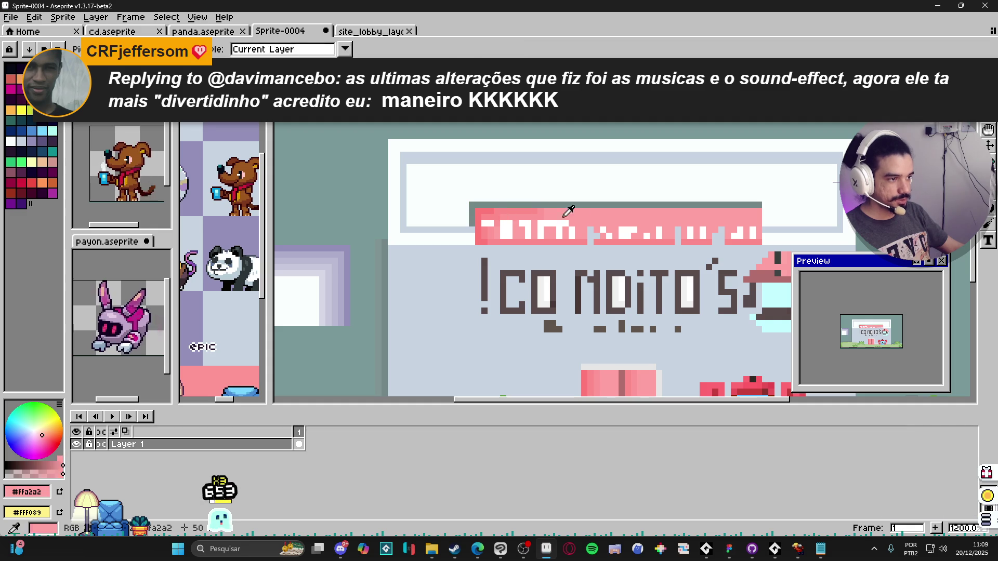
pyautogui.click(42, 162)
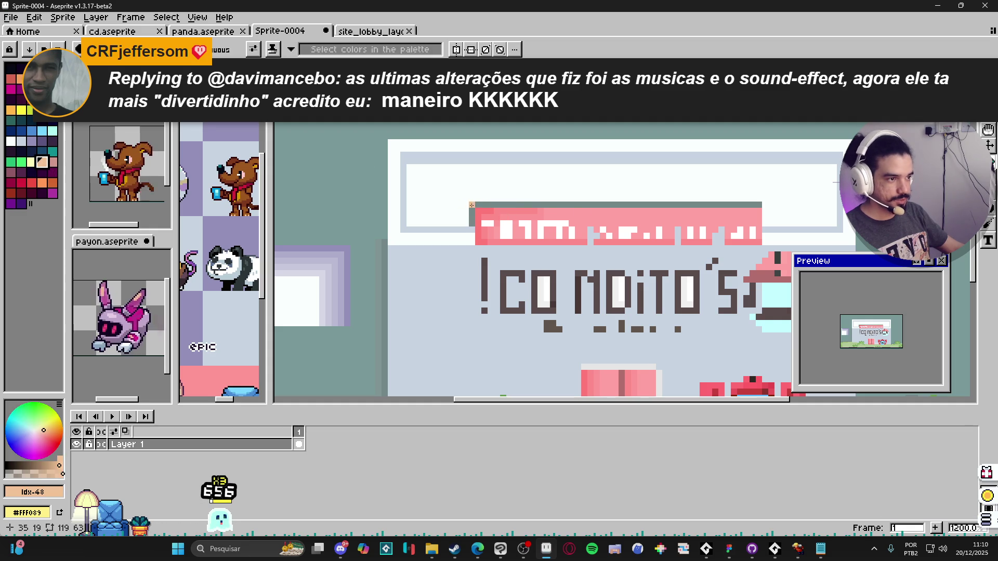
pyautogui.click(471, 205)
pyautogui.press('b')
pyautogui.hotkey('ctrl', 'z')
pyautogui.moveTo(476, 205); pyautogui.dragTo(756, 206)
pyautogui.scroll(-4, 676, 218)
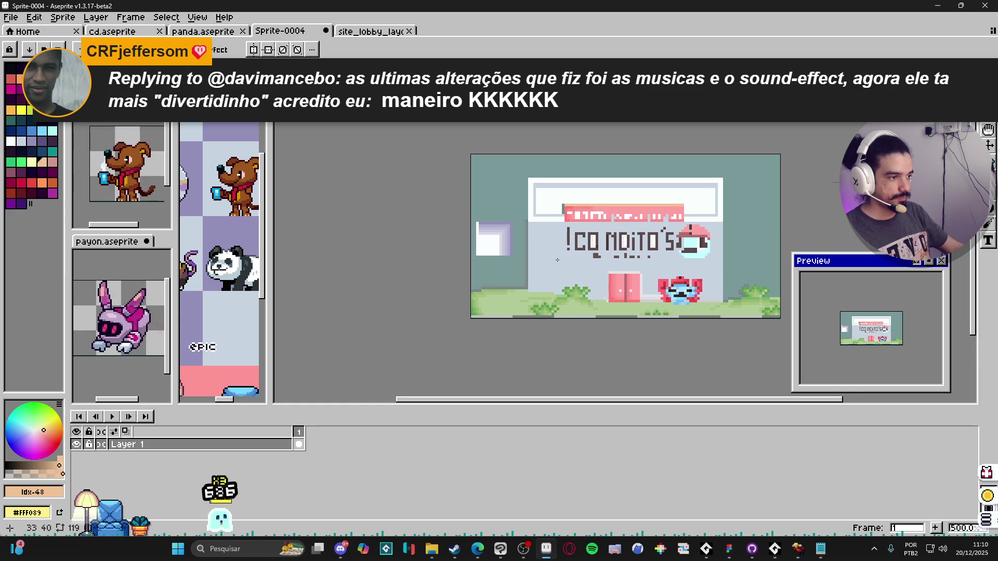
pyautogui.scroll(7, 624, 287)
# - Recolour both door halves' pink strips to a solid #FF7878, then sample the panel's #c7d4e1
pyautogui.press('g')
pyautogui.keyDown('alt'); pyautogui.click(622, 284); pyautogui.keyUp('alt')
pyautogui.click(613, 244)
pyautogui.click(592, 270)
pyautogui.click(579, 247)
pyautogui.click(653, 262)
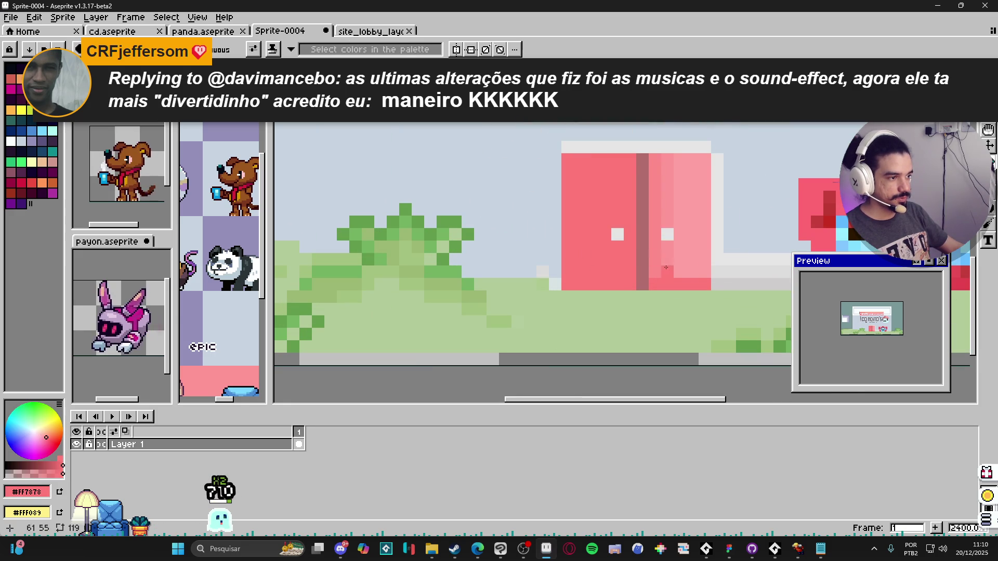
pyautogui.click(676, 219)
pyautogui.click(653, 262)
pyautogui.click(655, 208)
pyautogui.scroll(-6, 650, 261)
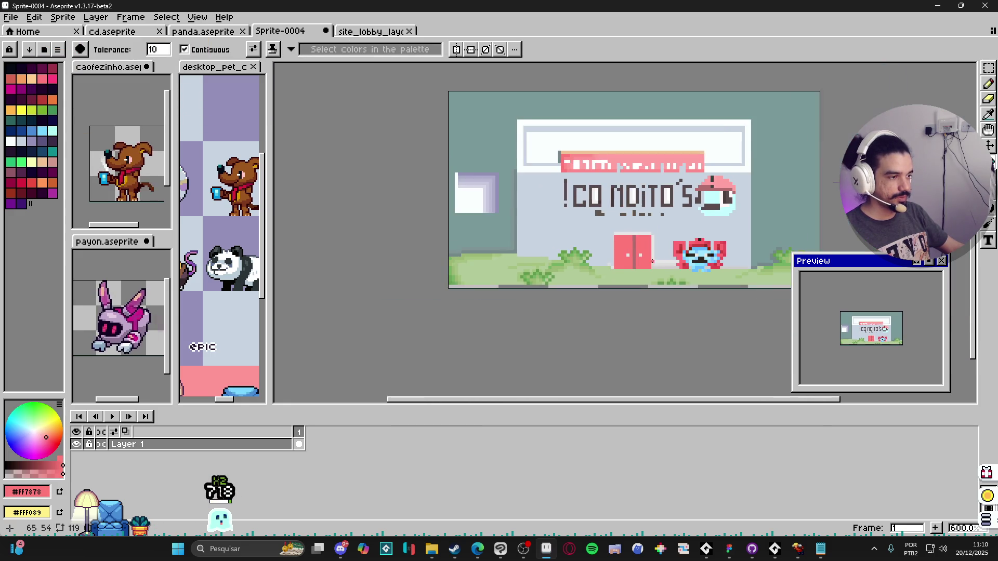
pyautogui.scroll(-1, 650, 260)
pyautogui.scroll(2, 525, 178)
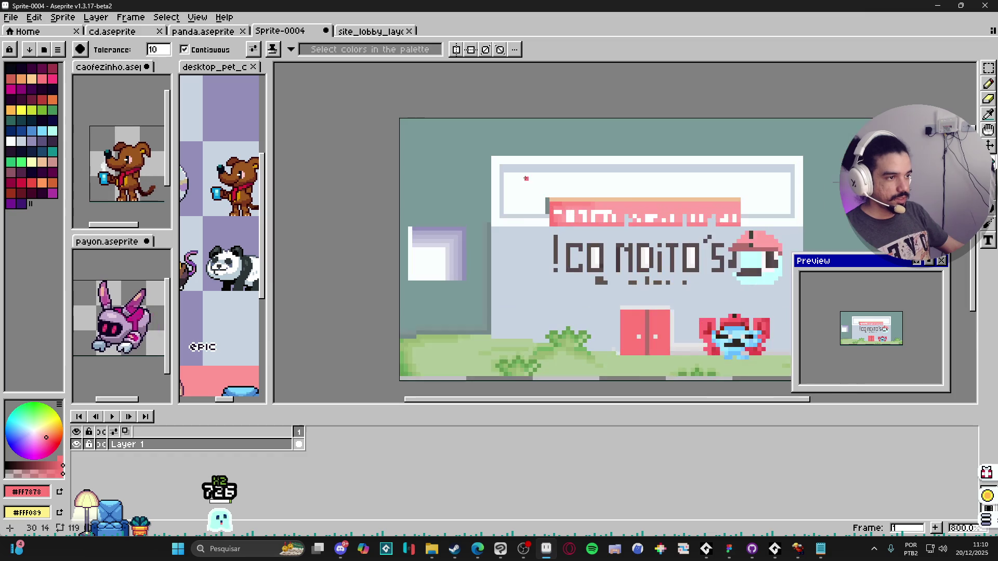
pyautogui.scroll(3, 526, 179)
pyautogui.keyDown('alt'); pyautogui.click(508, 161); pyautogui.keyUp('alt')
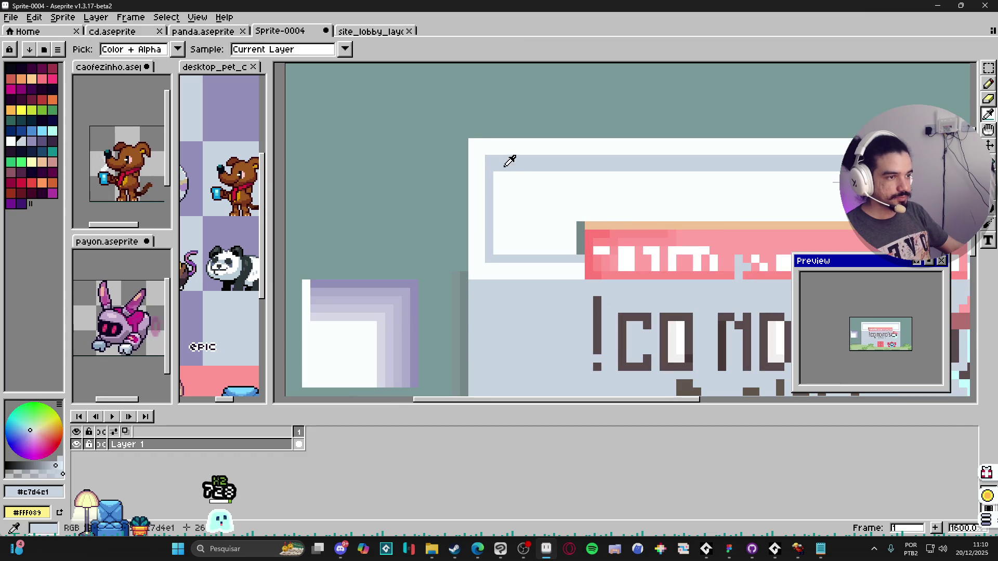
# - Draw a purple line across the top edge of the sign's white panel
pyautogui.click(32, 141)
pyautogui.press('b')
pyautogui.click(502, 163)
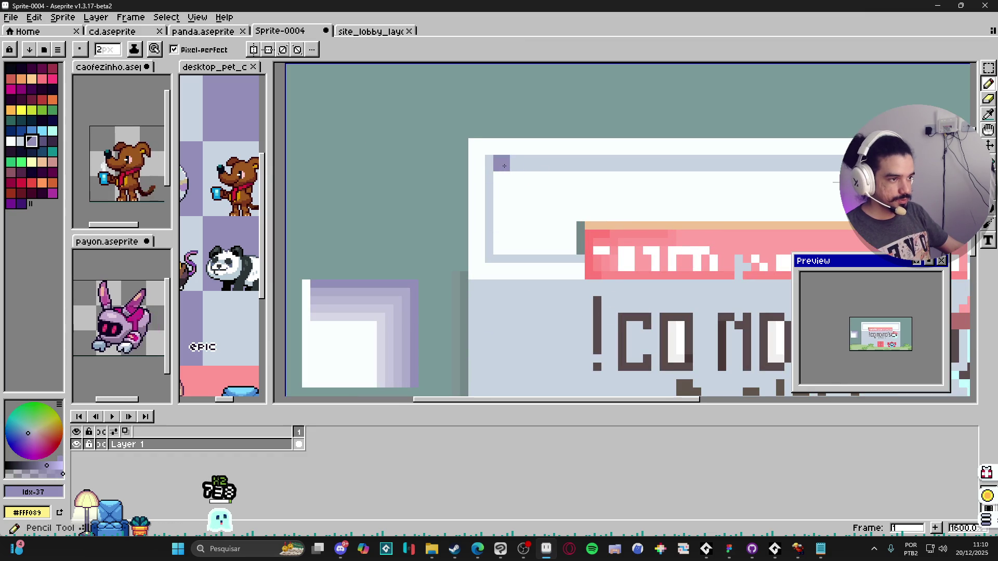
pyautogui.scroll(-2, 600, 180)
pyautogui.keyDown('shift'); pyautogui.click(809, 204); pyautogui.keyUp('shift')
pyautogui.scroll(-1, 708, 229)
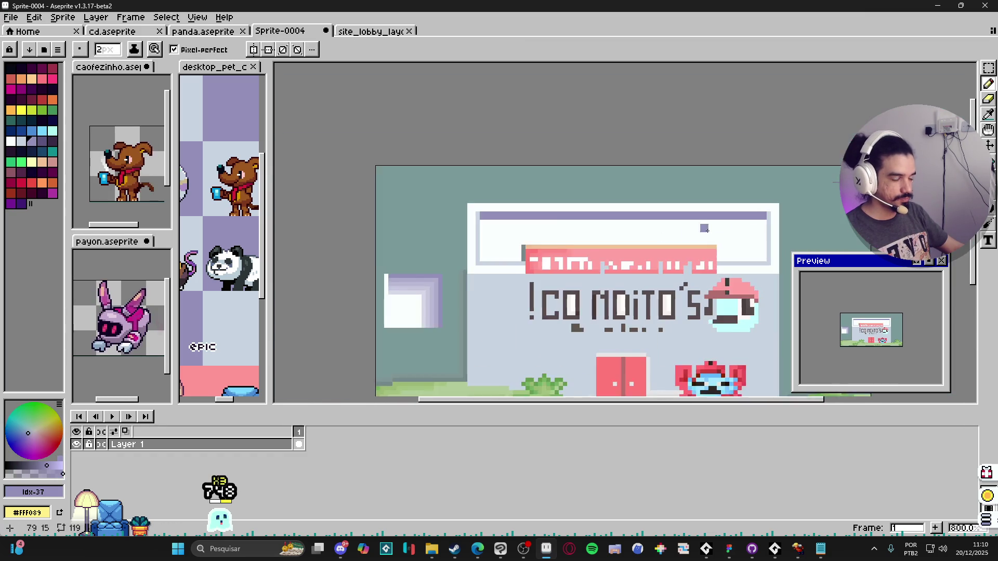
pyautogui.scroll(-2, 708, 230)
pyautogui.scroll(1, 520, 218)
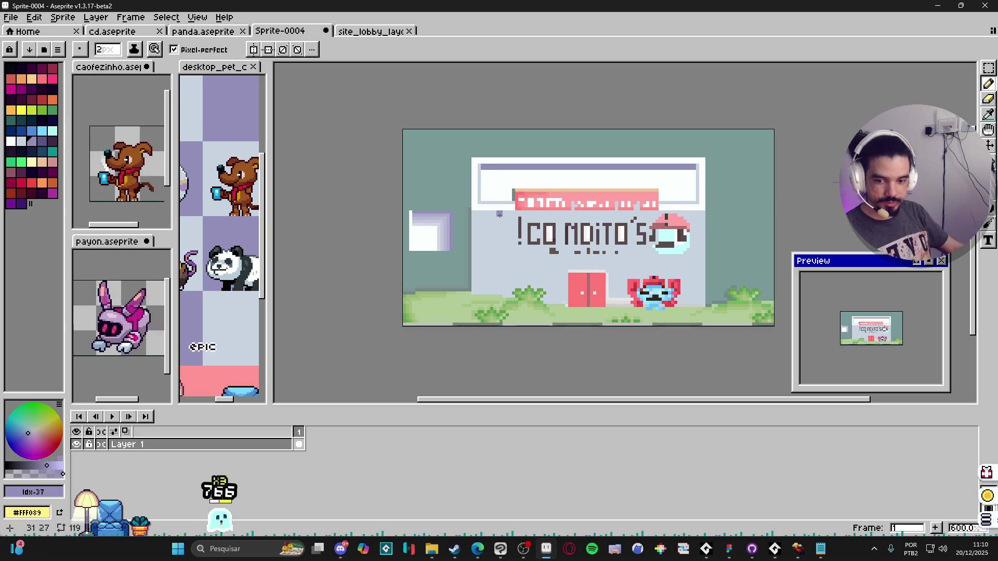
pyautogui.scroll(-1, 501, 229)
pyautogui.scroll(2, 497, 239)
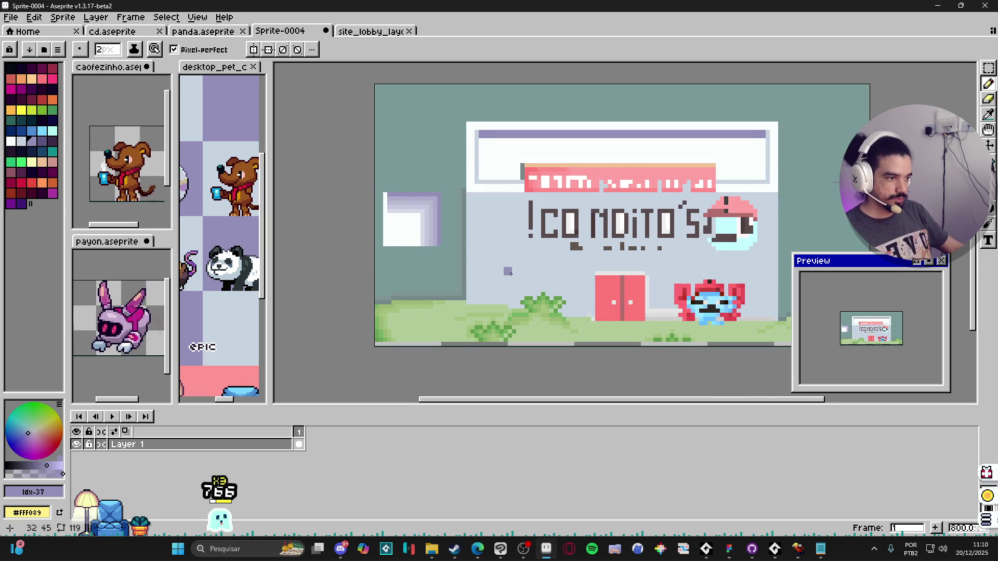
pyautogui.scroll(5, 512, 273)
pyautogui.scroll(-2, 544, 284)
pyautogui.scroll(-3, 544, 285)
pyautogui.hscroll(2, 655, 296)
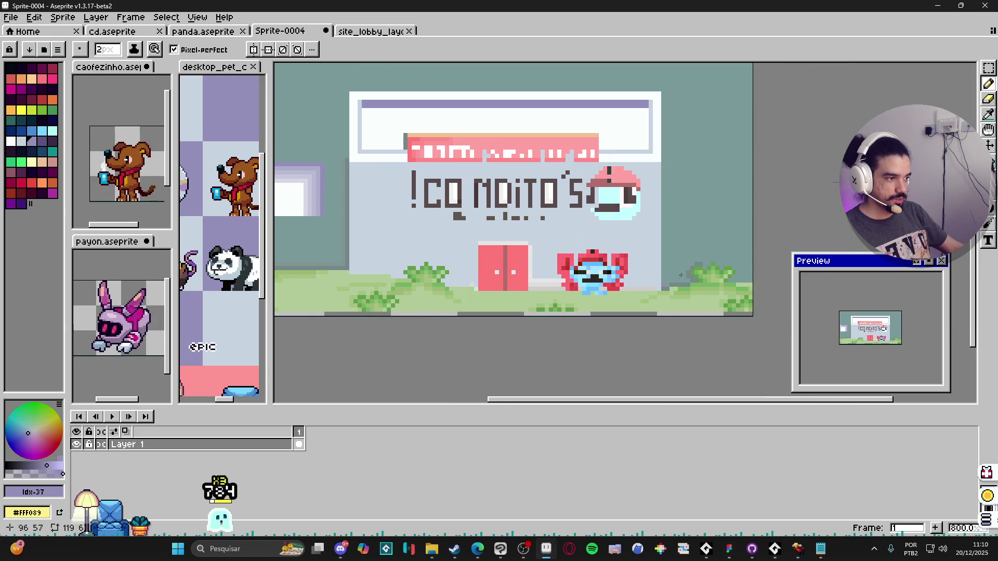
pyautogui.scroll(5, 653, 297)
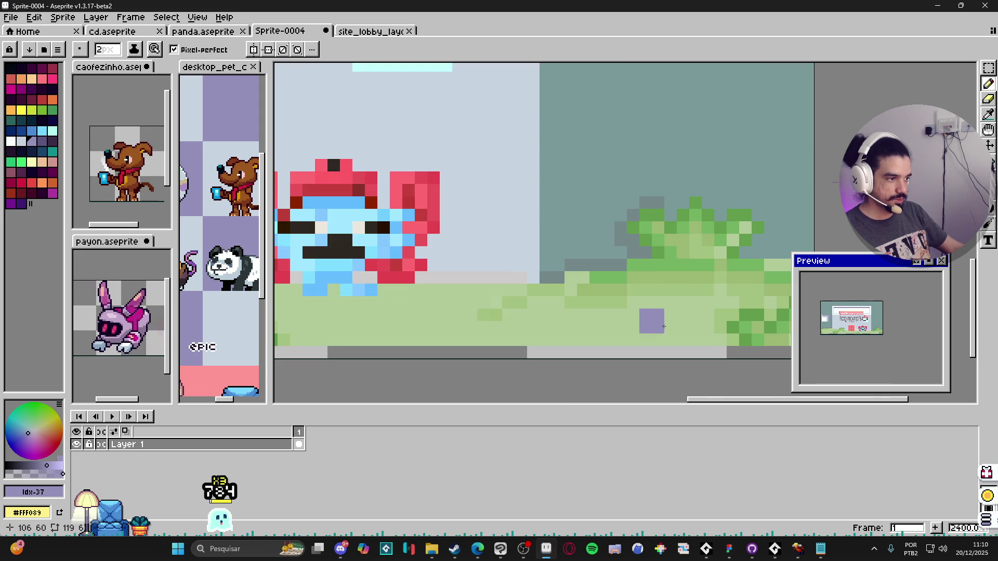
pyautogui.scroll(-3, 664, 326)
pyautogui.scroll(3, 662, 311)
# - Shrink the brush to 1 pixel and enlarge the desktop pet character sheet view
pyautogui.press('-')
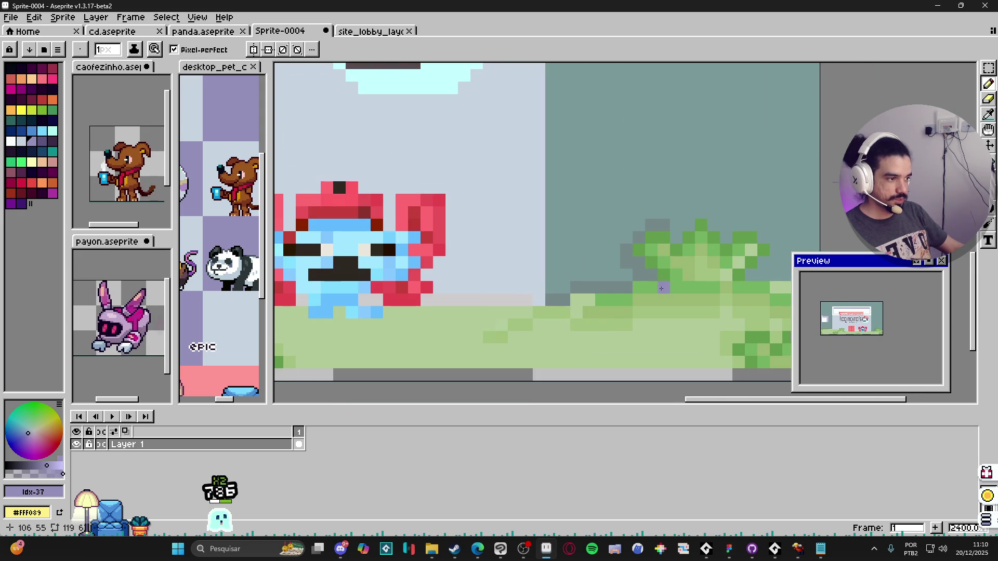
pyautogui.scroll(-4, 661, 289)
pyautogui.scroll(1, 626, 283)
pyautogui.scroll(-1, 626, 283)
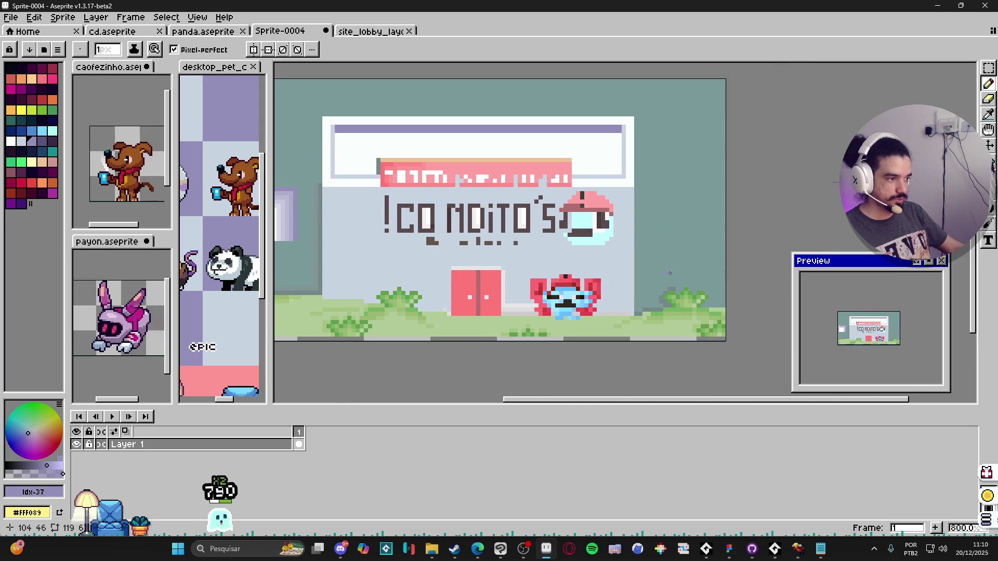
pyautogui.scroll(-1, 619, 297)
pyautogui.scroll(1, 599, 324)
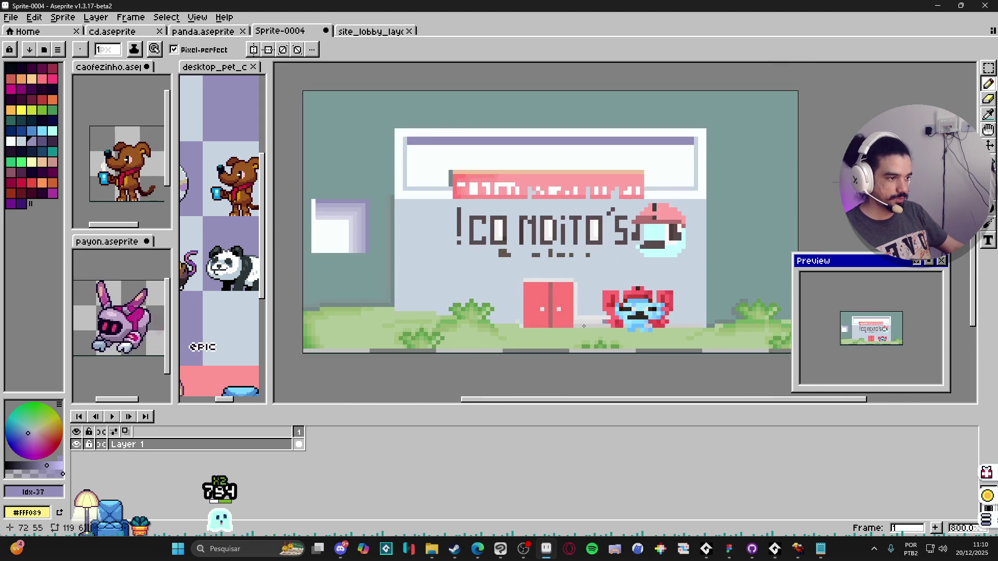
pyautogui.scroll(-1, 670, 264)
pyautogui.scroll(-1, 671, 264)
pyautogui.scroll(1, 623, 234)
pyautogui.scroll(-1, 582, 193)
pyautogui.scroll(1, 582, 192)
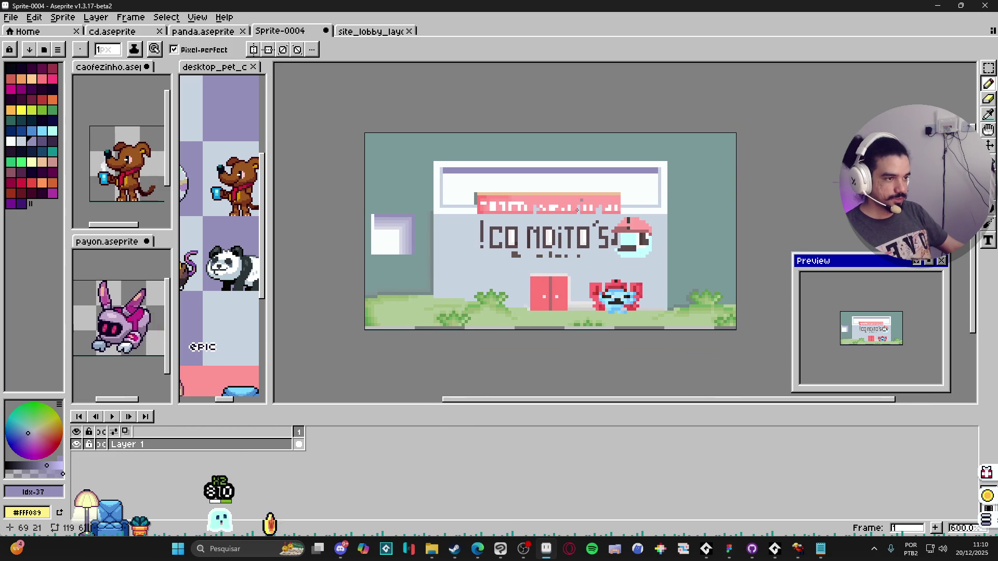
pyautogui.scroll(-2, 582, 192)
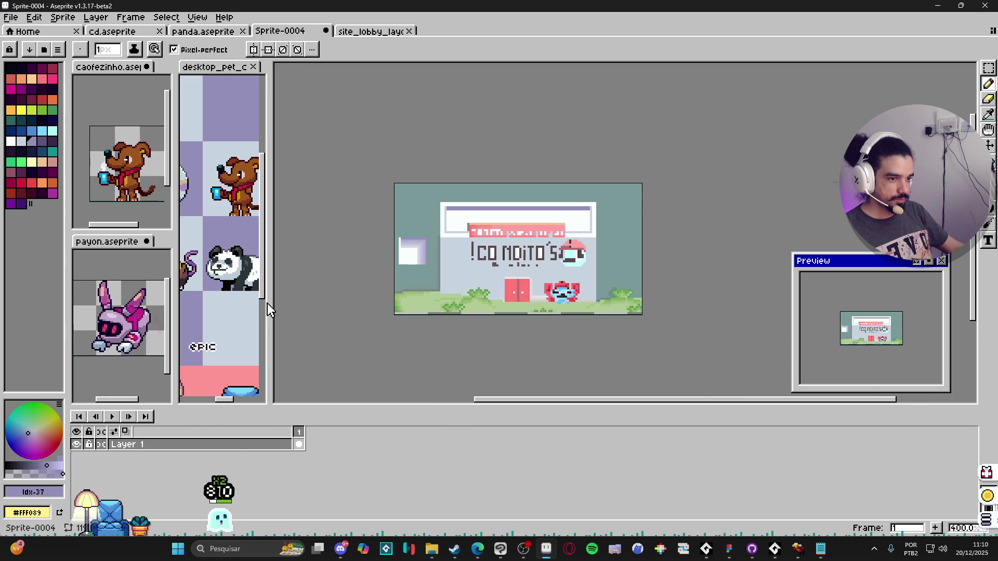
pyautogui.moveTo(269, 305); pyautogui.dragTo(606, 307)
# - Zoom onto the brown furry creature and sample its tan #C68556 fur as the drawing colour
pyautogui.scroll(3, 449, 289)
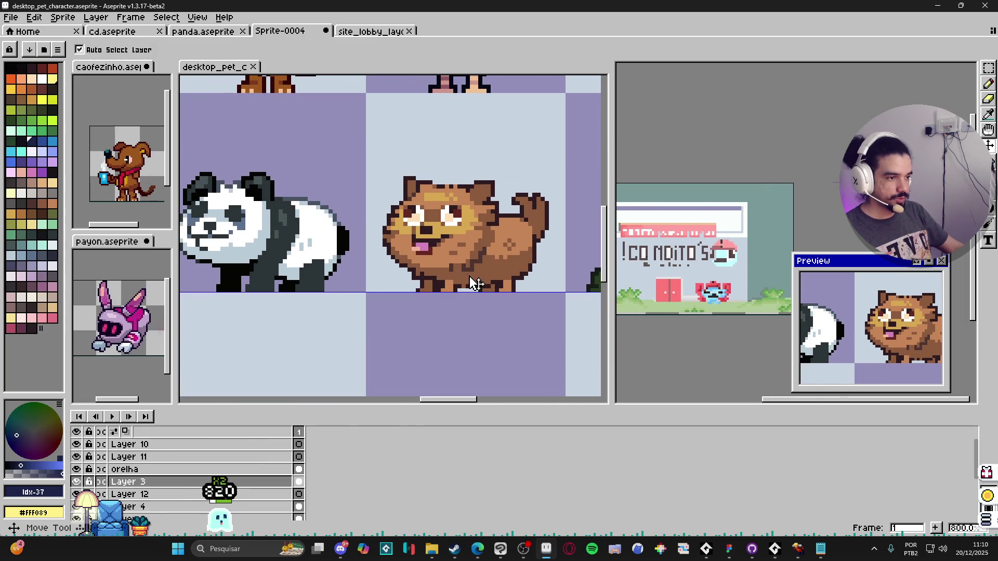
pyautogui.scroll(1, 463, 258)
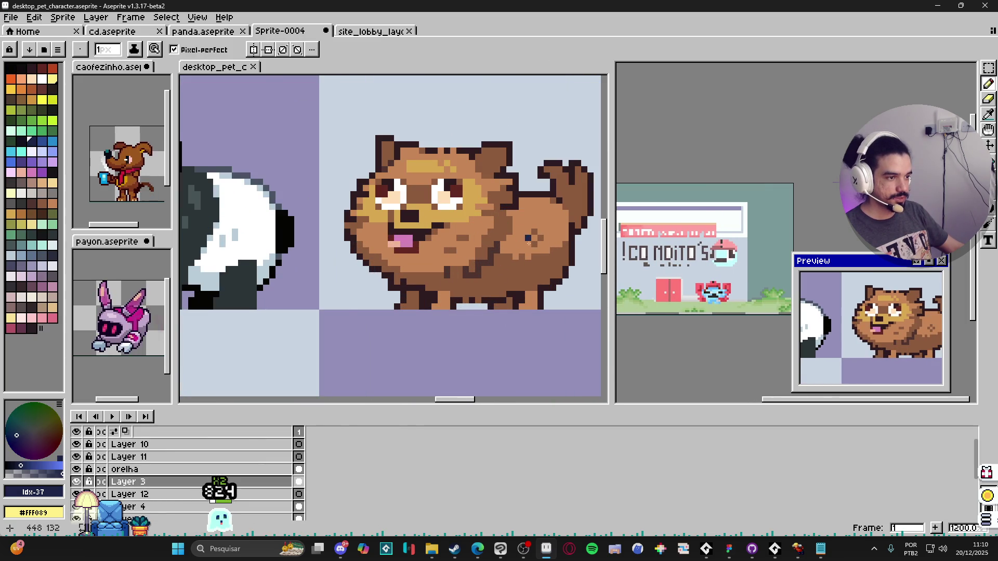
pyautogui.scroll(-2, 477, 246)
pyautogui.scroll(2, 462, 270)
pyautogui.keyDown('alt'); pyautogui.click(461, 270); pyautogui.keyUp('alt')
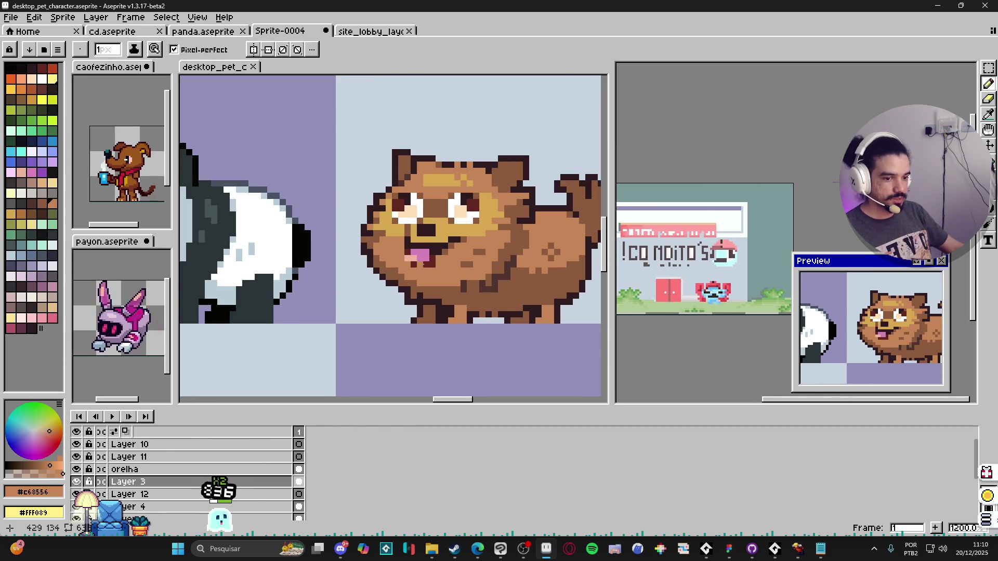
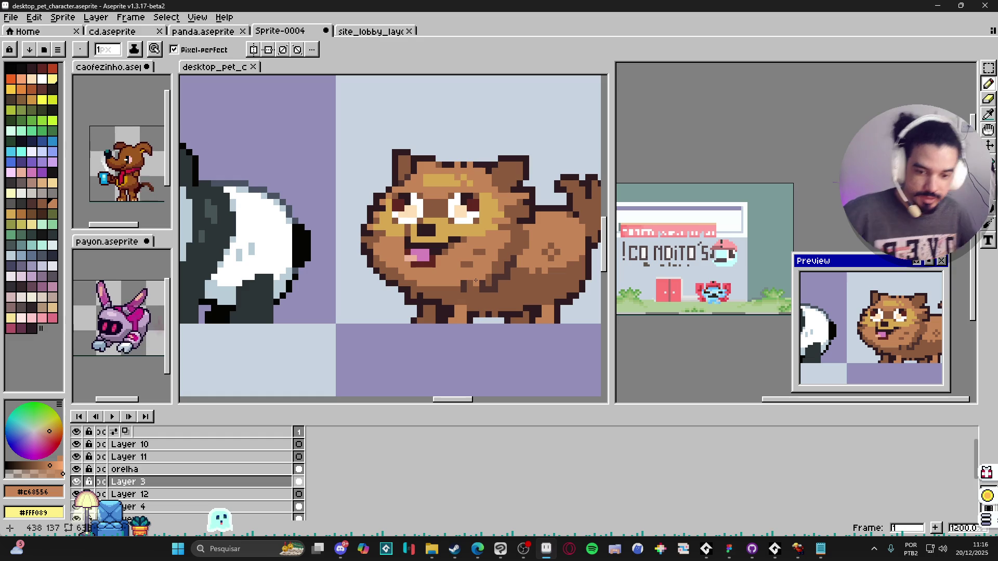
# - Make Sprite-0004 the active sprite and widen its editor by dragging the splitter left
pyautogui.click(794, 129)
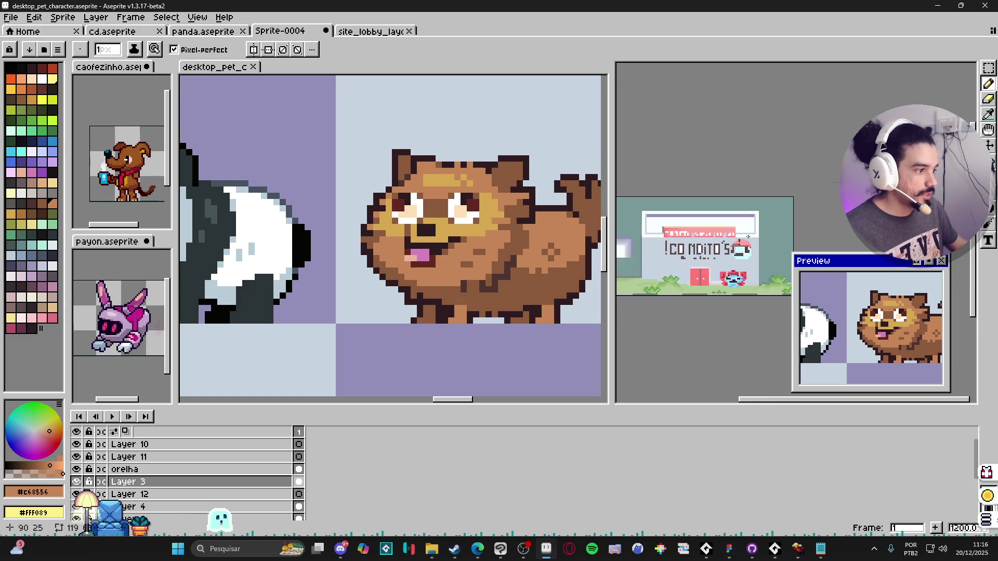
pyautogui.scroll(-1, 753, 172)
pyautogui.moveTo(611, 270); pyautogui.dragTo(501, 270)
pyautogui.scroll(-2, 370, 274)
pyautogui.scroll(1, 370, 273)
# - Widen the Sprite-0004 view further and pan across the storefront mockup
pyautogui.click(370, 274)
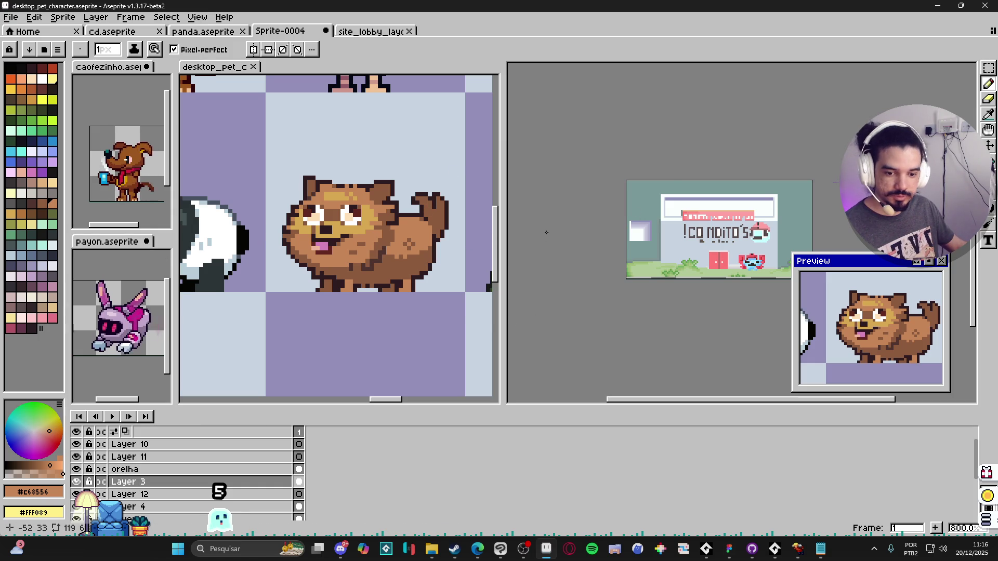
pyautogui.moveTo(498, 242); pyautogui.dragTo(420, 245)
pyautogui.moveTo(592, 245)
pyautogui.mouseDown()
pyautogui.moveTo(411, 276)
pyautogui.moveTo(453, 276)
pyautogui.mouseUp()
pyautogui.moveTo(522, 247); pyautogui.dragTo(528, 248)
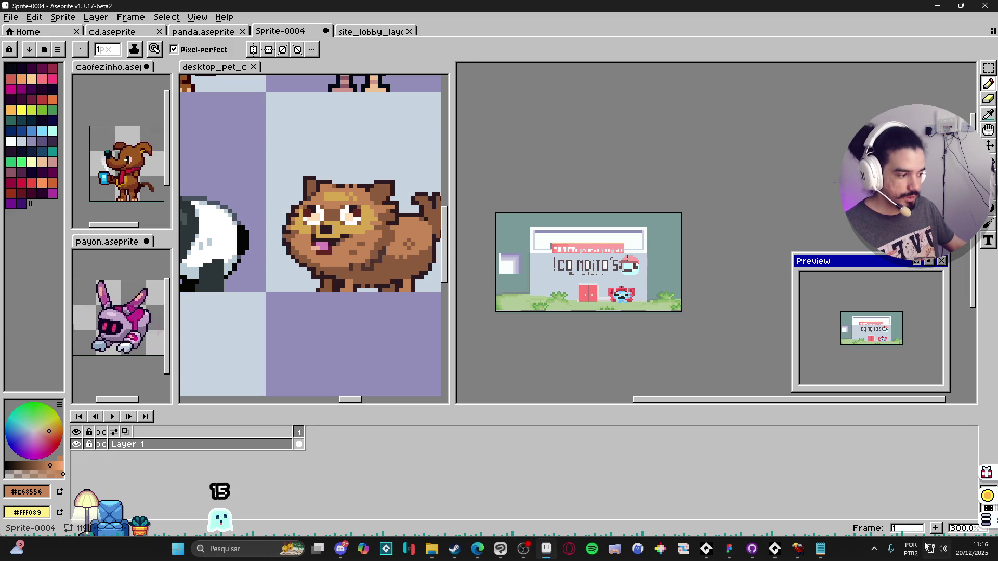
pyautogui.click(775, 548)
# - Start the music in AudioTitan, minimize it, and return to the Sprite-0004 tab
pyautogui.press('space')
pyautogui.click(795, 80)
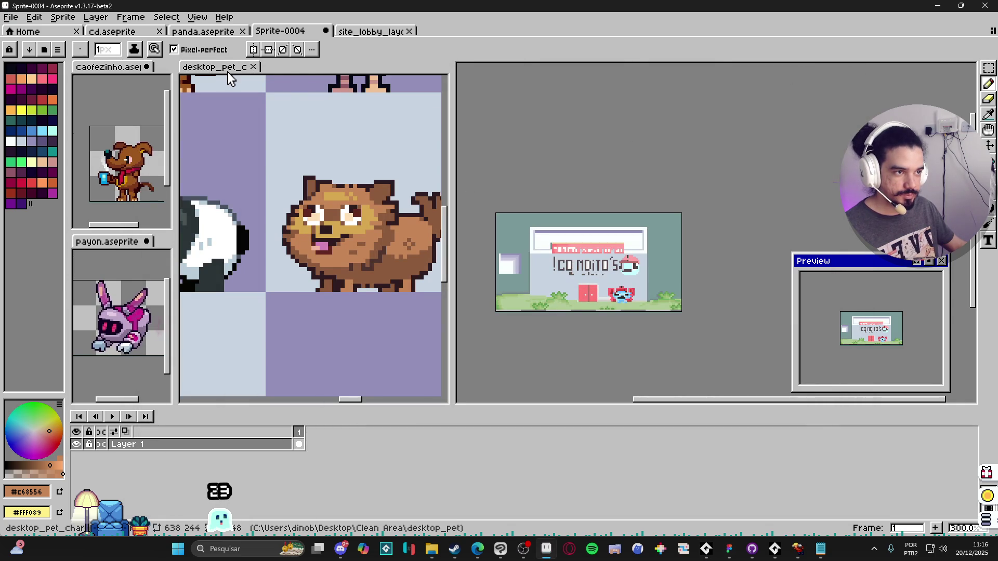
pyautogui.click(367, 32)
pyautogui.click(284, 31)
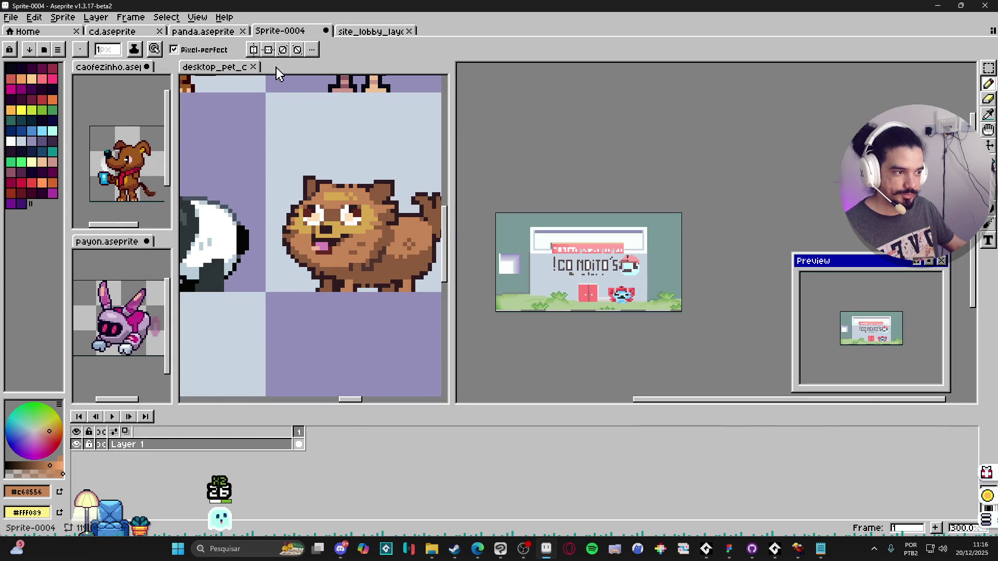
# - Close Sprite-0004 with Don't Save and pan site_lobby_layout to show more buildings
pyautogui.click(325, 32)
pyautogui.click(487, 298)
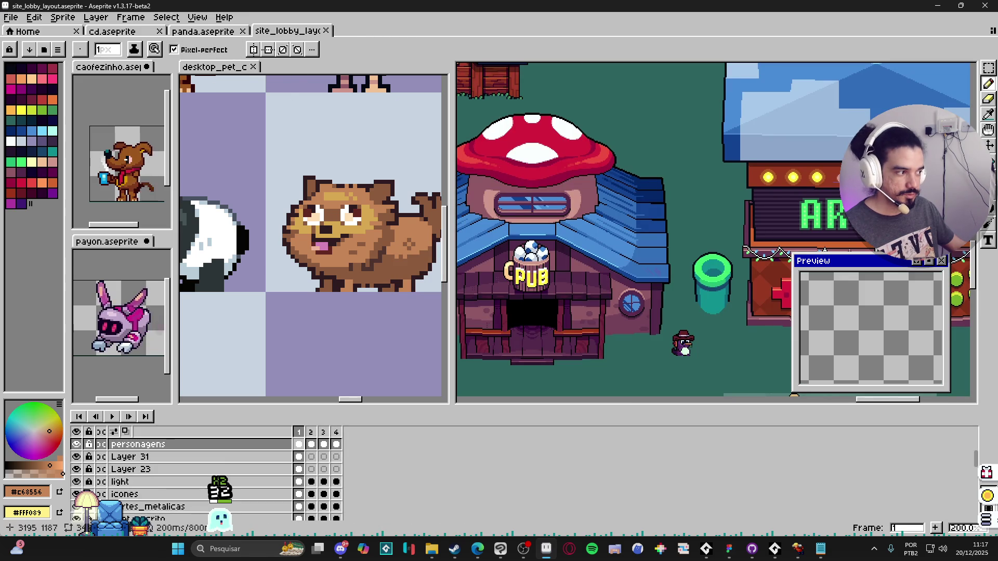
pyautogui.scroll(1, 626, 259)
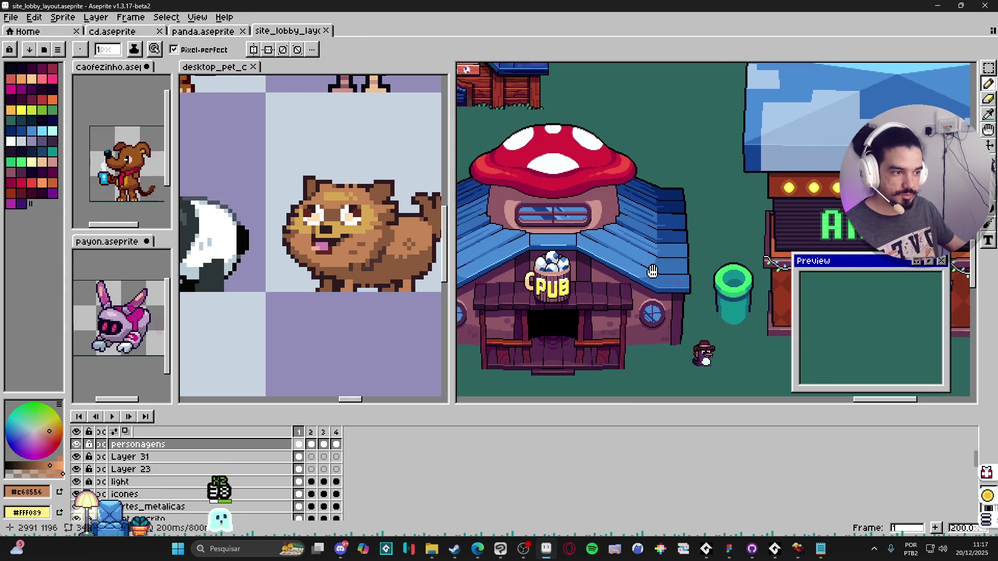
pyautogui.click(215, 67)
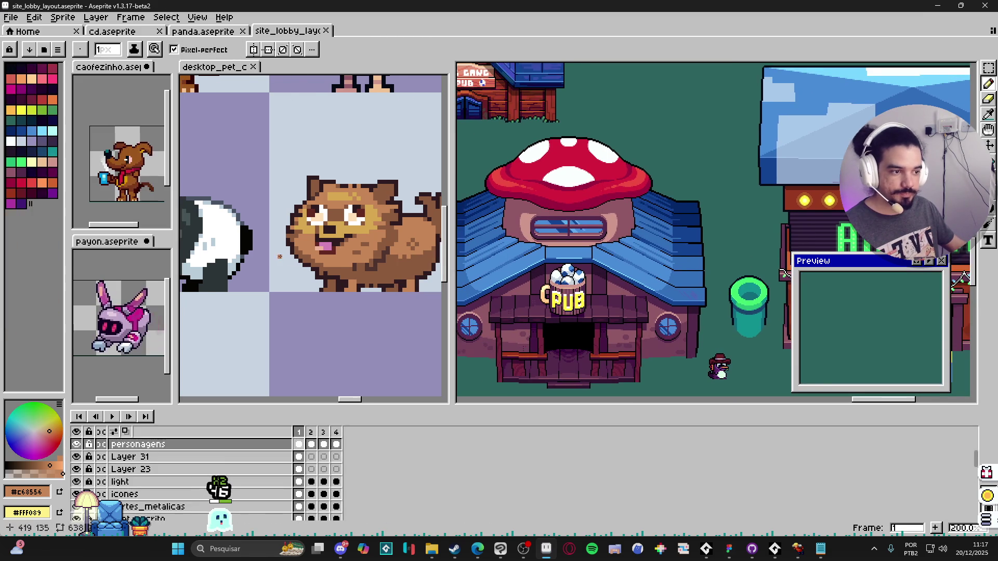
pyautogui.click(601, 238)
pyautogui.moveTo(602, 239); pyautogui.dragTo(675, 225)
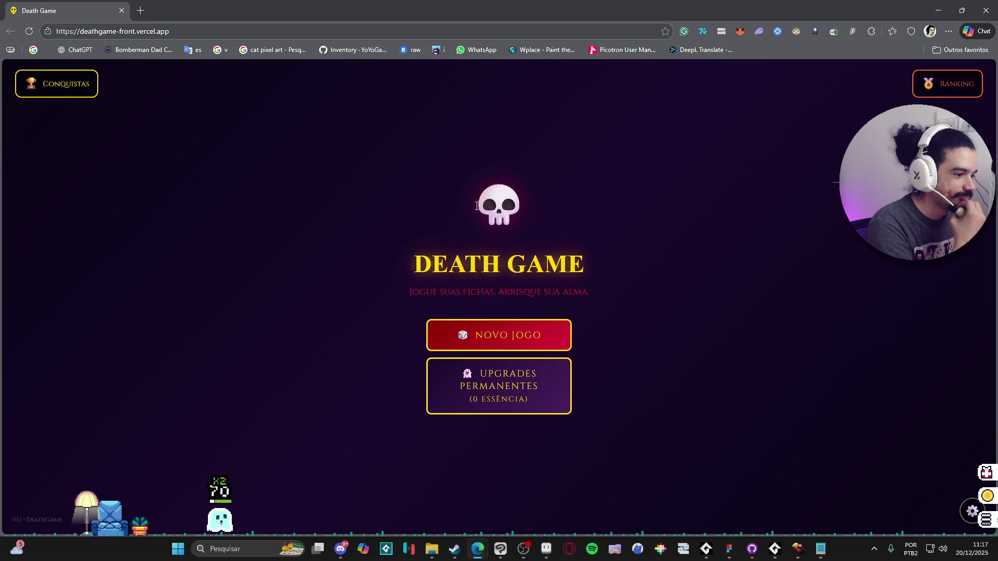
# - Start a new game as Guerreiro on Normal difficulty, with 14 HP and 8 gold
pyautogui.click(519, 338)
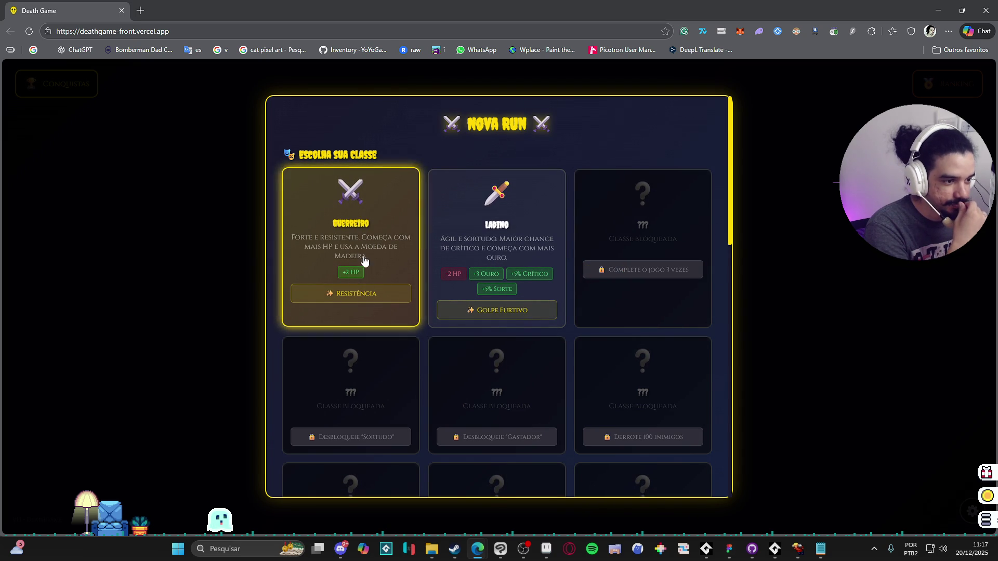
pyautogui.scroll(-10, 421, 326)
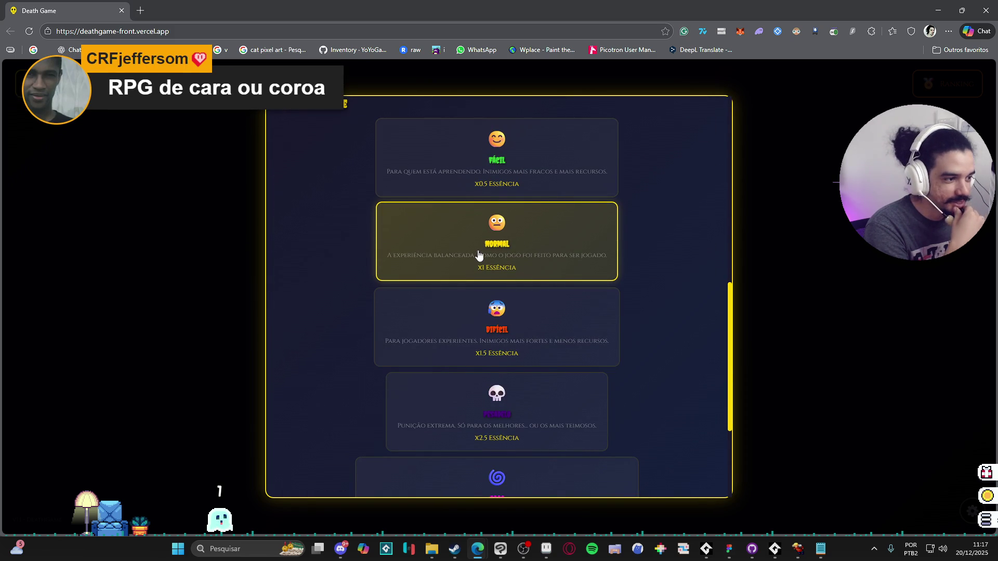
pyautogui.scroll(-3, 632, 267)
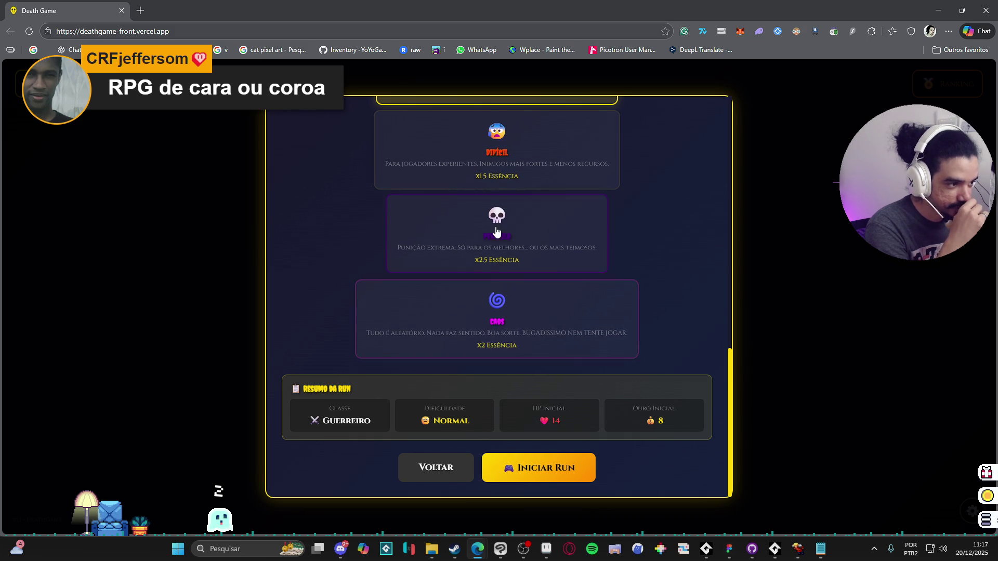
pyautogui.scroll(1, 530, 272)
pyautogui.scroll(-1, 531, 274)
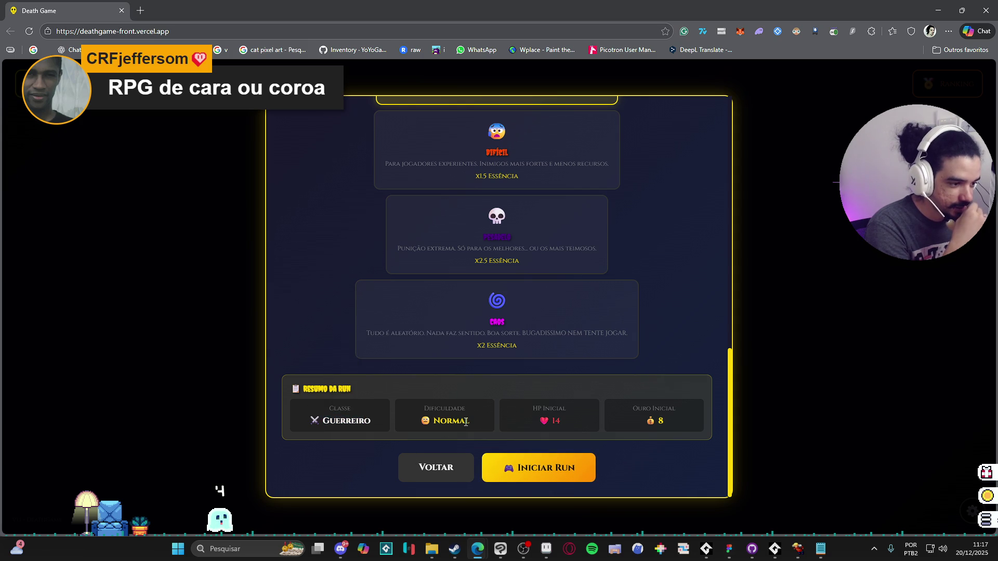
pyautogui.click(588, 463)
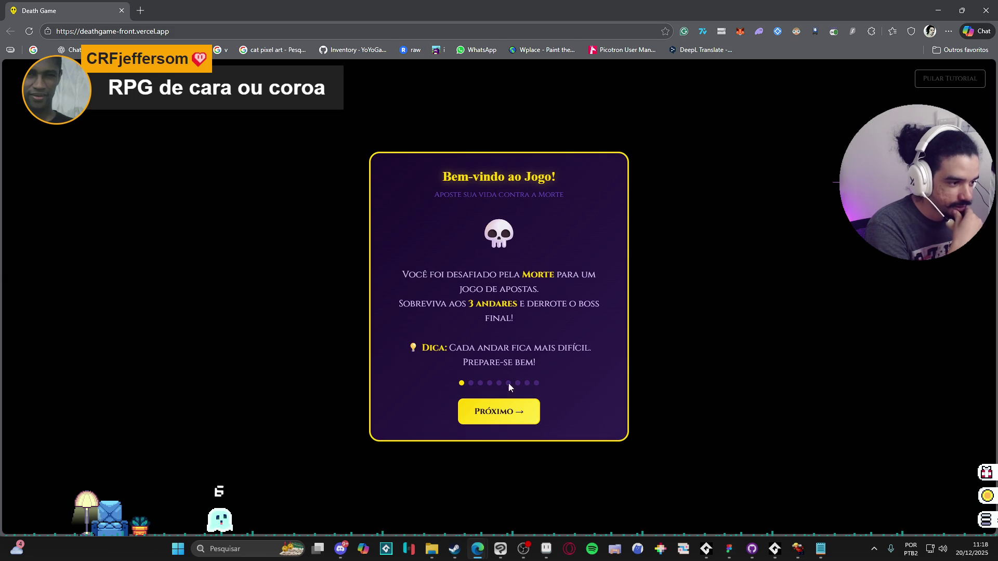
# - Page through the Moedas de Combate, Ícones do Mapa, Sinergias and Inventário tips to Consumíveis
pyautogui.click(499, 424)
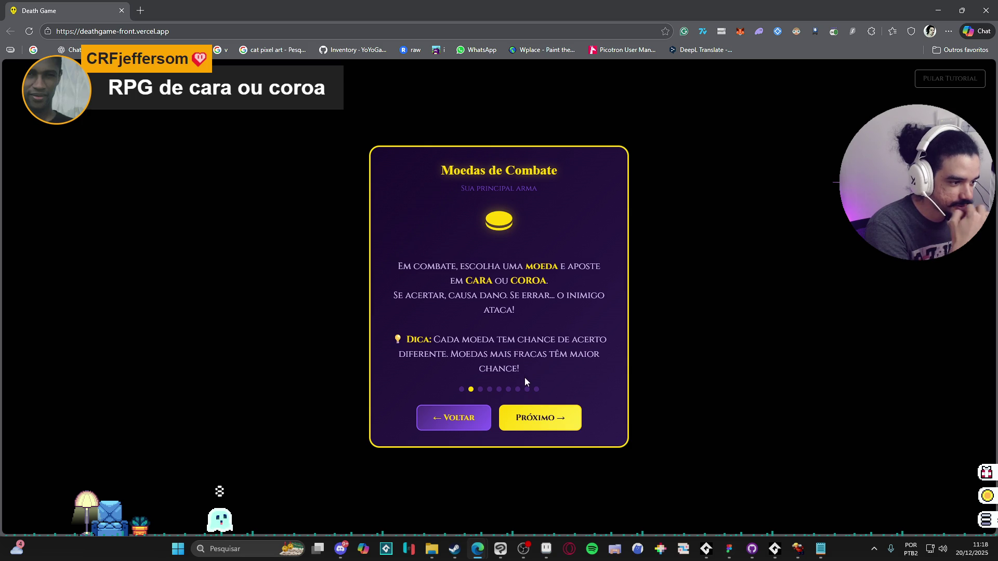
pyautogui.click(535, 419)
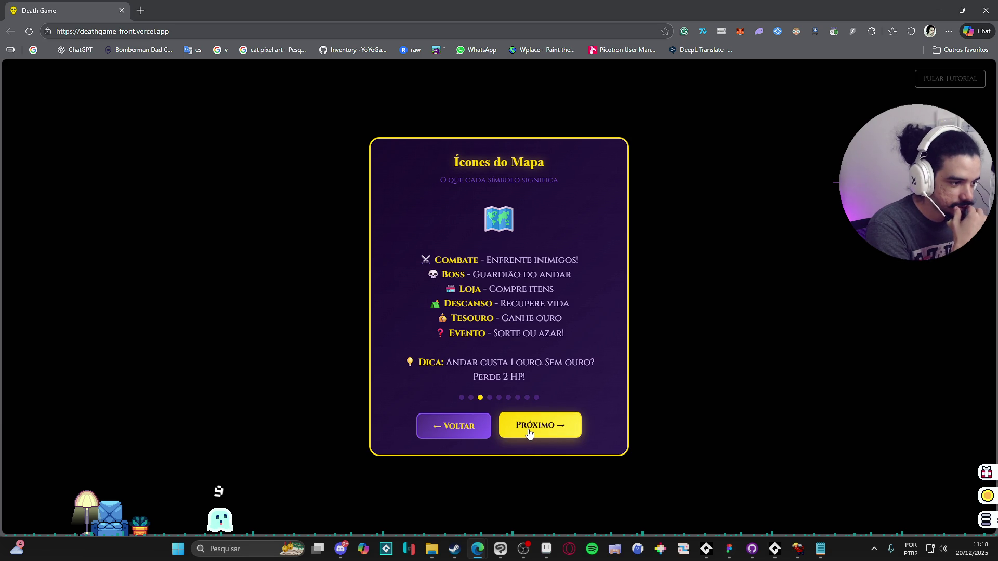
pyautogui.click(529, 433)
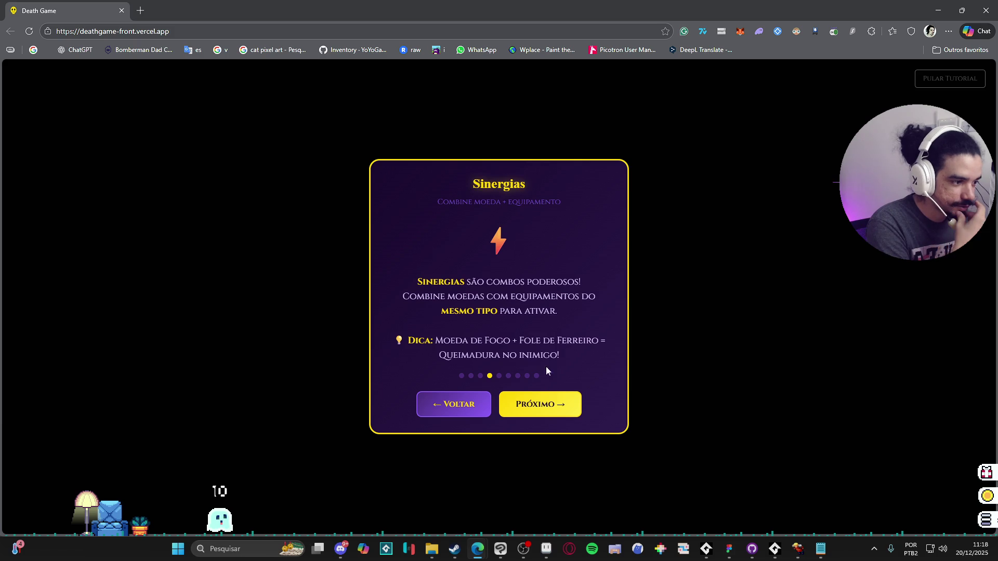
pyautogui.click(540, 407)
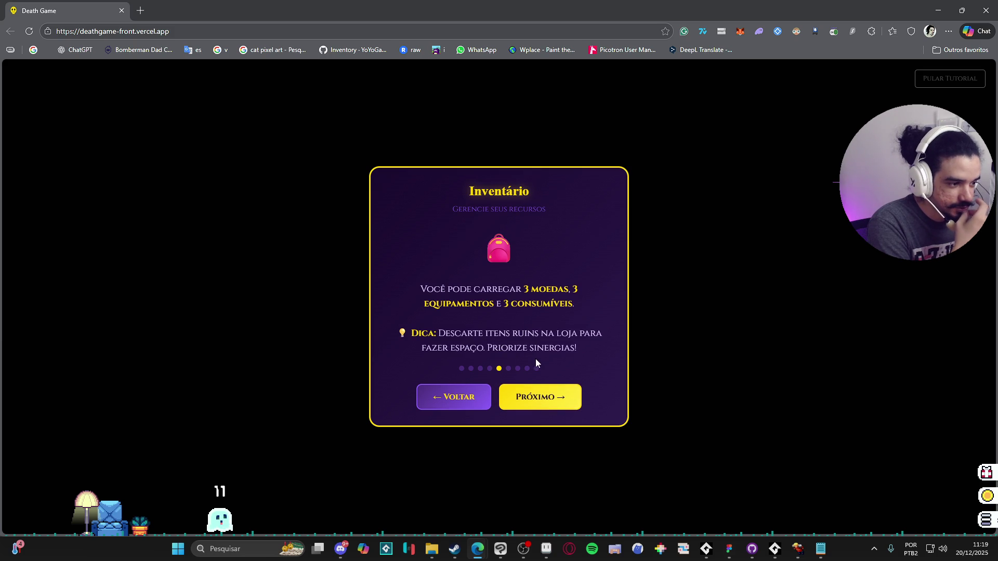
pyautogui.click(540, 396)
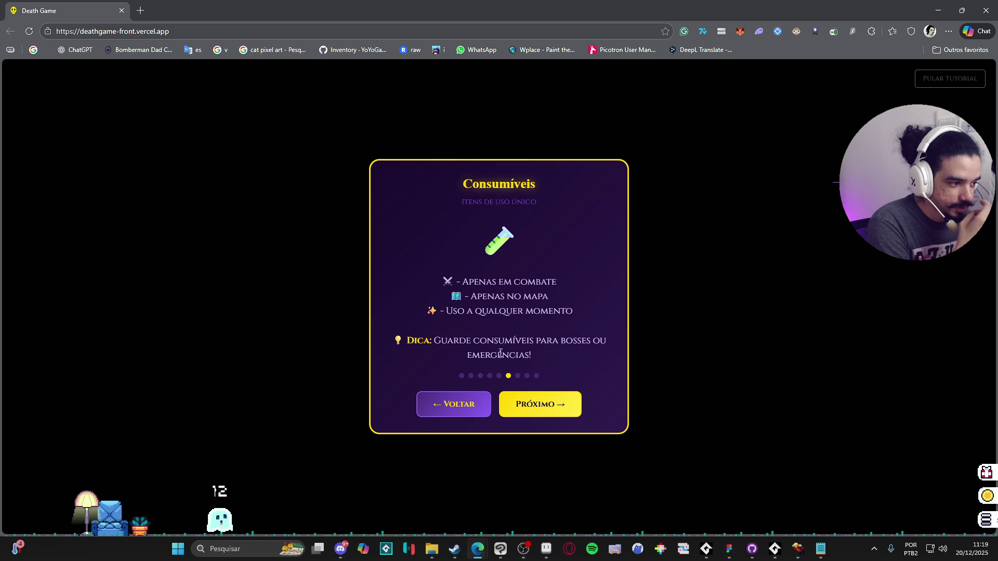
# - Advance to the Estratégia de Combate tip and read its Armadura rules and Dica
pyautogui.click(522, 406)
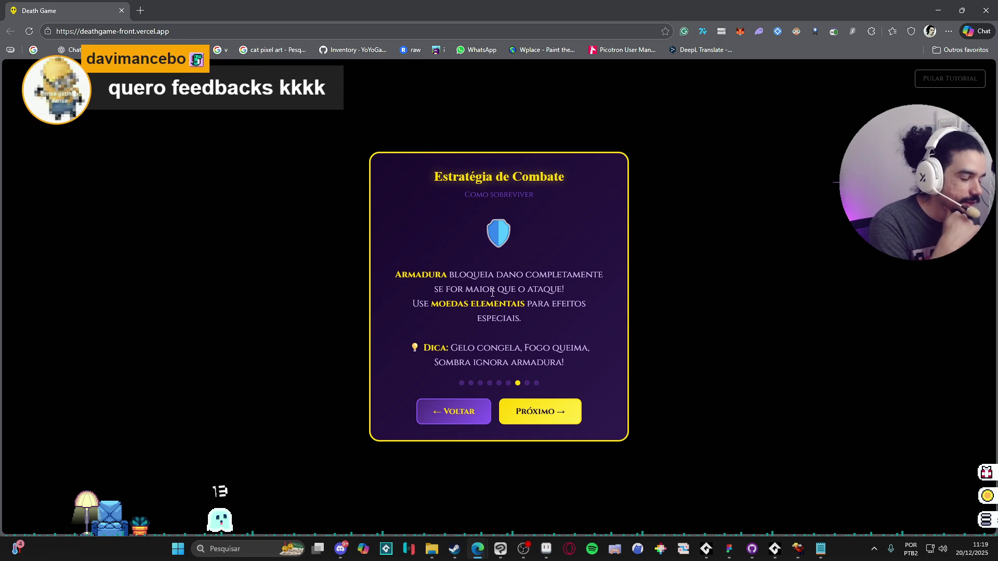
pyautogui.moveTo(401, 274)
pyautogui.mouseDown()
pyautogui.moveTo(566, 289)
pyautogui.moveTo(525, 305)
pyautogui.mouseUp()
pyautogui.click(485, 318)
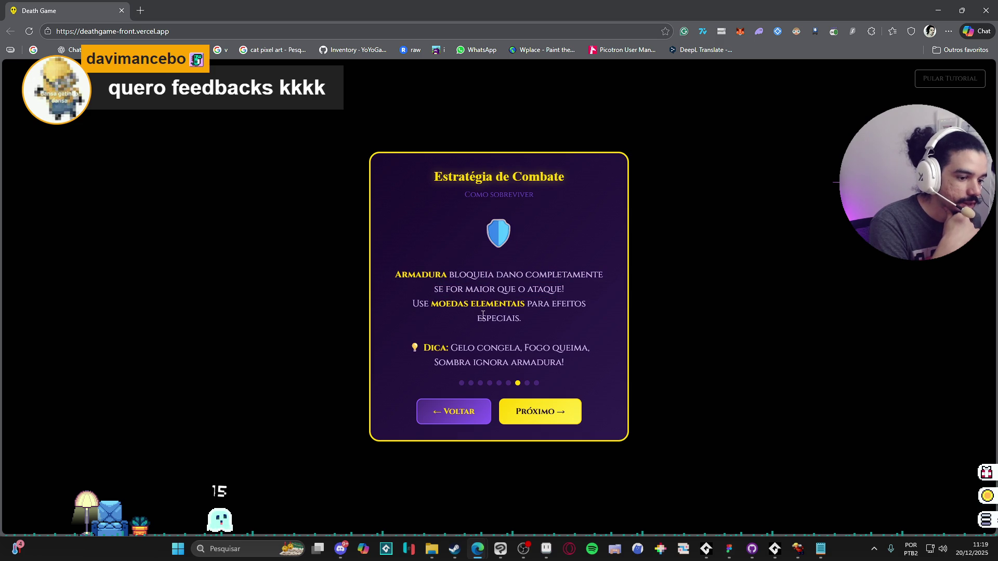
pyautogui.moveTo(396, 274)
pyautogui.mouseDown()
pyautogui.moveTo(443, 275)
pyautogui.moveTo(544, 350)
pyautogui.mouseUp()
pyautogui.click(514, 339)
pyautogui.moveTo(396, 275)
pyautogui.mouseDown()
pyautogui.moveTo(447, 276)
pyautogui.moveTo(525, 305)
pyautogui.mouseUp()
pyautogui.click(494, 343)
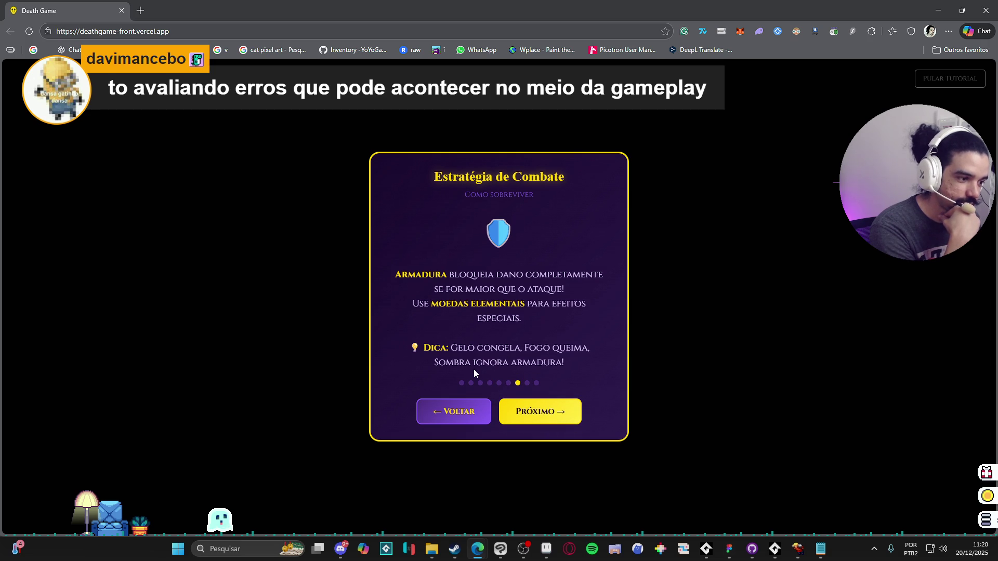
# - Finish the Gestão de Recursos and final tutorial tips, then mute the game audio
pyautogui.click(541, 411)
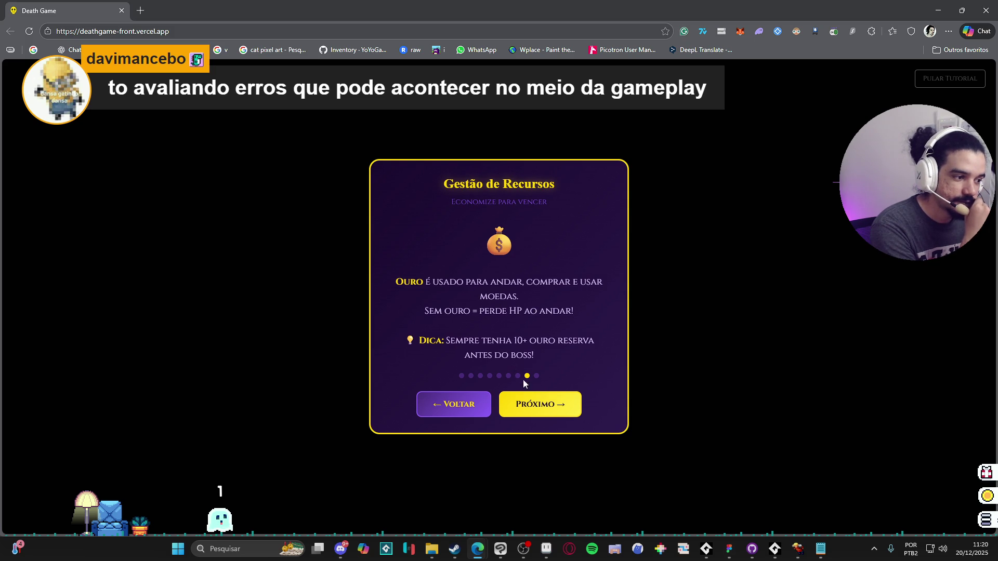
pyautogui.click(556, 401)
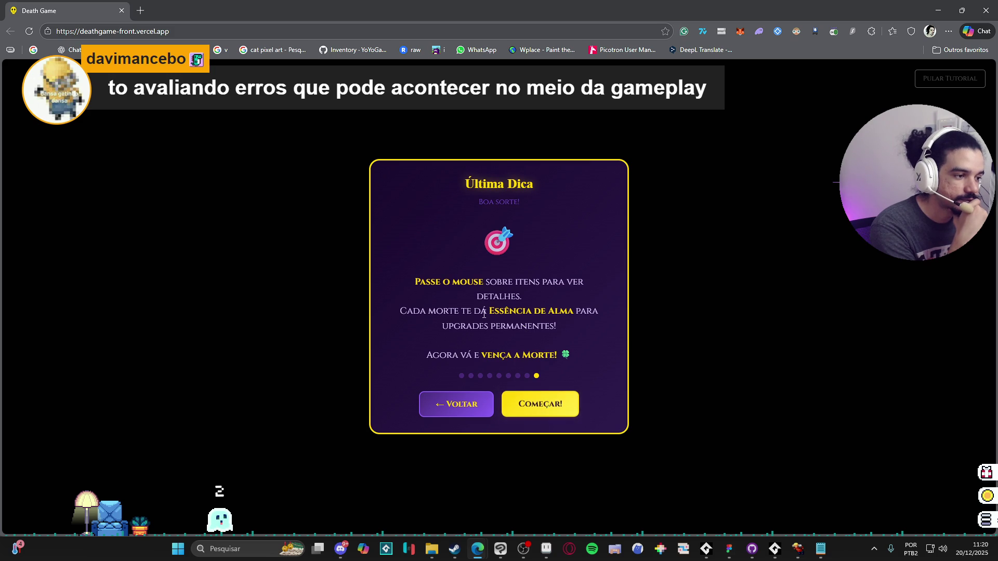
pyautogui.click(521, 405)
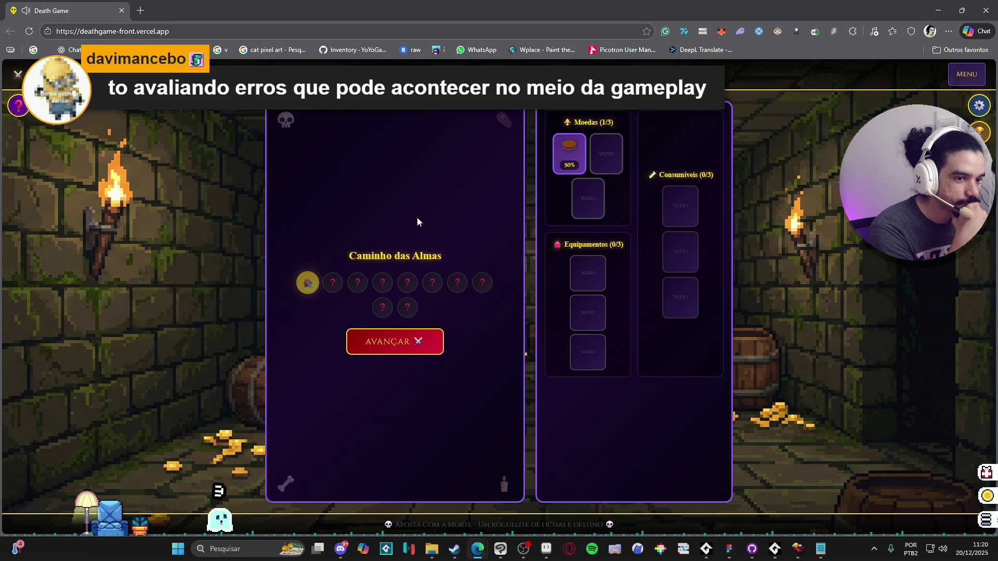
pyautogui.click(24, 10)
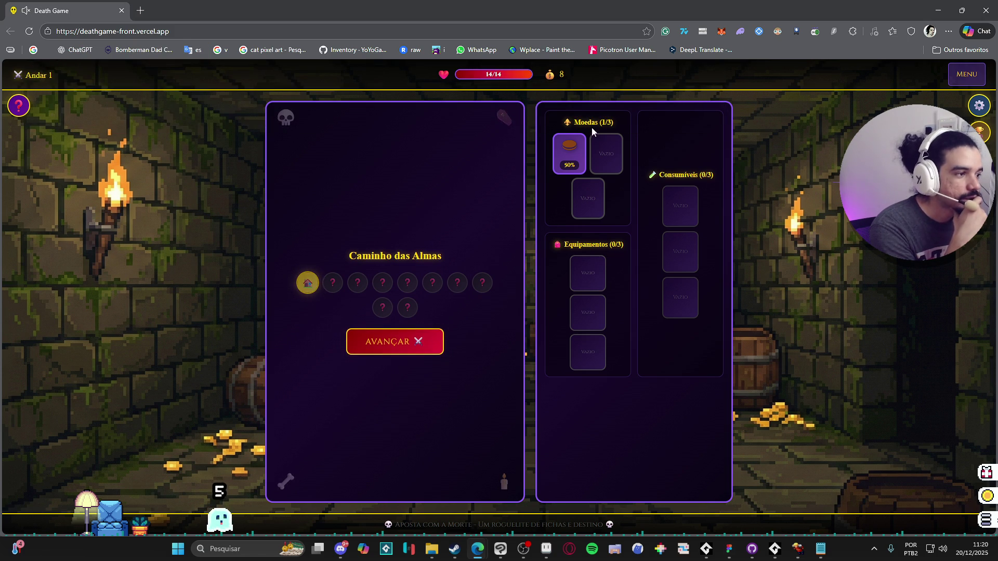
# - Check the Moeda de Madeira card, then advance three tiles to the Loja das Almas
pyautogui.click(570, 158)
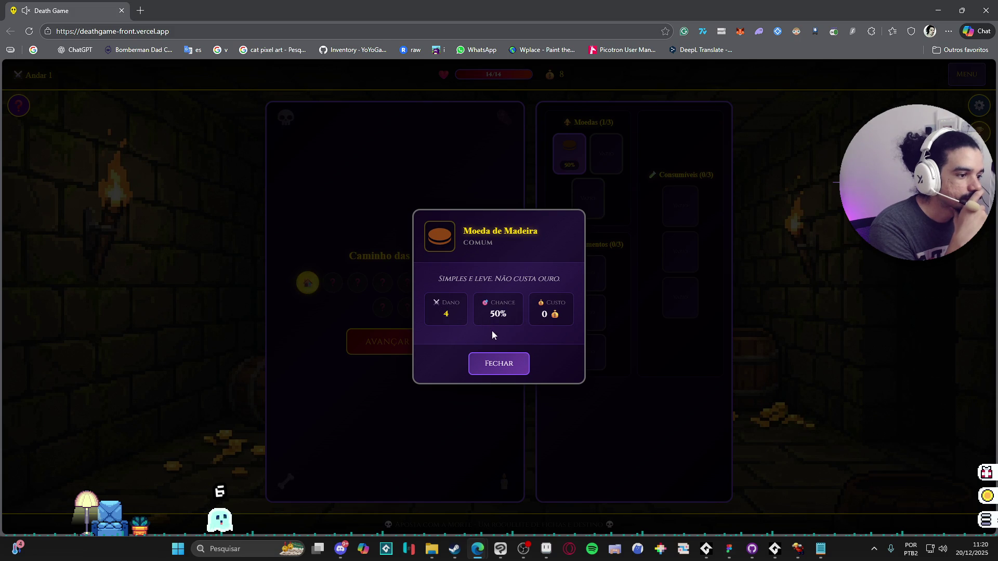
pyautogui.click(512, 361)
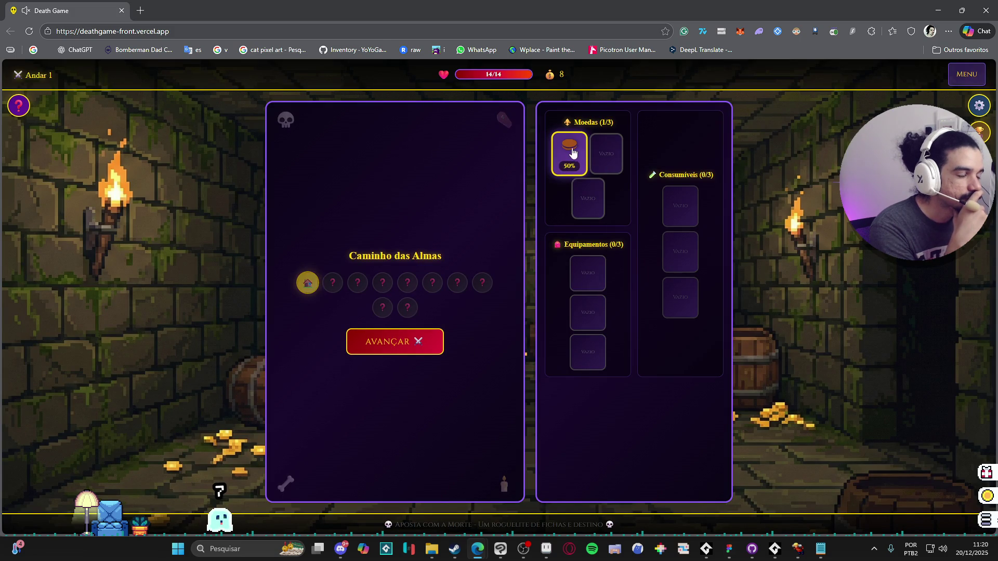
pyautogui.click(387, 342)
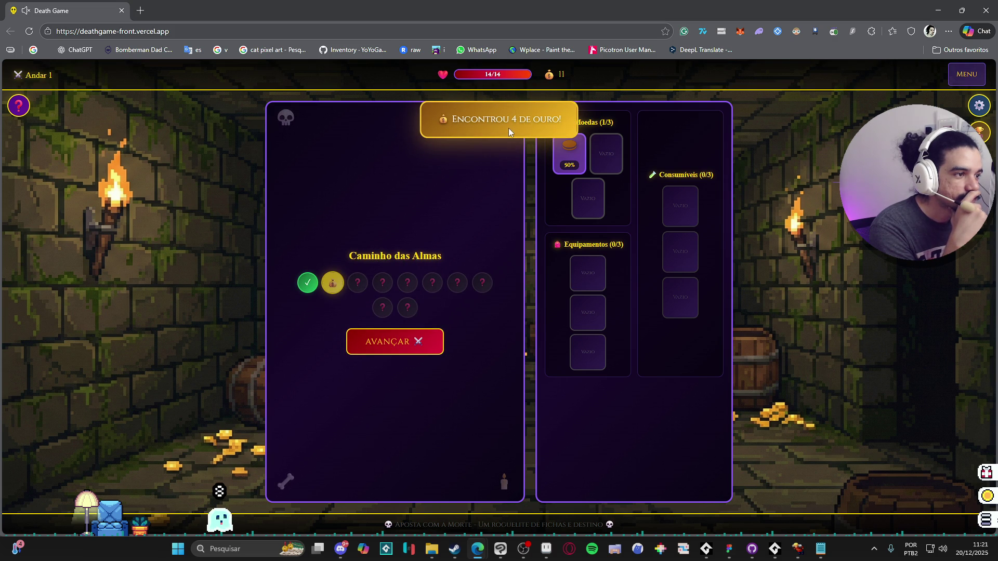
pyautogui.click(361, 339)
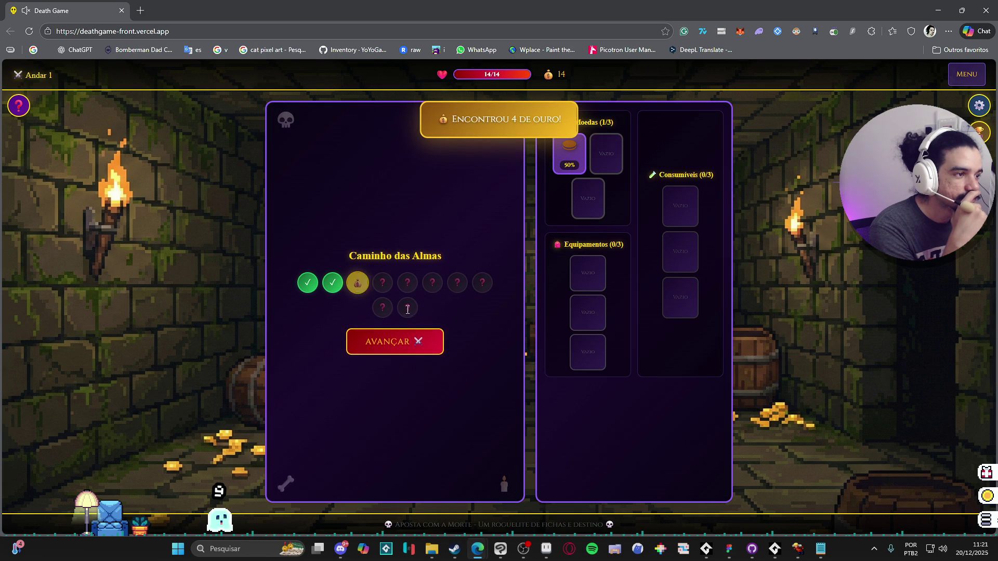
pyautogui.click(407, 348)
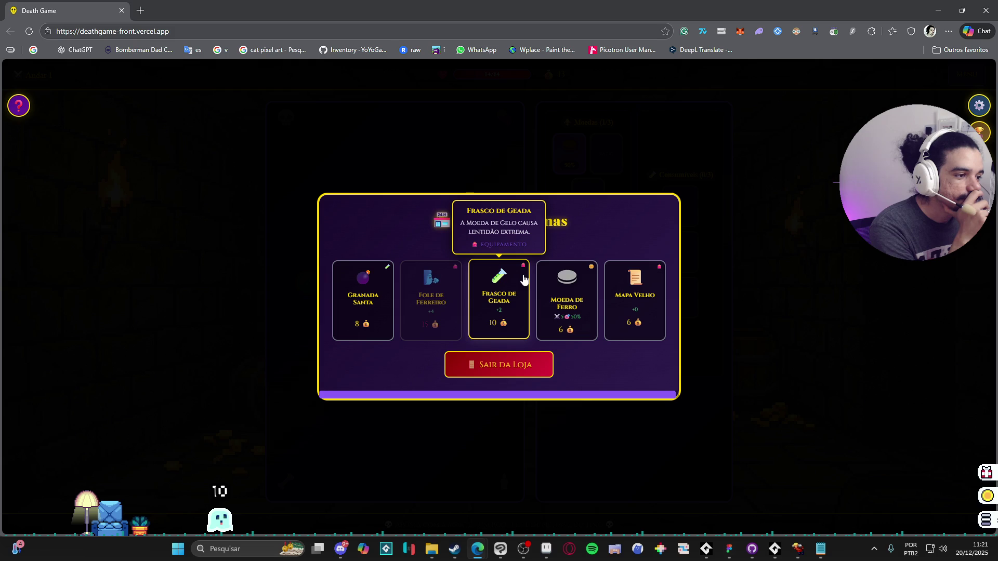
# - Buy the Moeda de Ferro and Botas de Mercúrio, then leave the shop
pyautogui.click(578, 302)
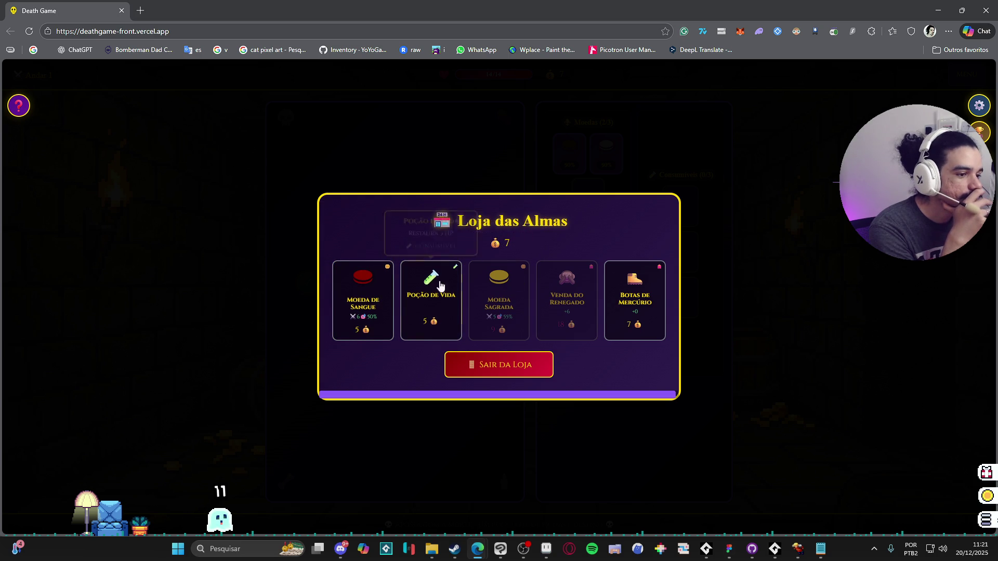
pyautogui.click(632, 310)
pyautogui.click(519, 367)
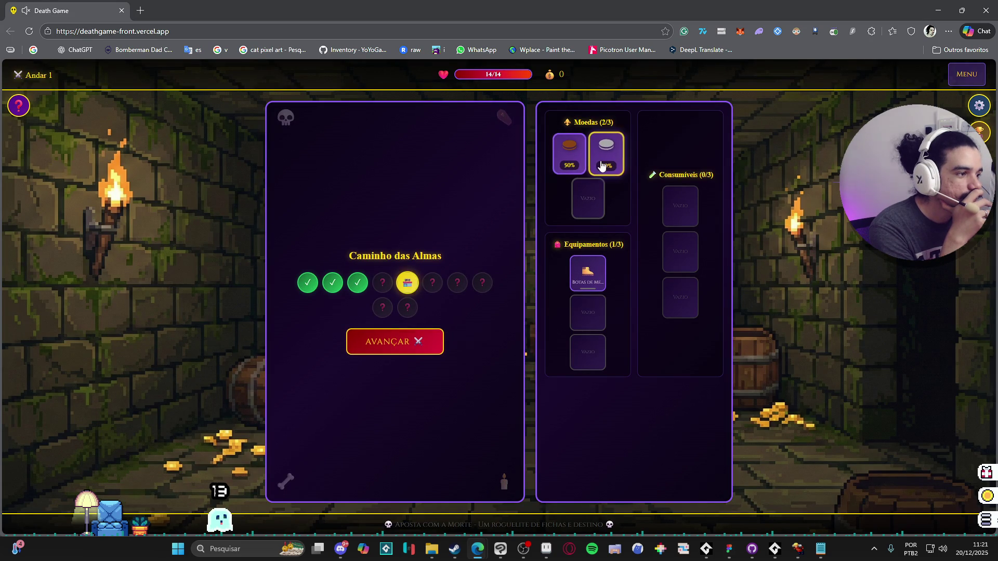
# - Check the Moeda de Ferro card and advance two tiles into the Slime de Ouro fight
pyautogui.moveTo(602, 165); pyautogui.dragTo(591, 212)
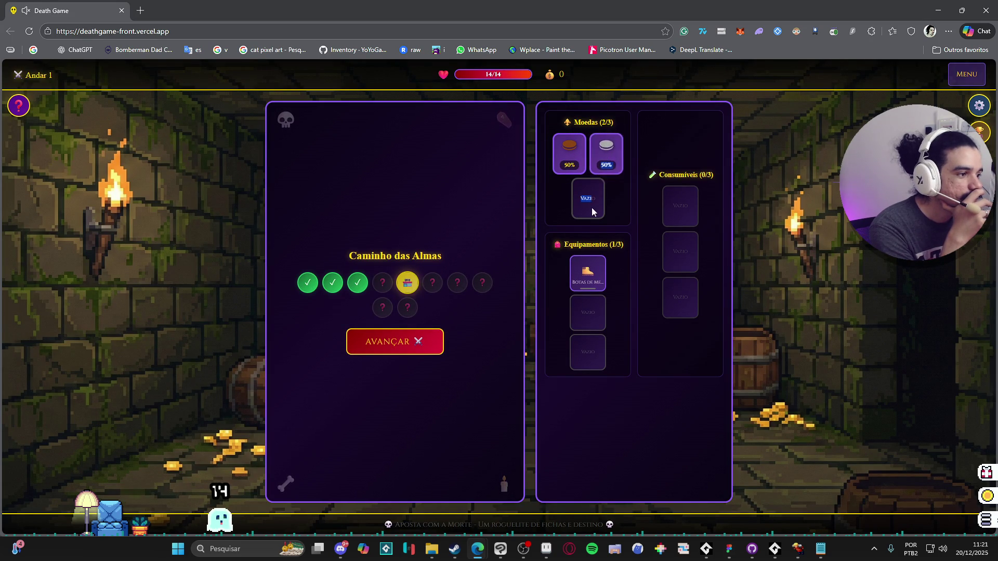
pyautogui.click(610, 191)
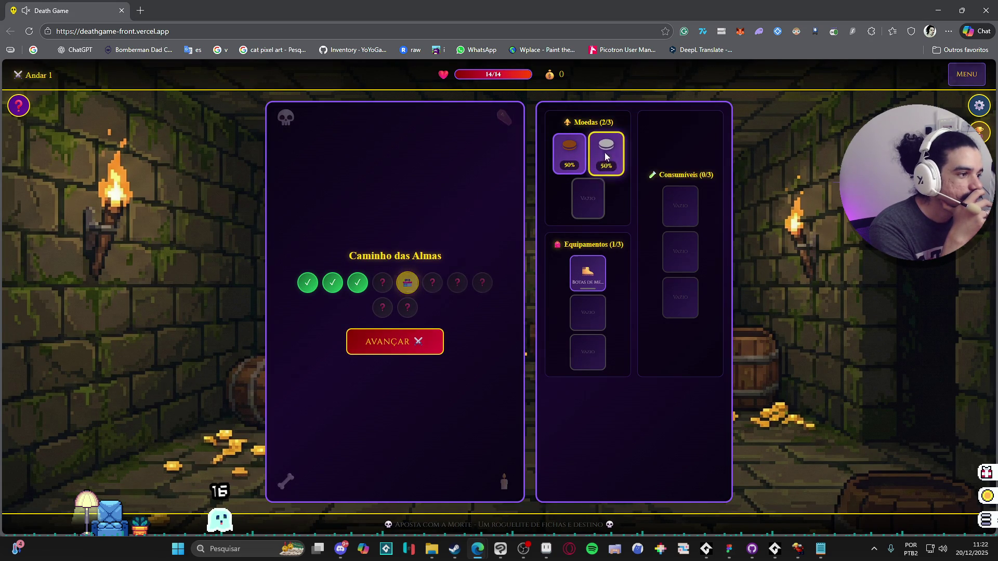
pyautogui.click(605, 157)
pyautogui.click(497, 361)
pyautogui.click(413, 342)
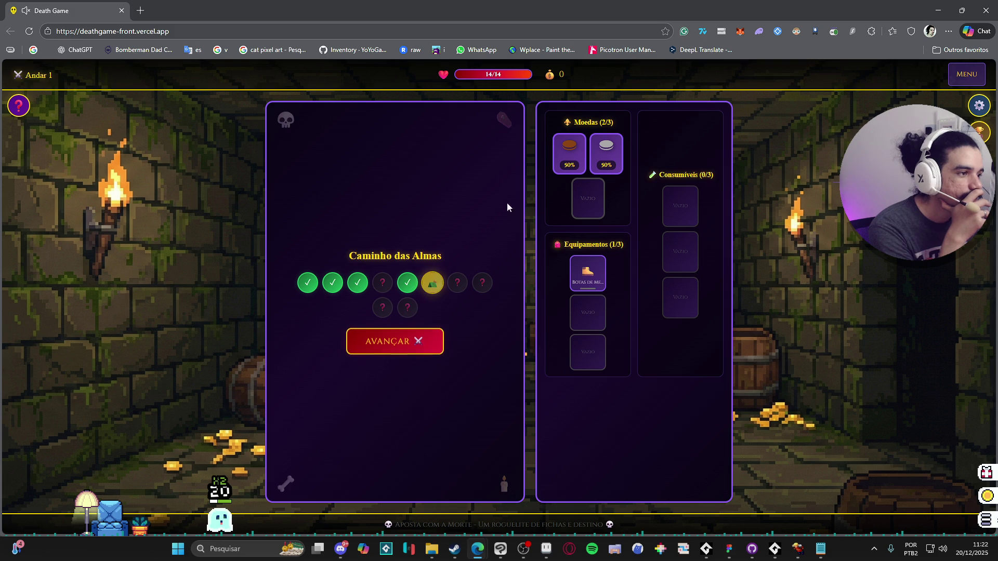
pyautogui.click(400, 347)
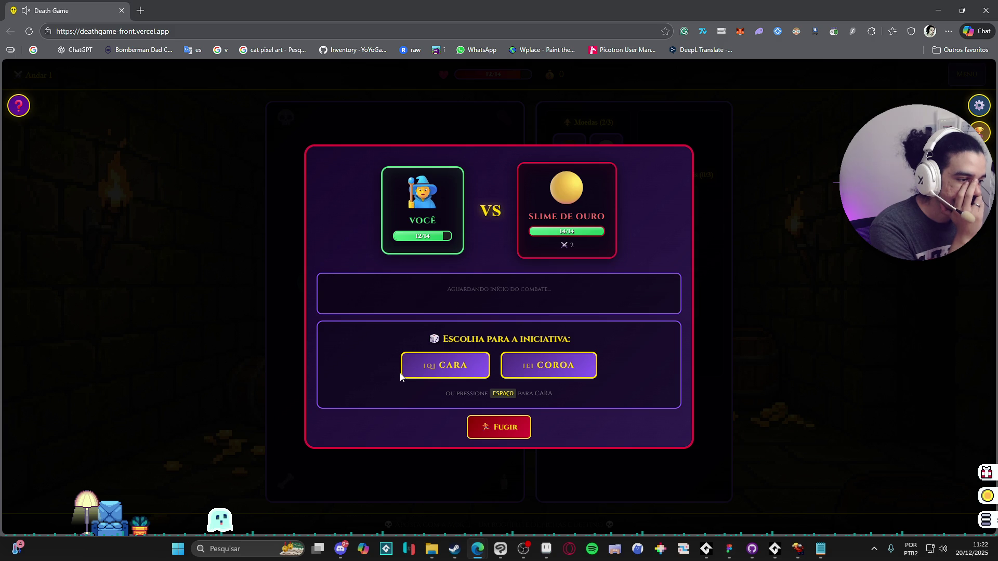
# - Call CARA for initiative, then hit the slime three times with the Moeda de Madeira calling COROA
pyautogui.click(428, 369)
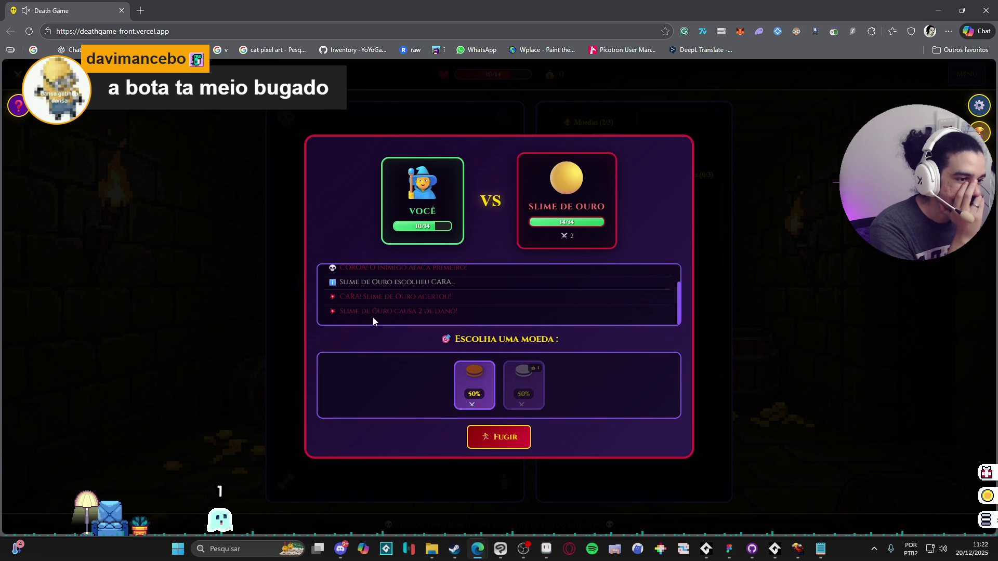
pyautogui.scroll(1, 436, 318)
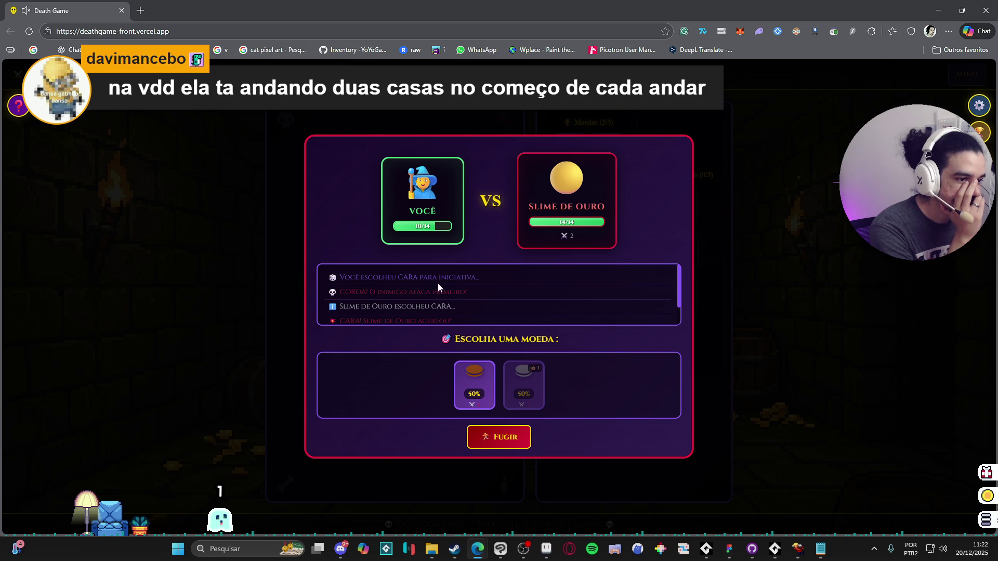
pyautogui.scroll(-1, 441, 297)
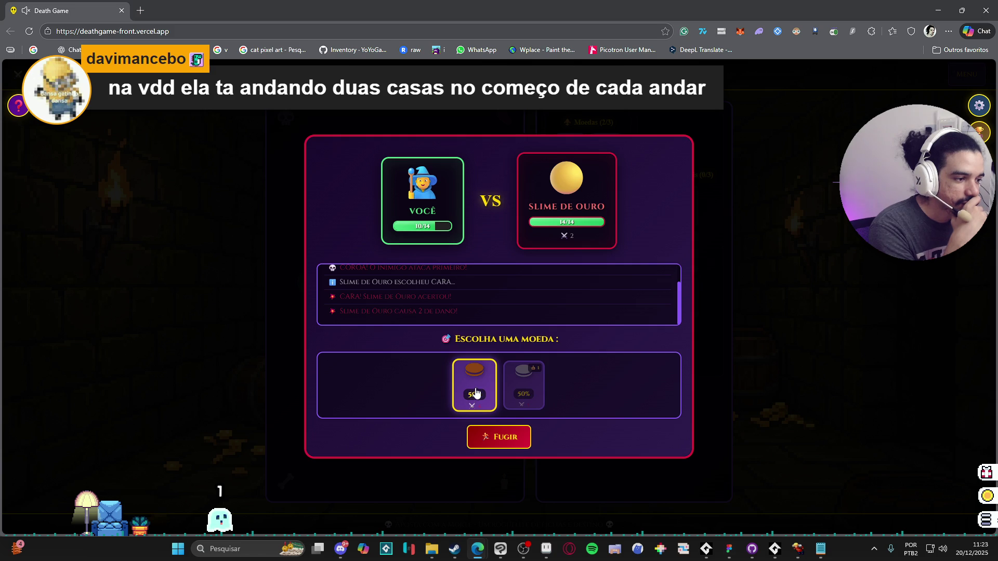
pyautogui.click(475, 394)
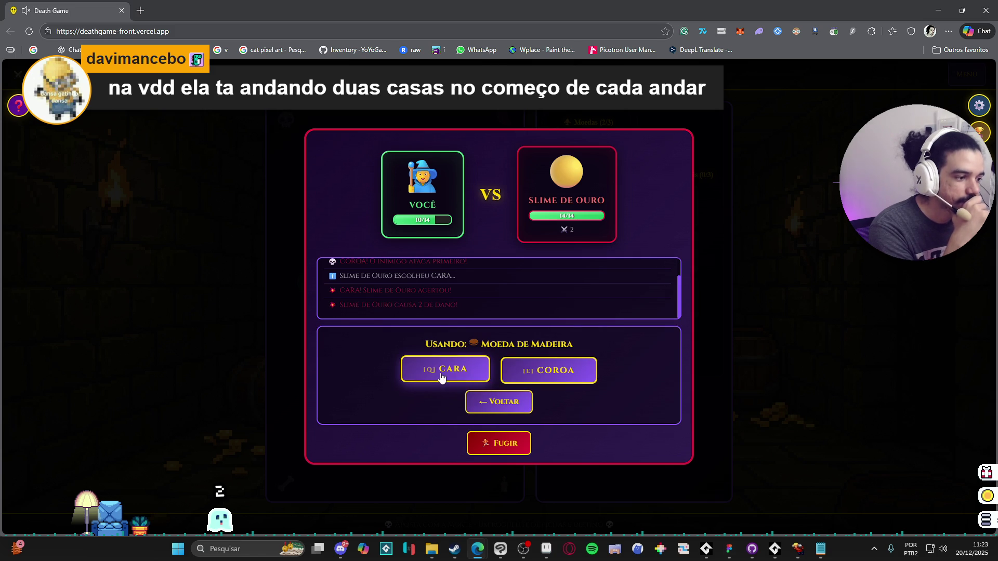
pyautogui.click(574, 371)
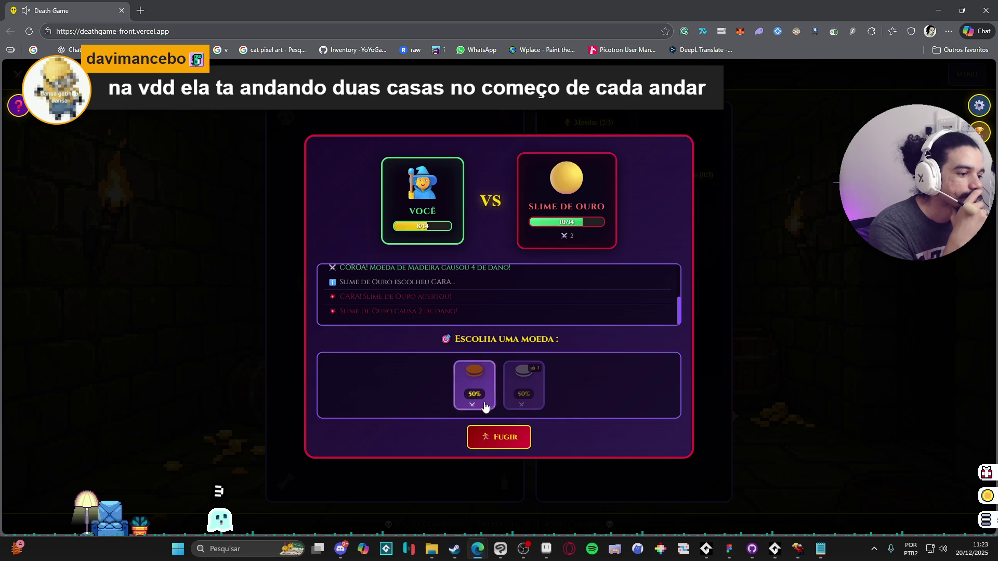
pyautogui.click(488, 409)
pyautogui.click(501, 403)
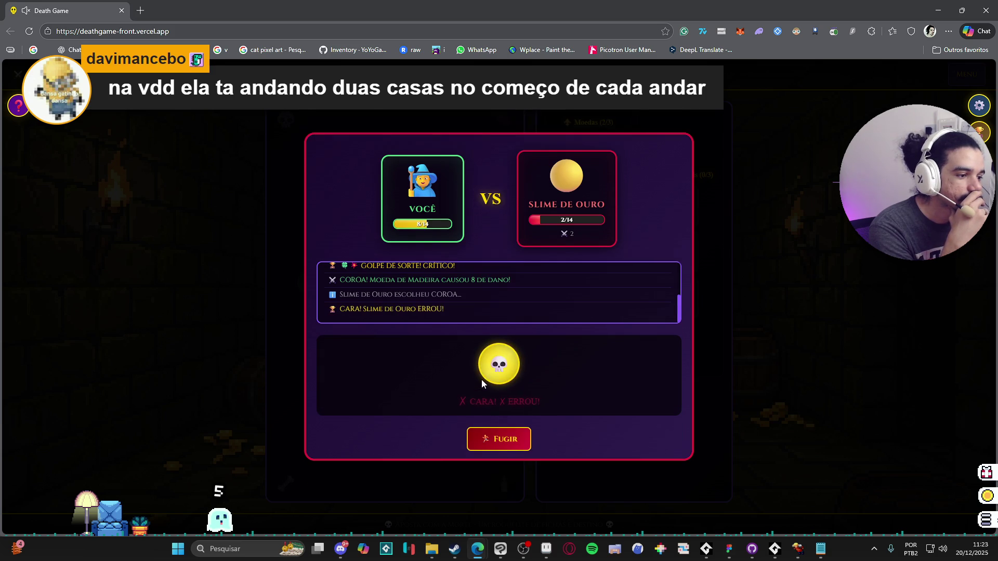
pyautogui.click(477, 387)
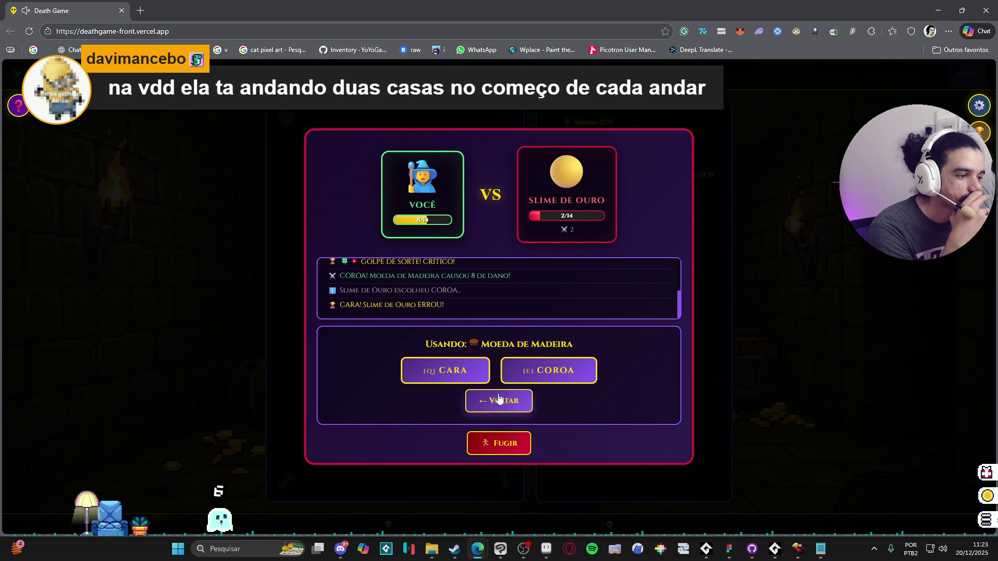
pyautogui.click(524, 375)
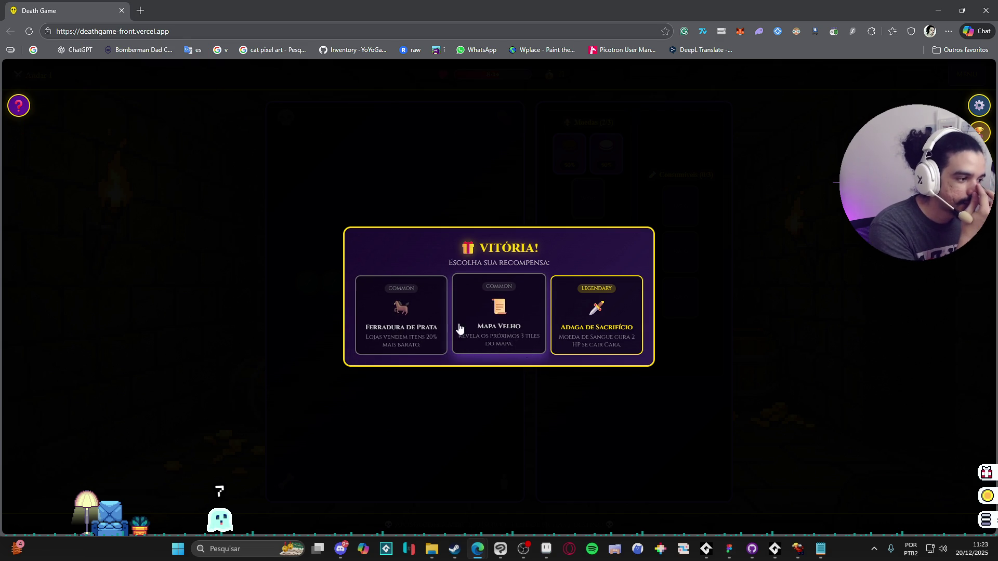
# - Choose the Ferradura de Prata reward card and step one tile forward into the next combat
pyautogui.click(468, 329)
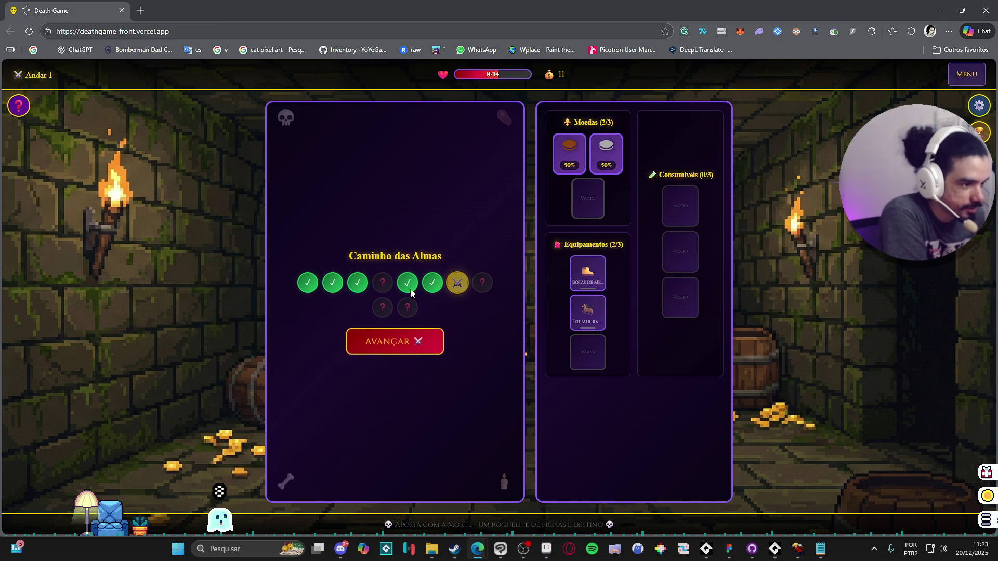
pyautogui.click(403, 348)
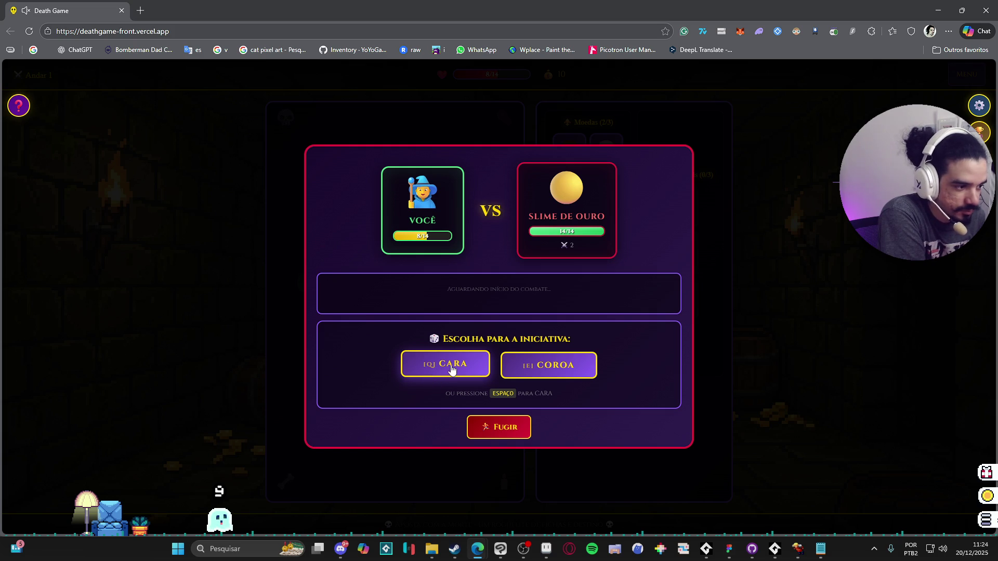
# - Attempt to flee twice, calling CARA and then COROA, until the escape succeeds
pyautogui.click(484, 426)
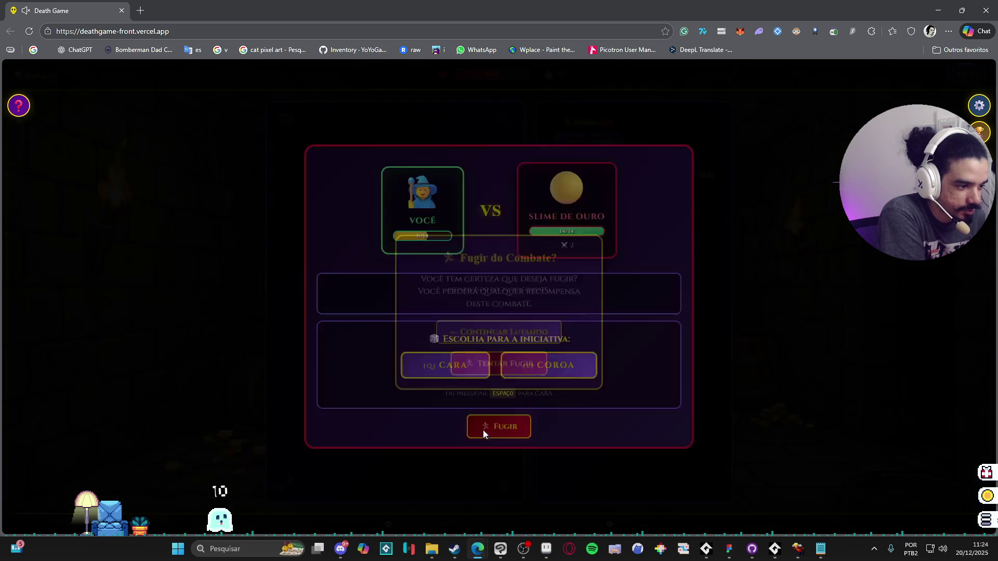
pyautogui.click(490, 353)
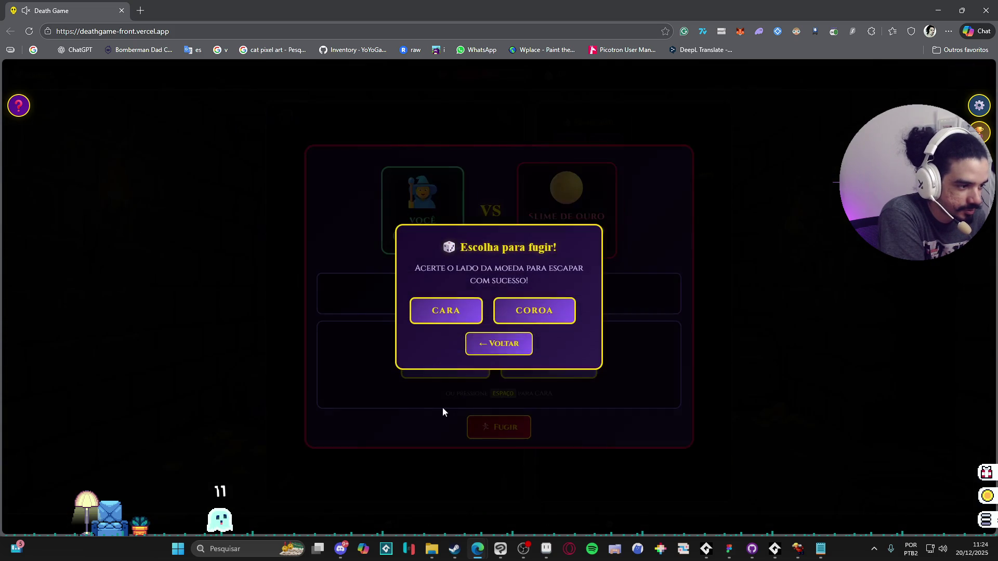
pyautogui.click(452, 311)
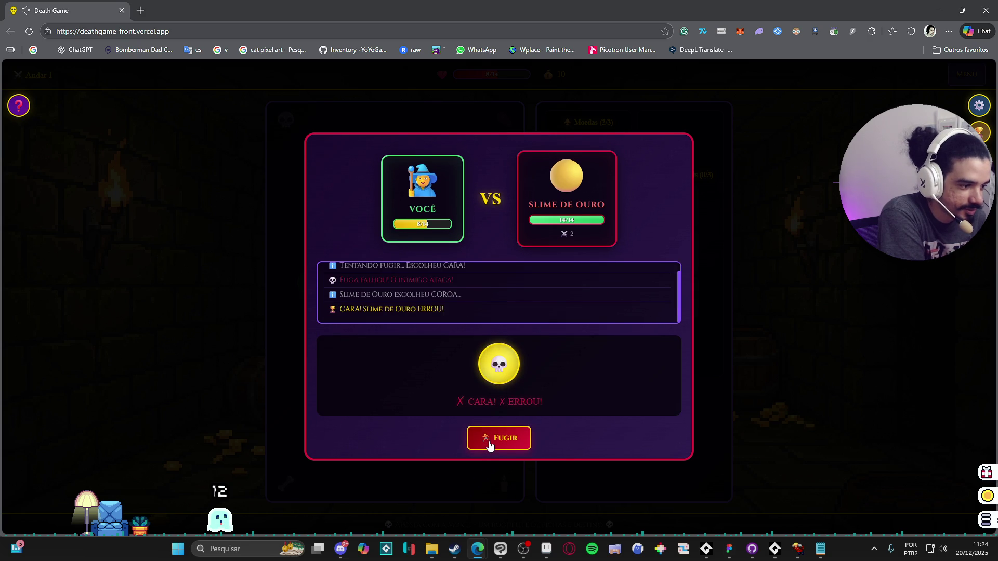
pyautogui.click(483, 439)
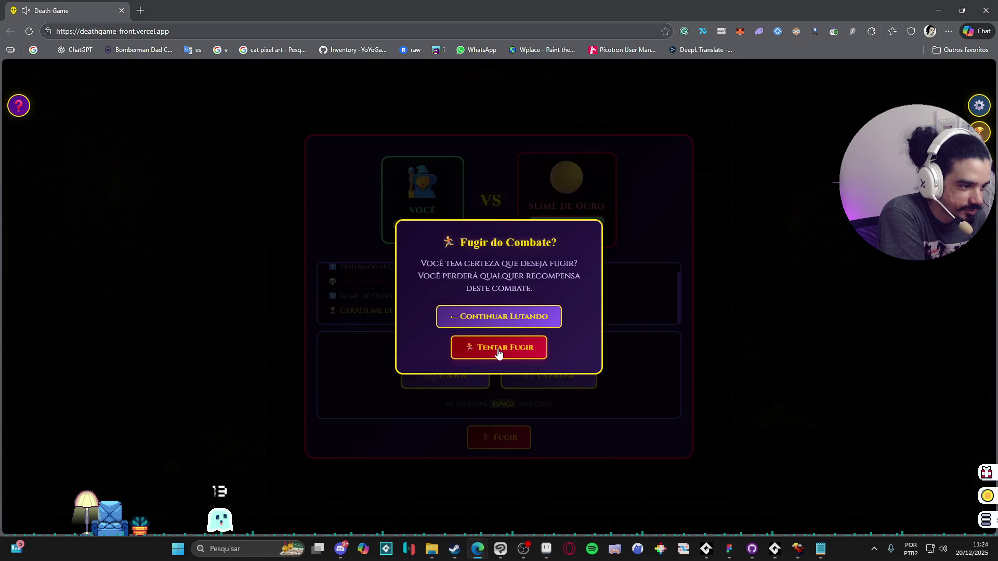
pyautogui.click(501, 346)
pyautogui.click(525, 311)
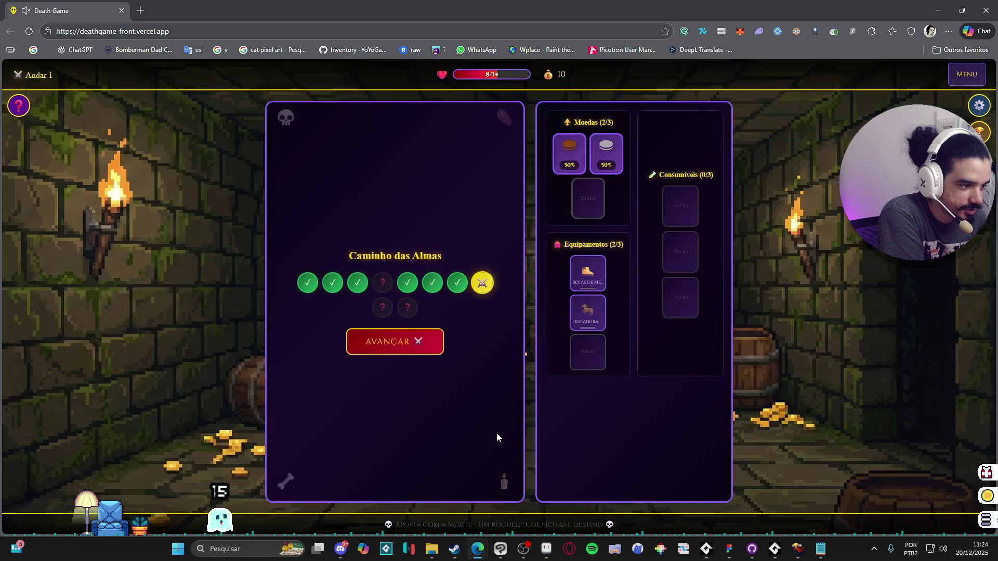
# - Read the Botas de Mercúrio details, selecting its ALWAYS_MOVE_2 effect name
pyautogui.click(587, 272)
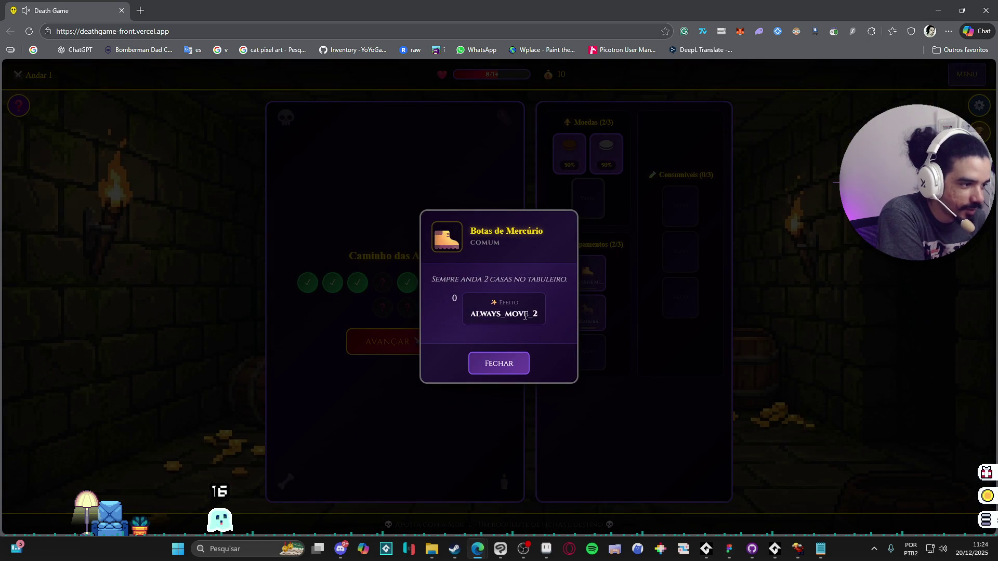
pyautogui.moveTo(535, 314); pyautogui.dragTo(506, 315)
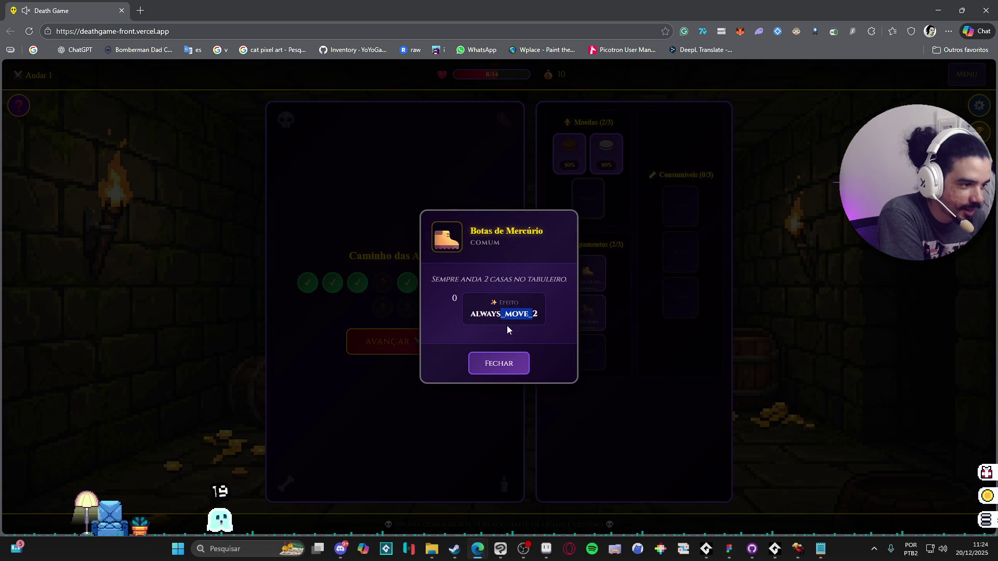
pyautogui.doubleClick(505, 315)
pyautogui.click(516, 367)
# - Check the Ferradura de Prata details, then advance one tile into the Rato Apostador fight
pyautogui.click(585, 314)
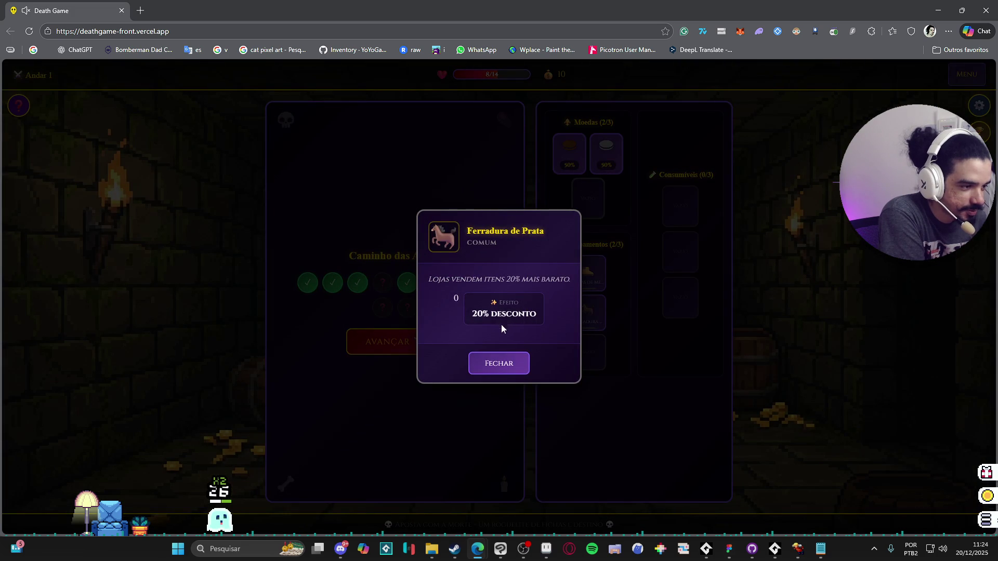
pyautogui.click(500, 363)
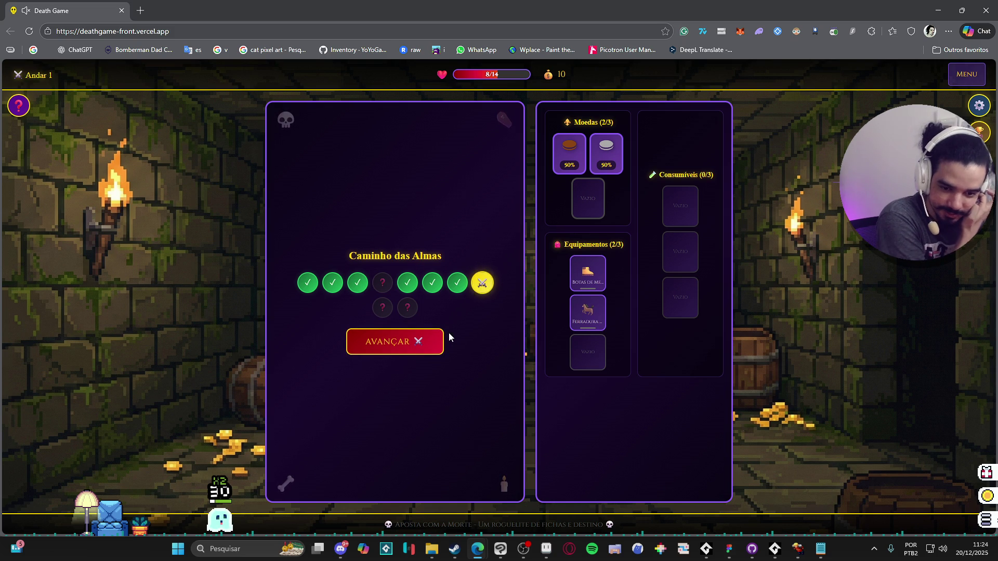
pyautogui.click(431, 348)
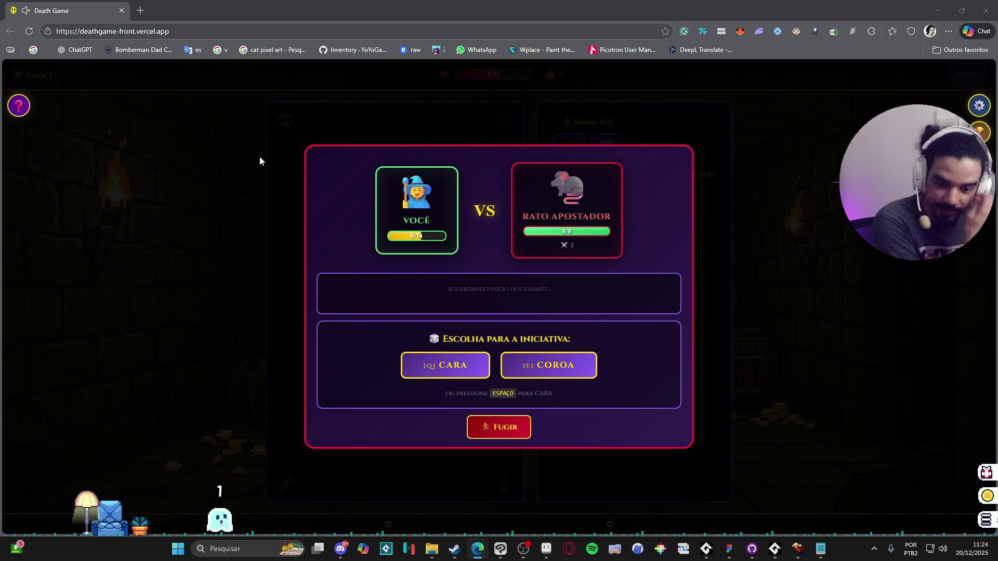
# - Win initiative with CARA, then hit Rato Apostador twice with Moeda de Ferro, calling CARA then COROA
pyautogui.click(458, 370)
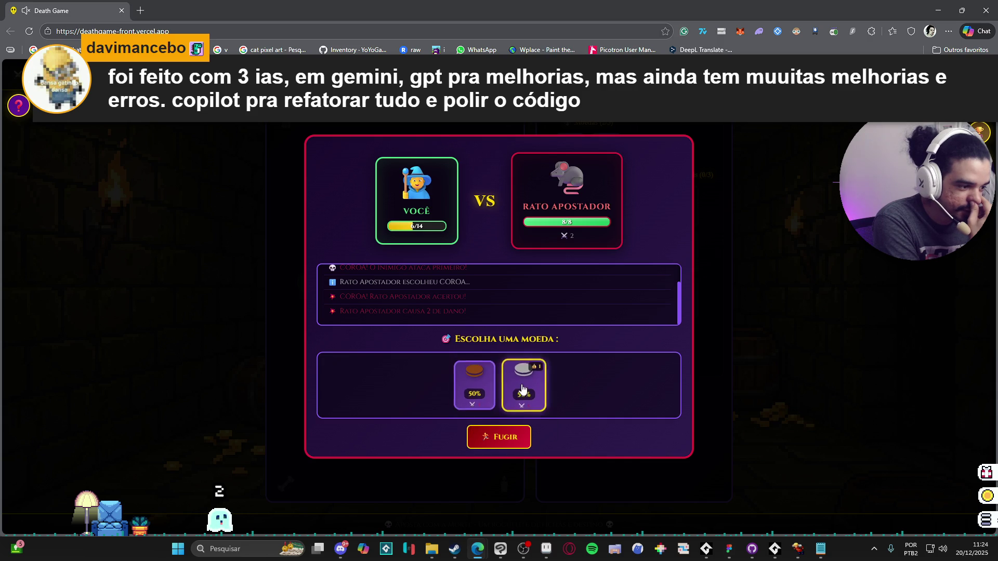
pyautogui.click(505, 402)
pyautogui.click(442, 370)
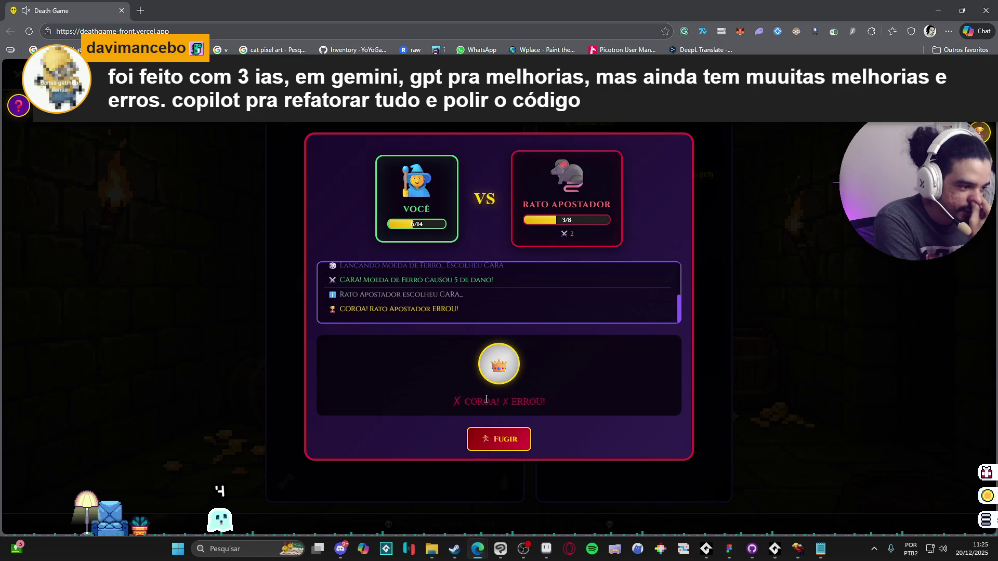
pyautogui.click(524, 382)
pyautogui.click(507, 370)
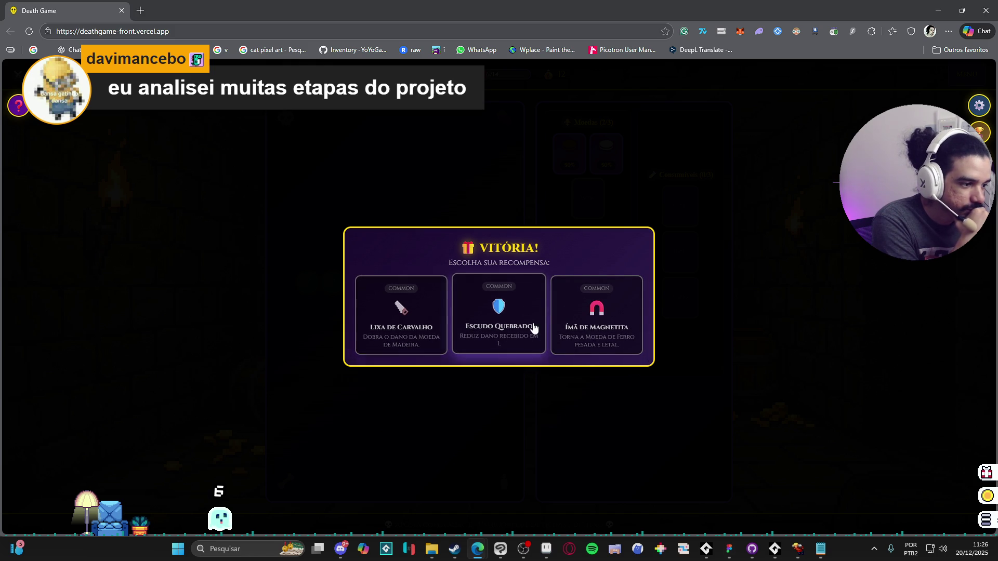
# - Take Ímã de Magnetita, review the Moeda de Ferro details, and advance one tile for one gold
pyautogui.click(600, 345)
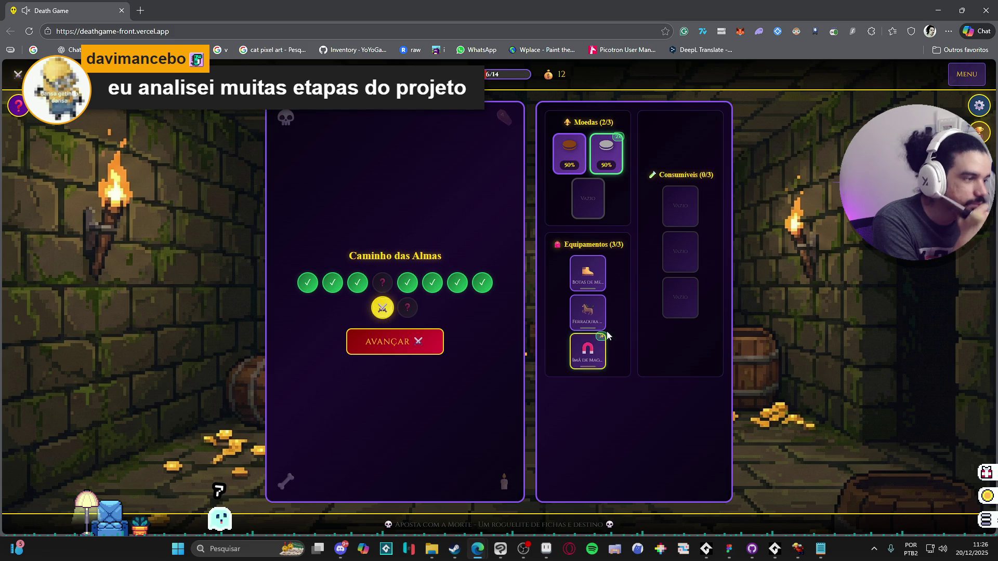
pyautogui.click(613, 154)
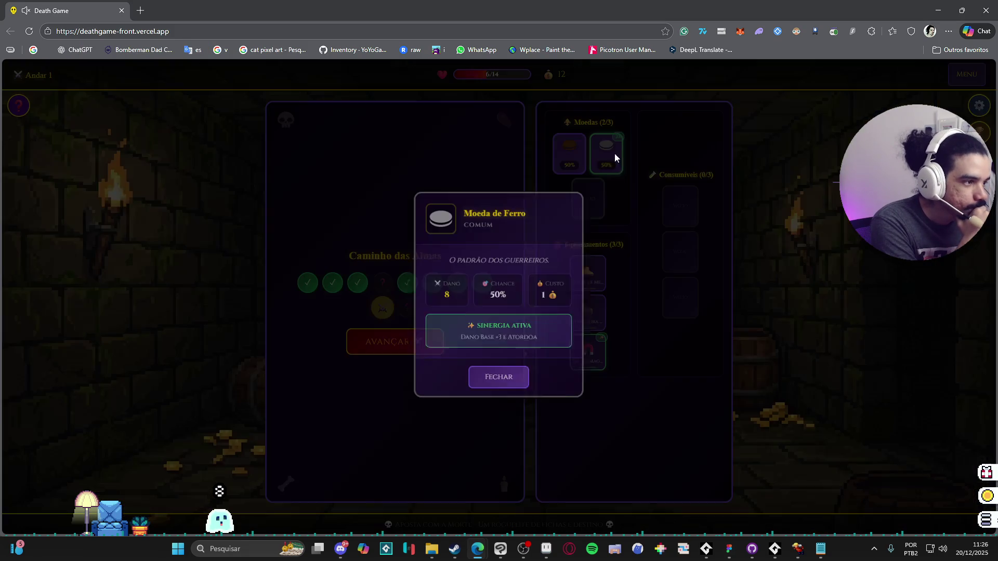
pyautogui.click(491, 382)
pyautogui.click(417, 348)
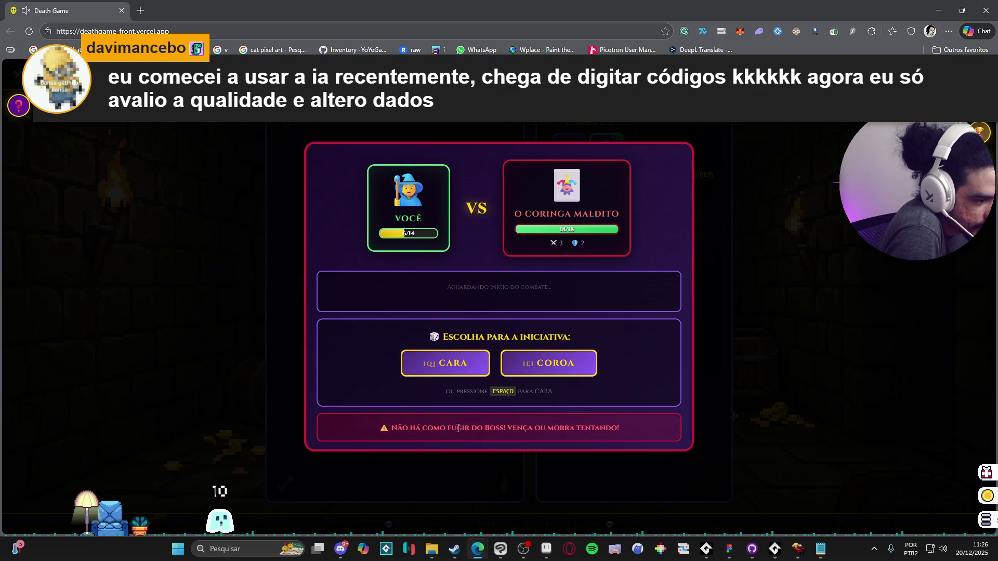
# - Call COROA for initiative, then attack O Coringa Maldito three times with Moeda de Ferro, calling COROA
pyautogui.click(543, 375)
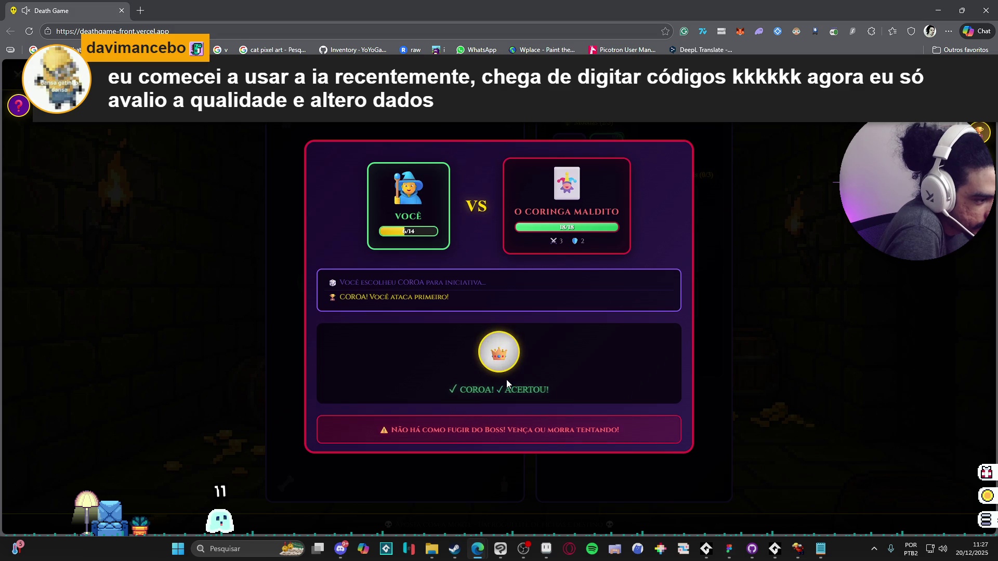
pyautogui.click(514, 398)
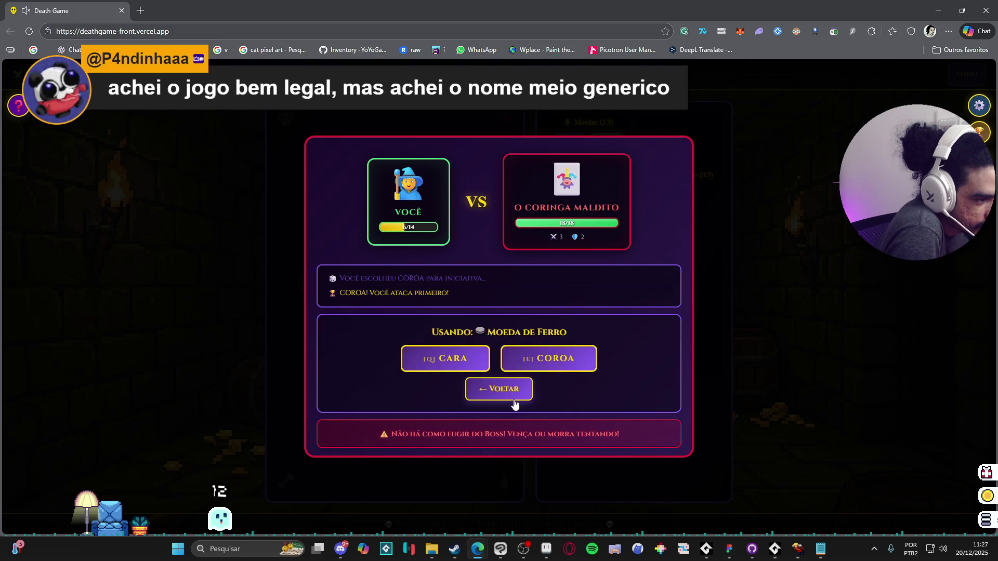
pyautogui.click(526, 368)
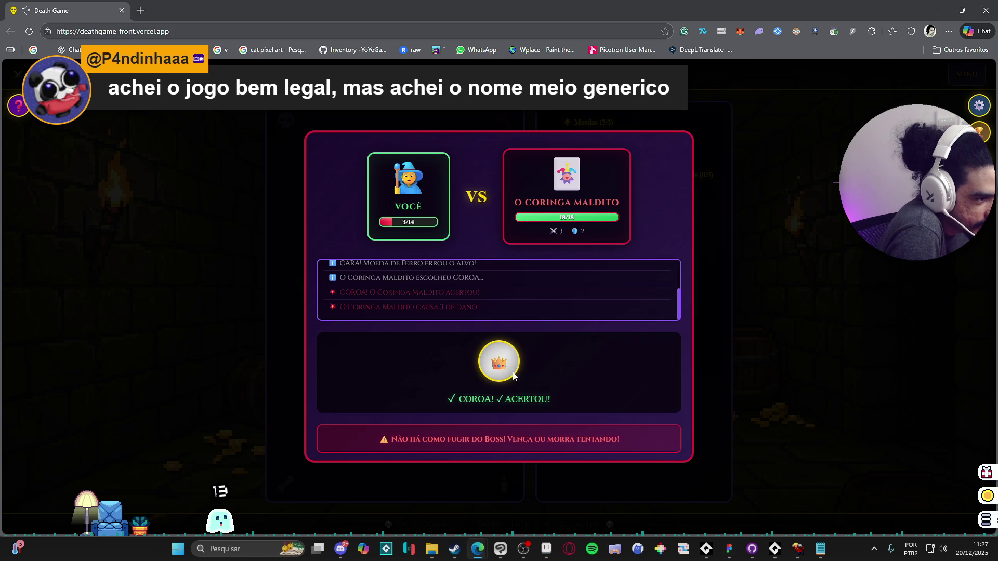
pyautogui.click(525, 382)
pyautogui.click(533, 370)
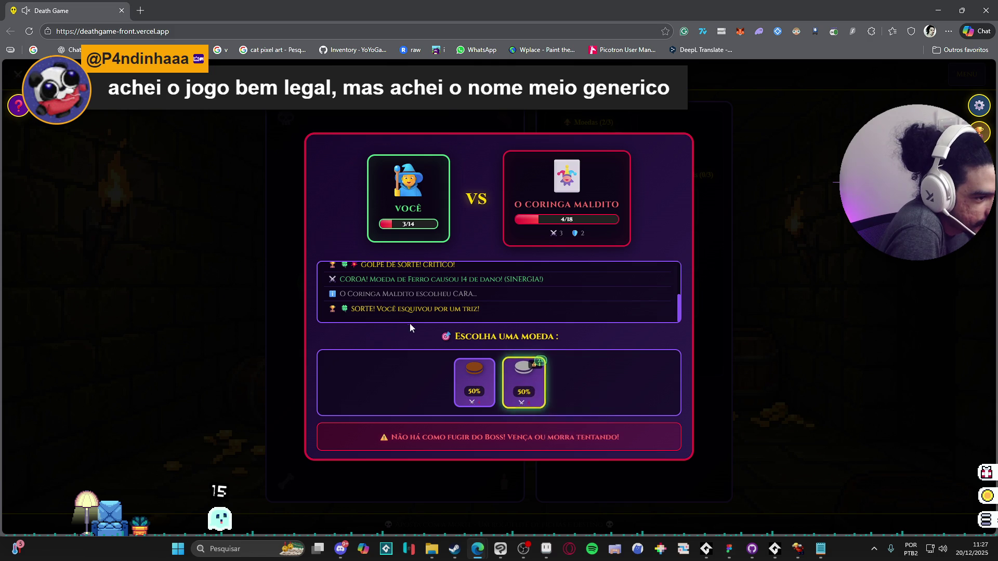
pyautogui.click(525, 387)
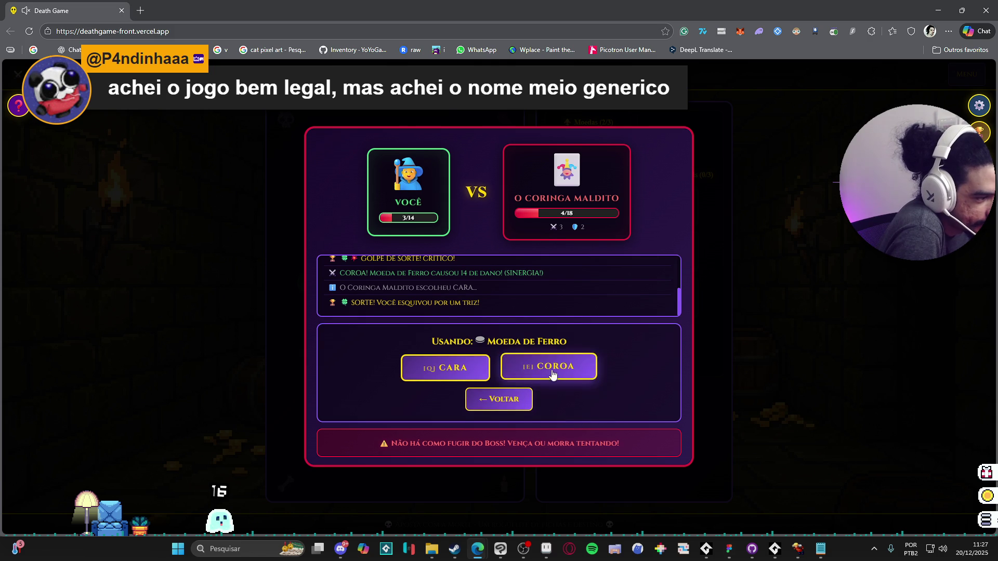
pyautogui.click(550, 368)
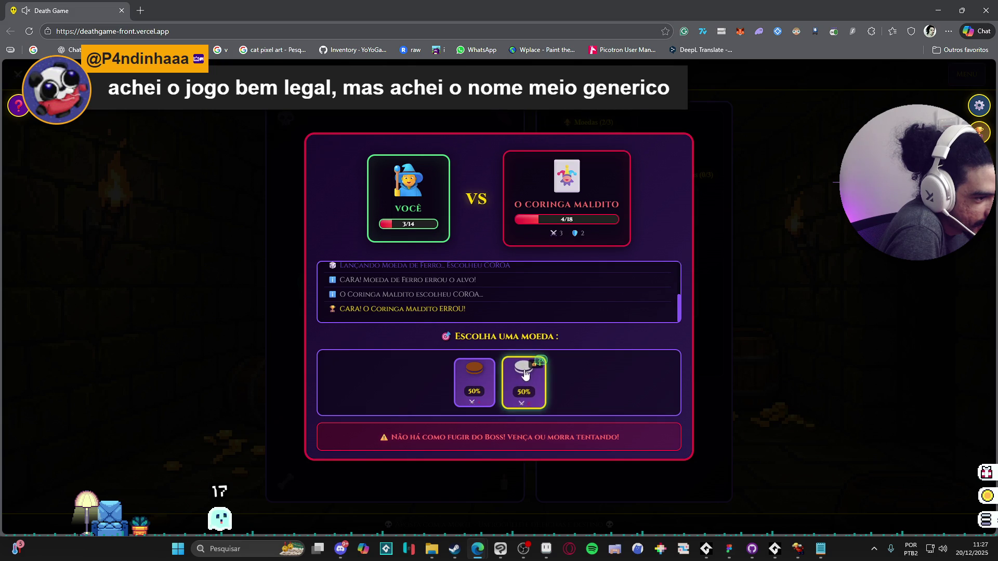
# - Keep attacking the boss with Moeda de Ferro, calling COROA on three more flips
pyautogui.click(529, 393)
pyautogui.click(538, 377)
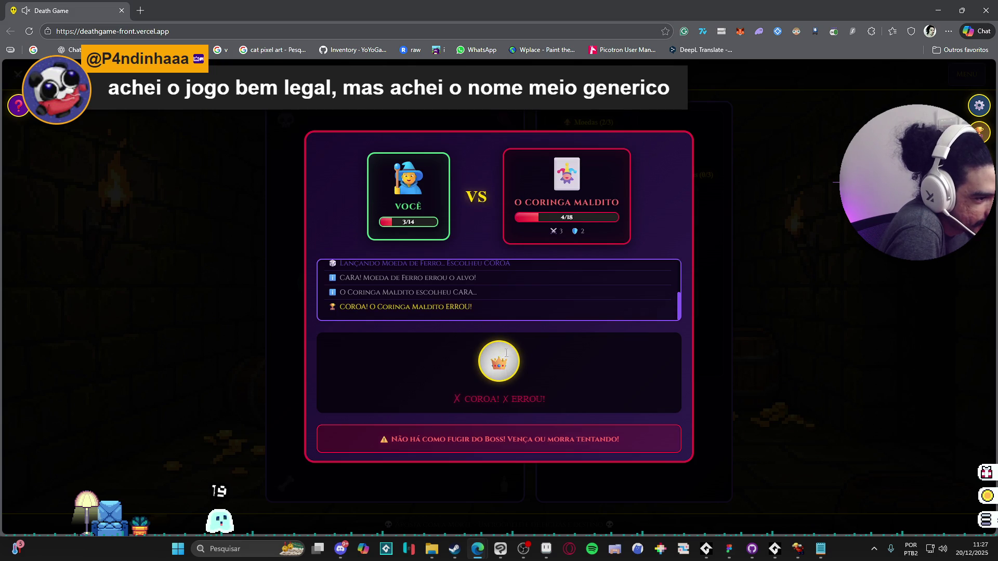
pyautogui.click(512, 370)
pyautogui.click(514, 364)
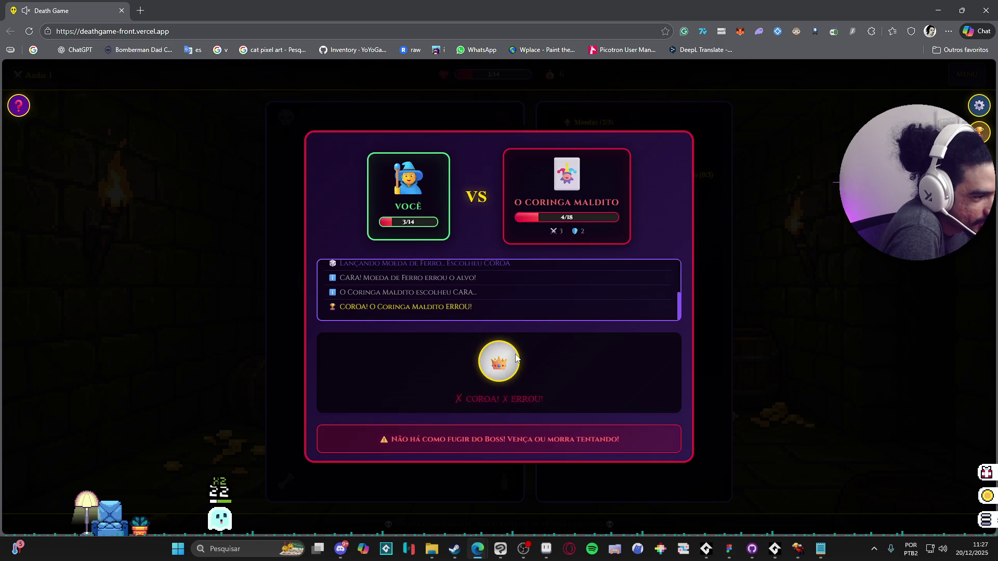
pyautogui.click(526, 370)
pyautogui.click(528, 372)
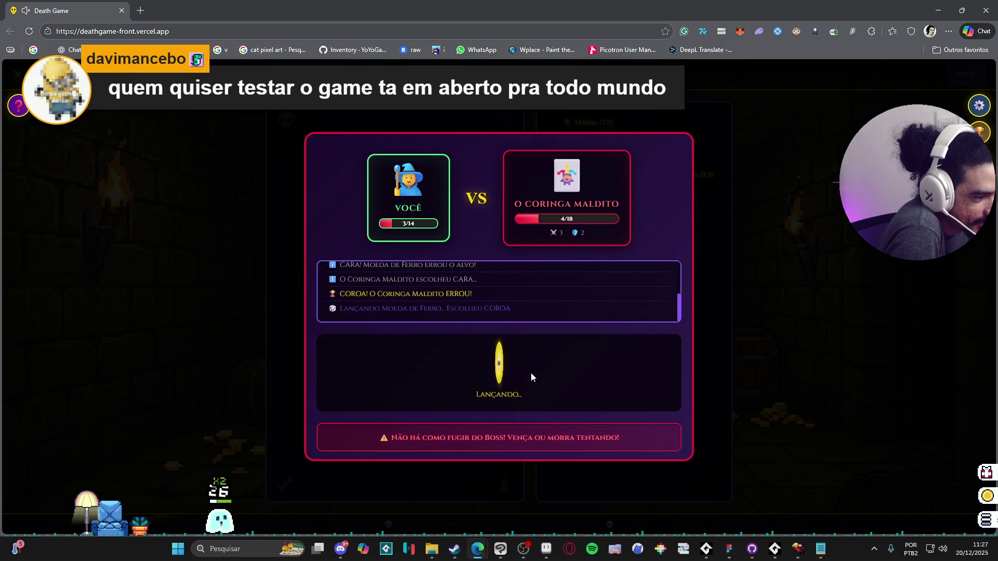